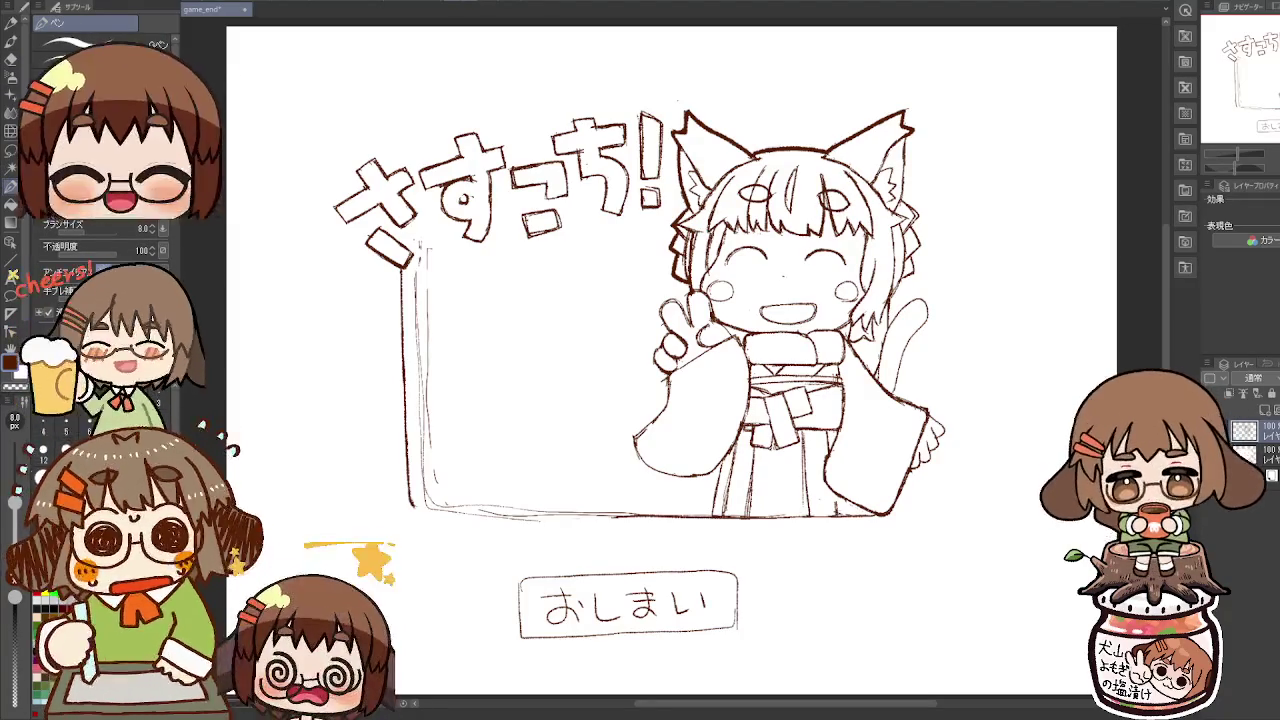
# Step: Ink the girl's left sleeve and peace-sign hand in bold brown, with a brief Eraser touch-up
pyautogui.press('e')
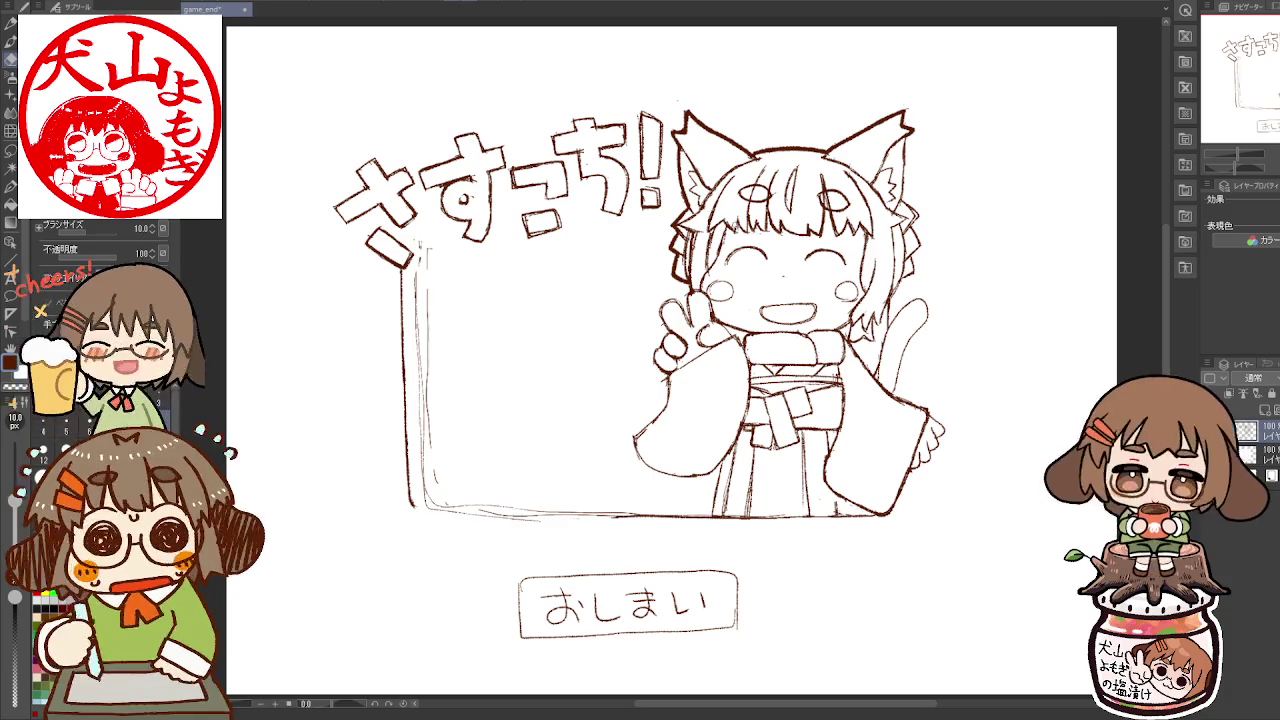
pyautogui.press('p')
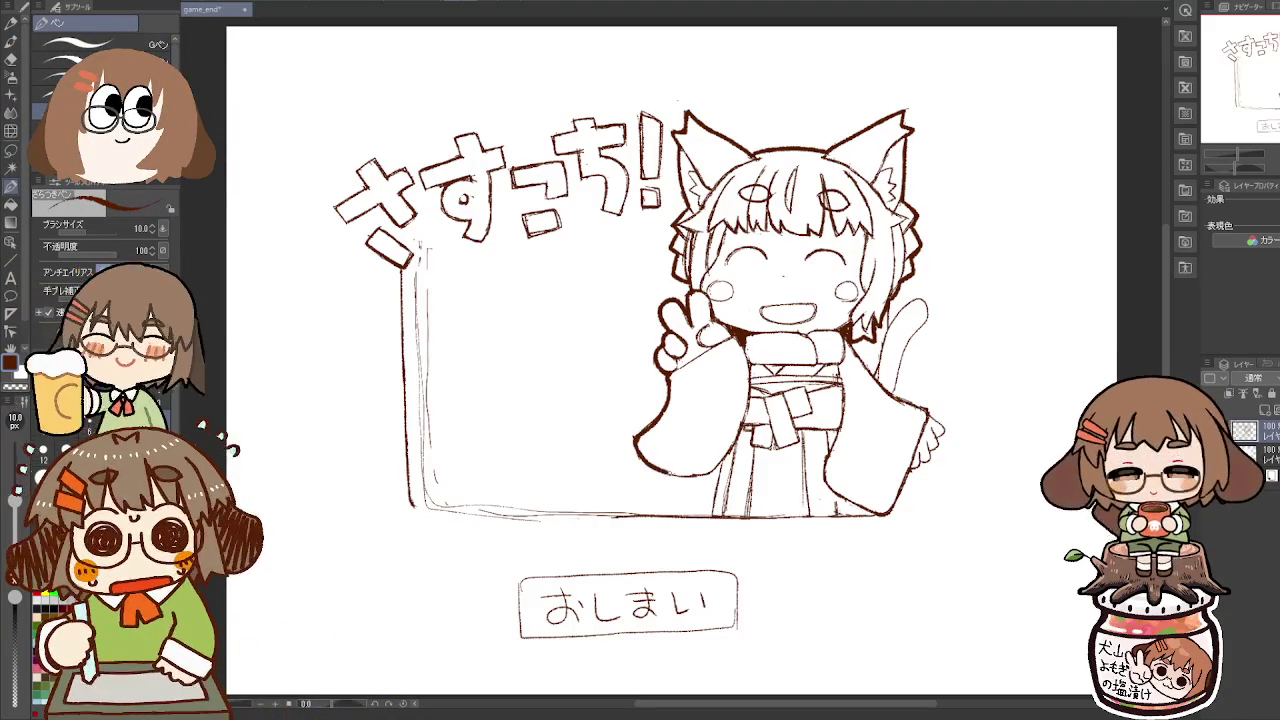
# Step: Ink a hakama fold, the message box's bottom edge and a sleeve fold, erasing a slip
pyautogui.moveTo(724, 458); pyautogui.dragTo(710, 518)
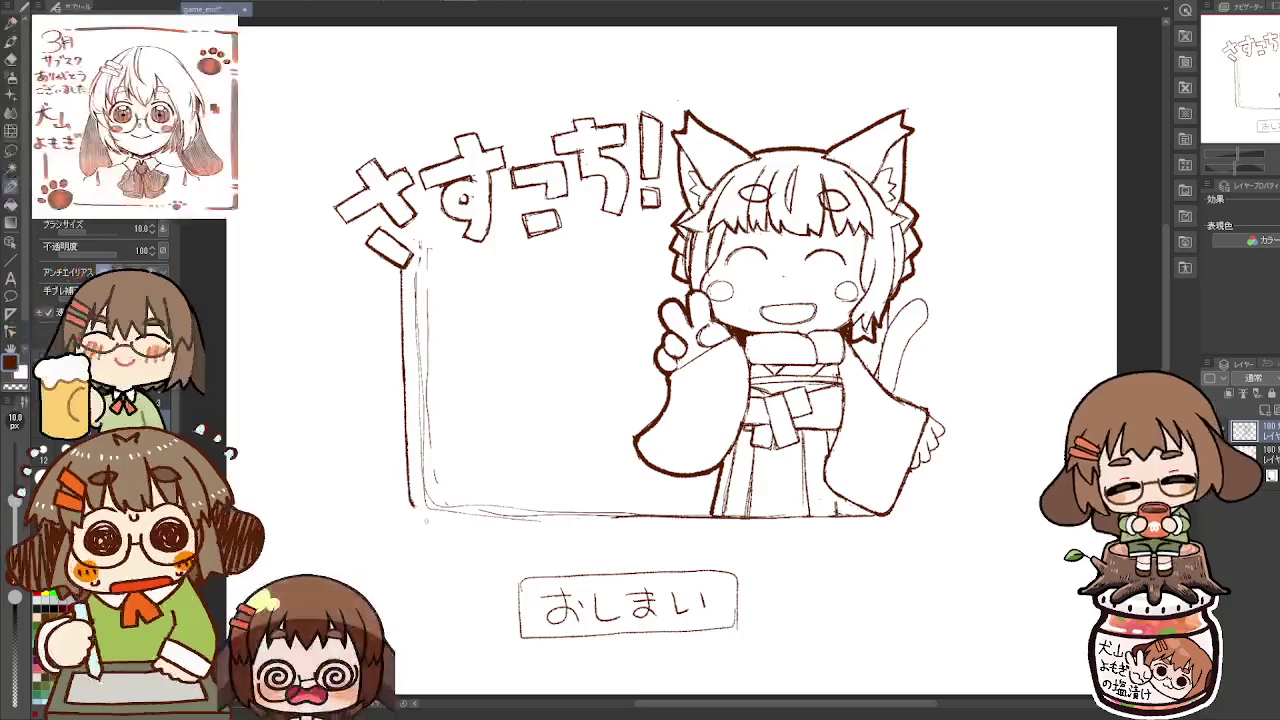
pyautogui.moveTo(452, 516); pyautogui.dragTo(880, 516)
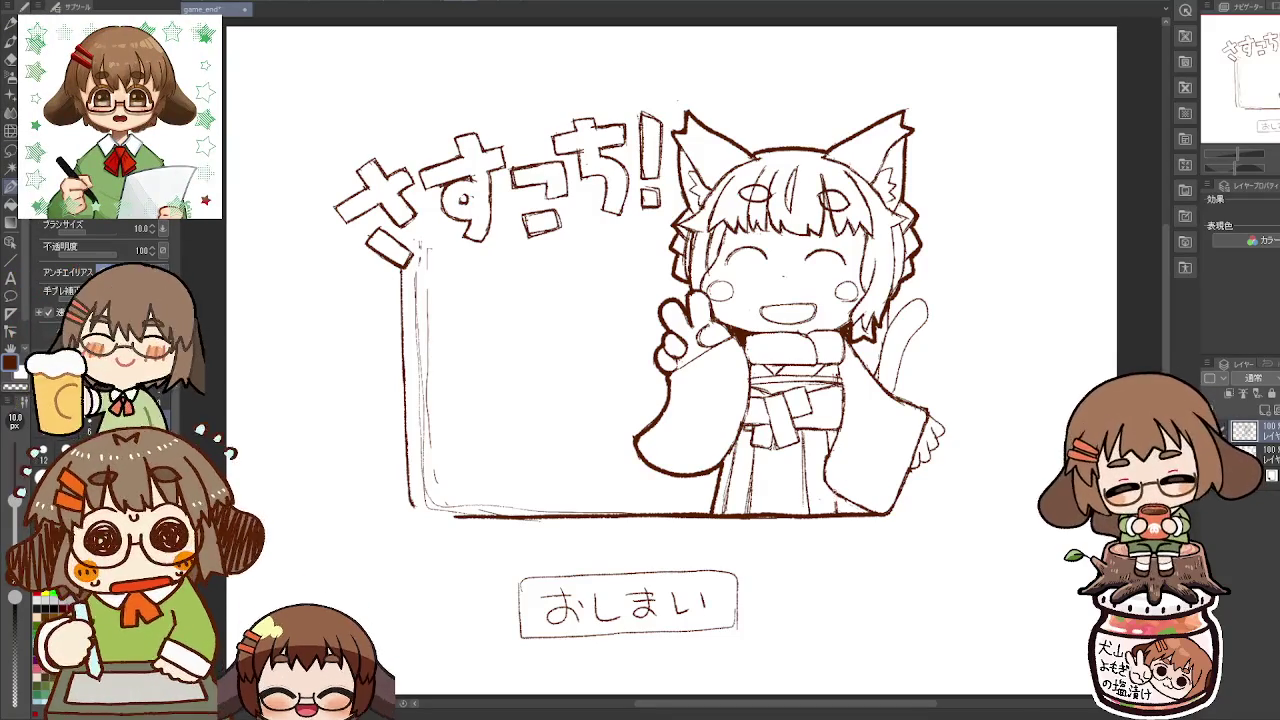
pyautogui.press('e')
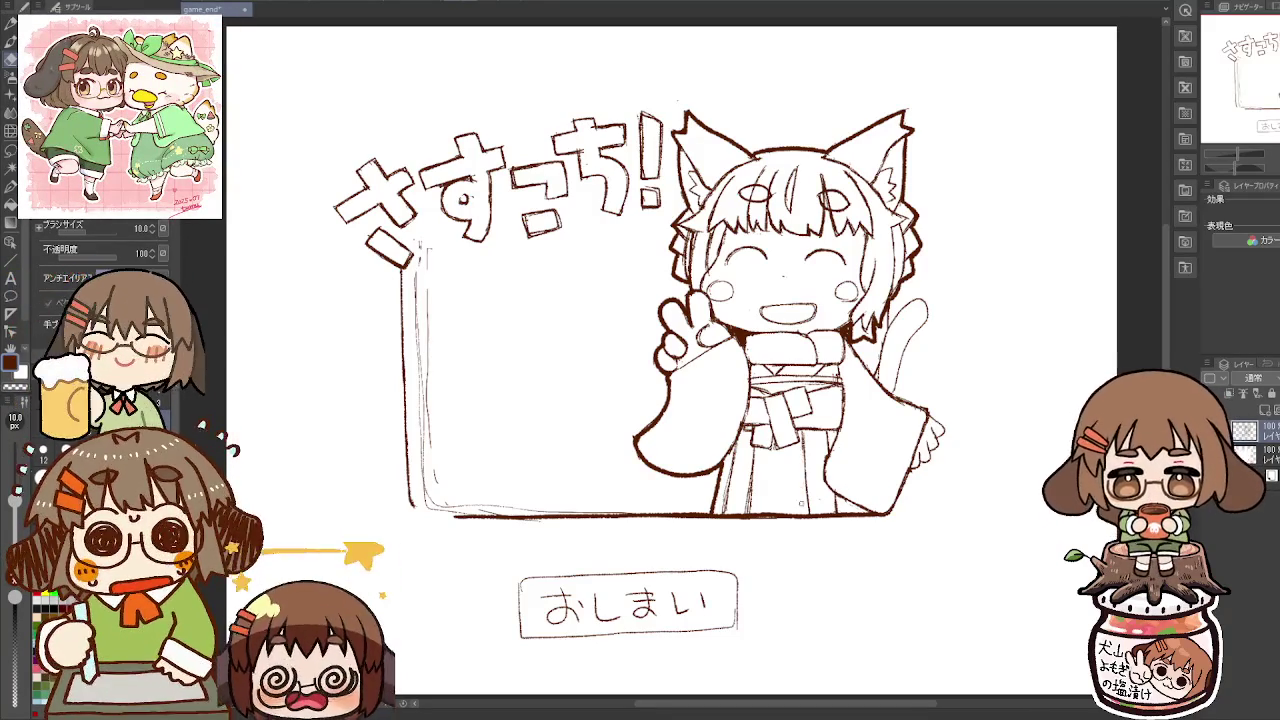
pyautogui.press('p')
pyautogui.moveTo(803, 426); pyautogui.dragTo(809, 504)
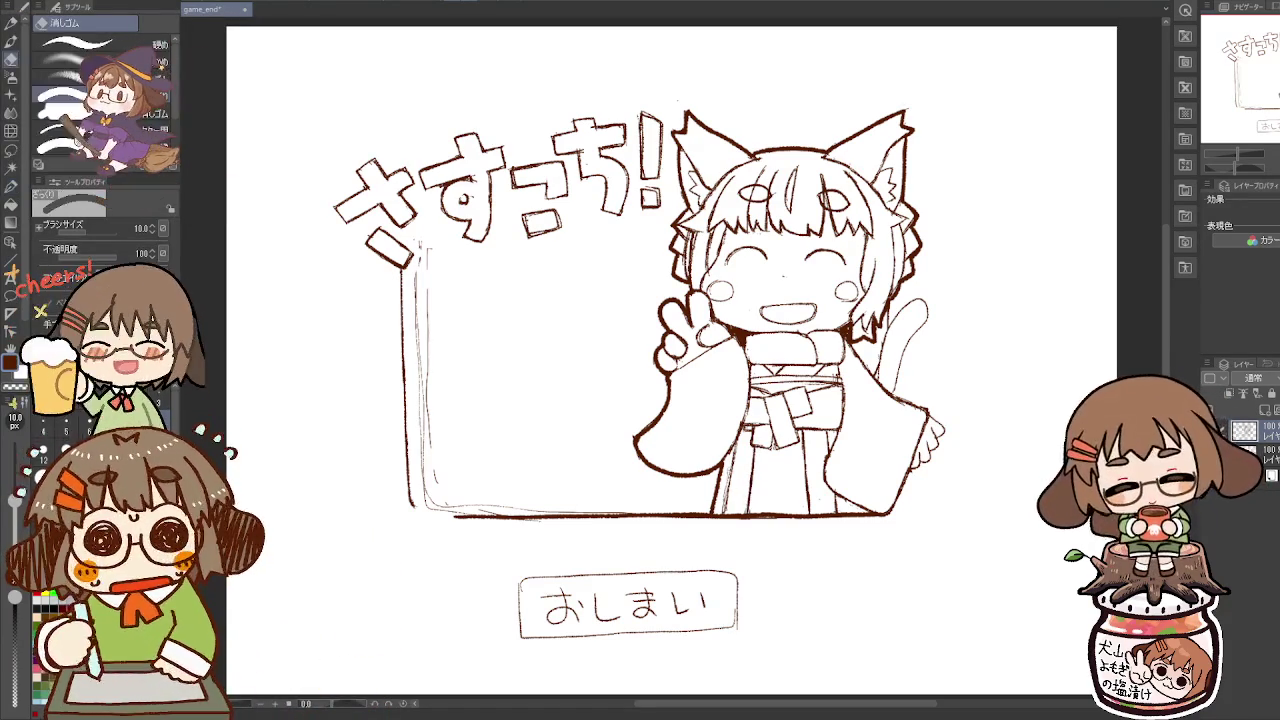
# Step: Trace the hakama's left edge and another fold, fix strokes, and begin the tail outline
pyautogui.moveTo(734, 444); pyautogui.dragTo(727, 510)
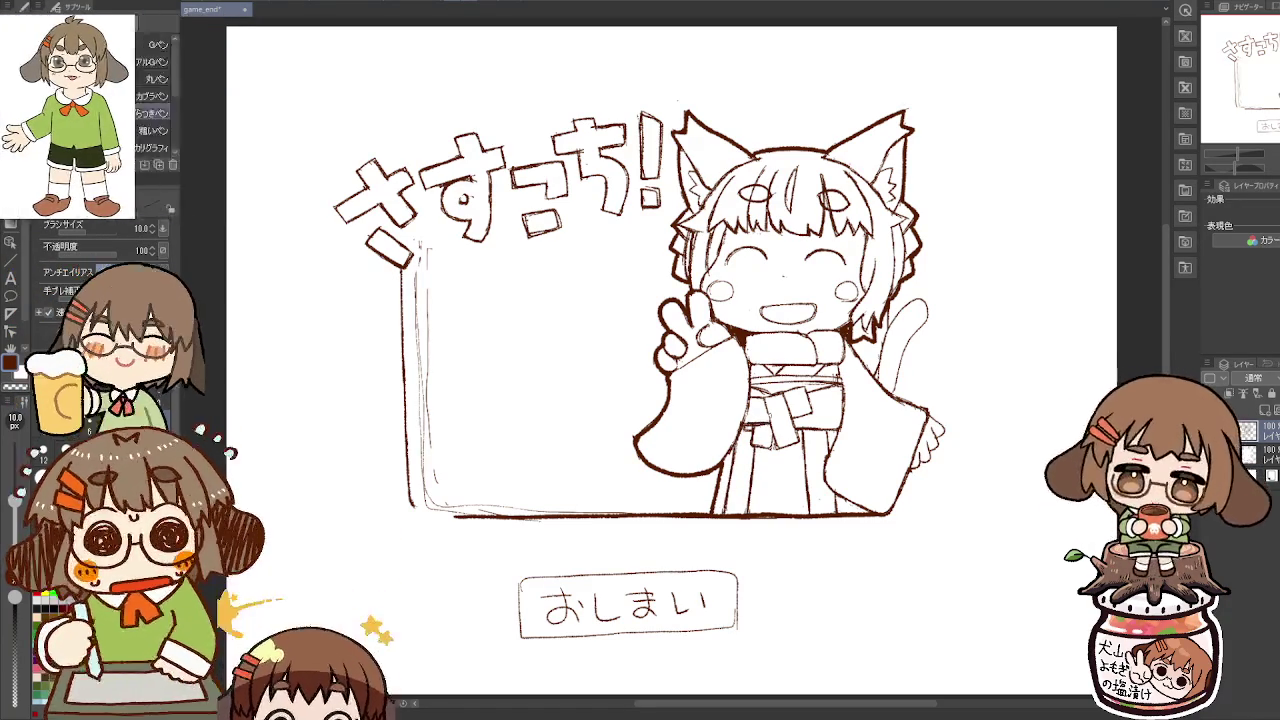
pyautogui.moveTo(776, 396); pyautogui.dragTo(766, 438)
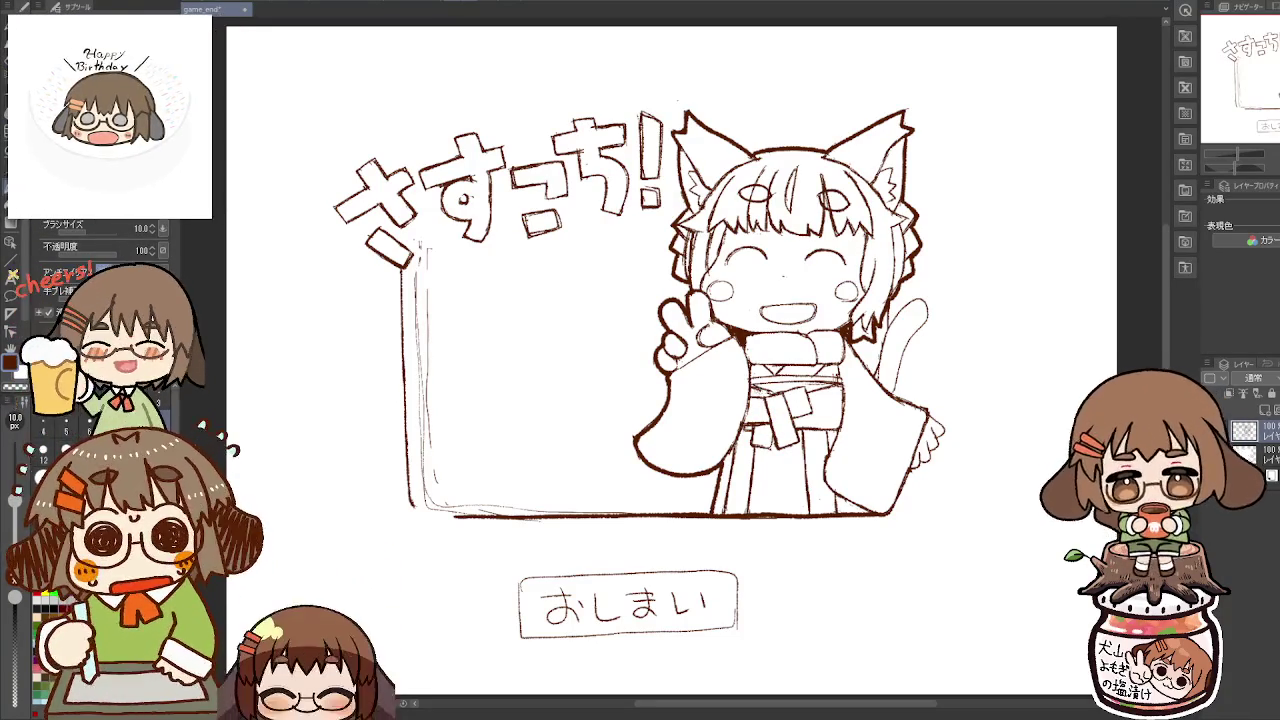
pyautogui.press('e')
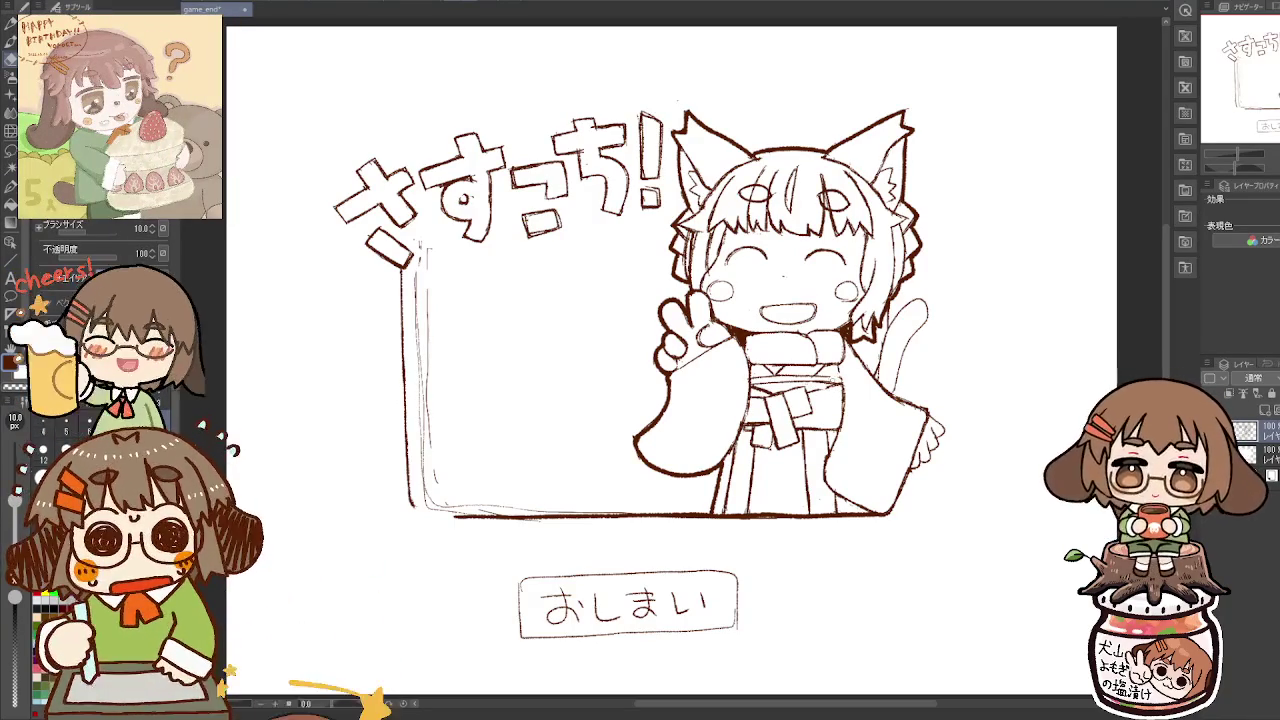
pyautogui.press('p')
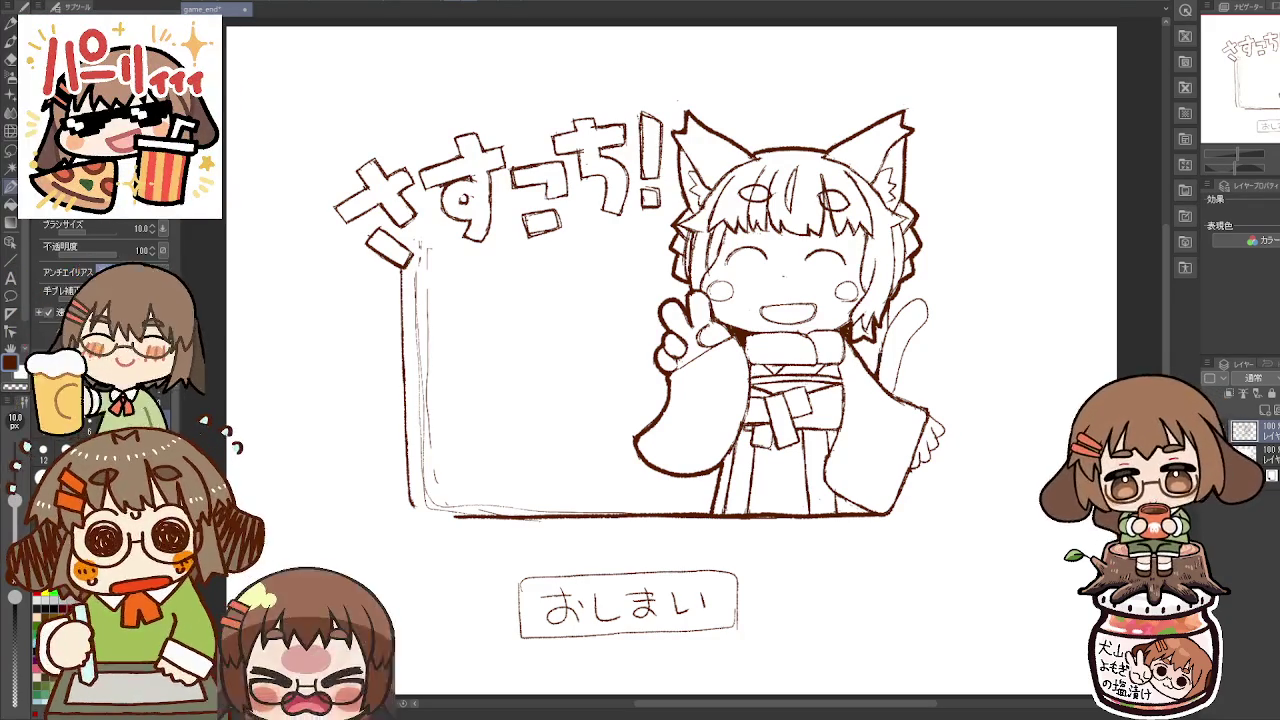
pyautogui.press('e')
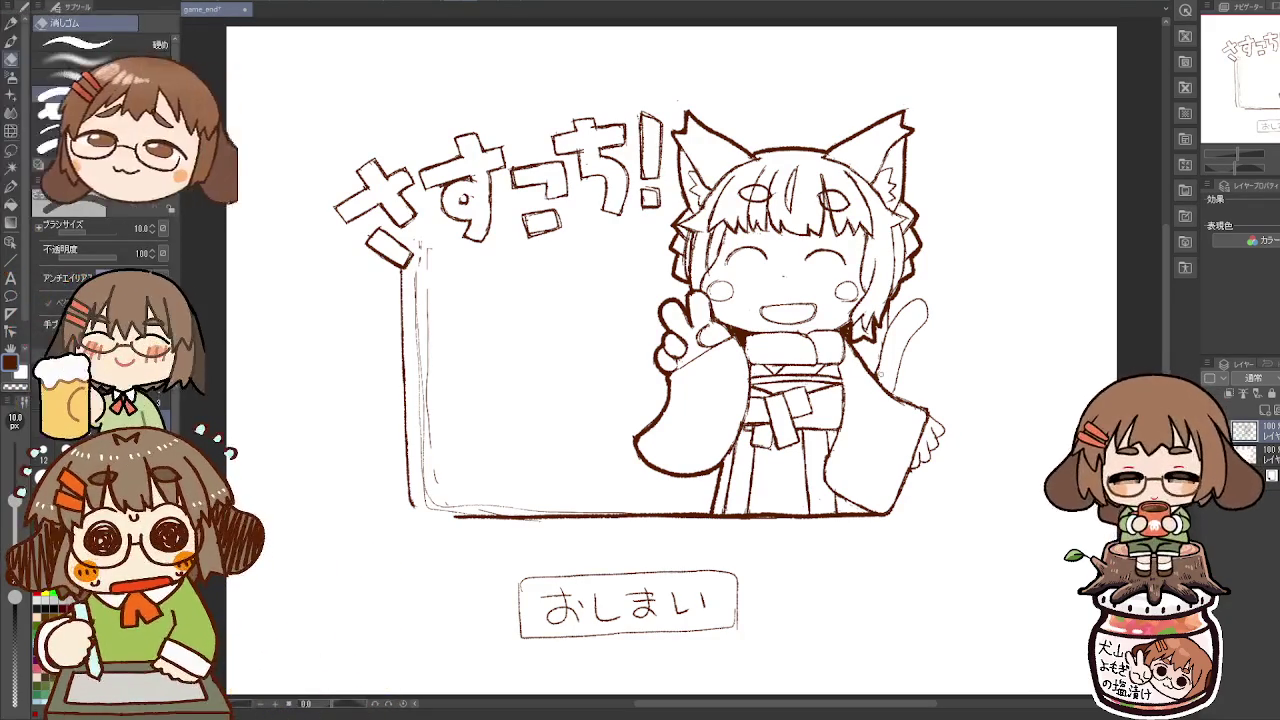
pyautogui.press('p')
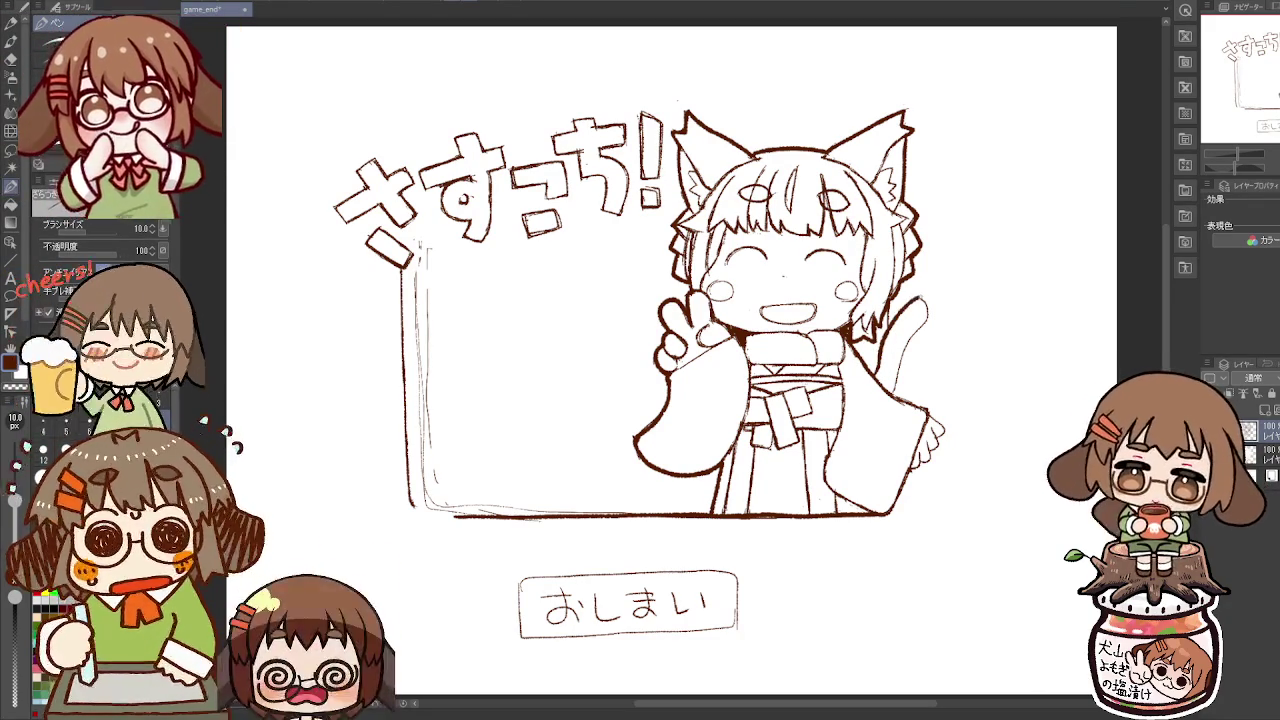
pyautogui.moveTo(906, 348); pyautogui.dragTo(895, 390)
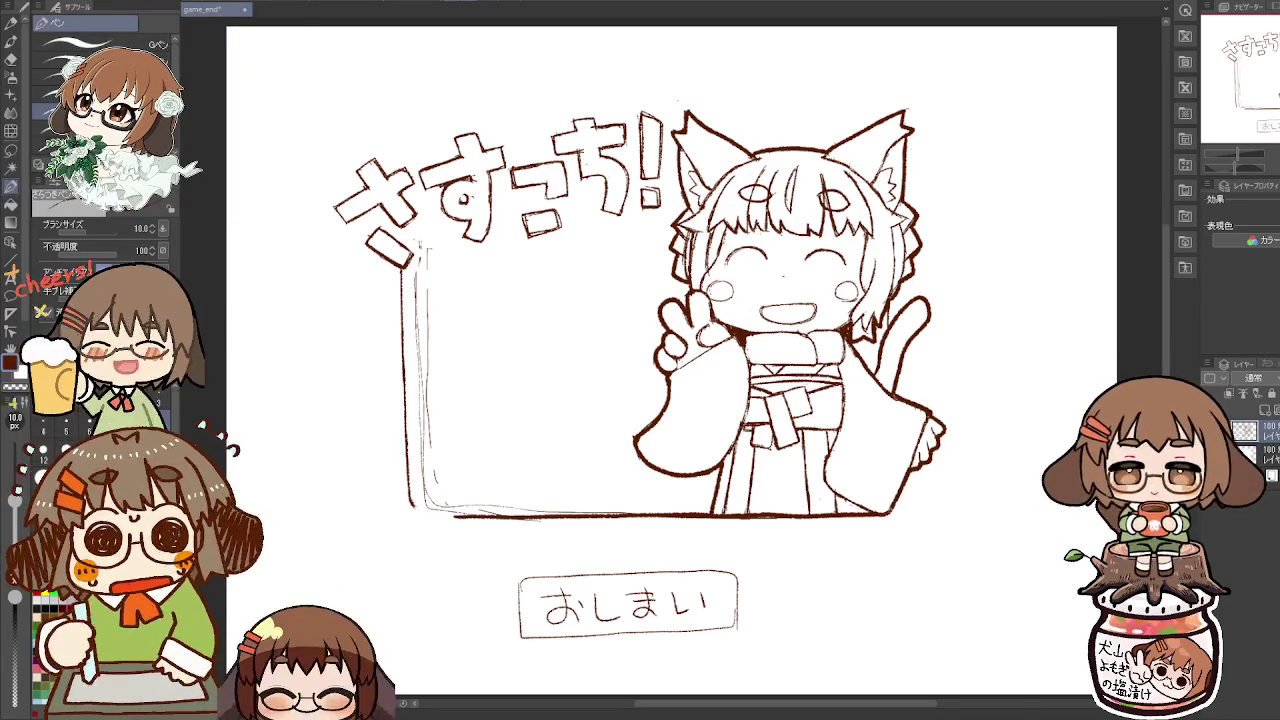
# Step: Ink bold outlines over the cat tail and right sleeve, correcting strokes with the Eraser
pyautogui.press('e')
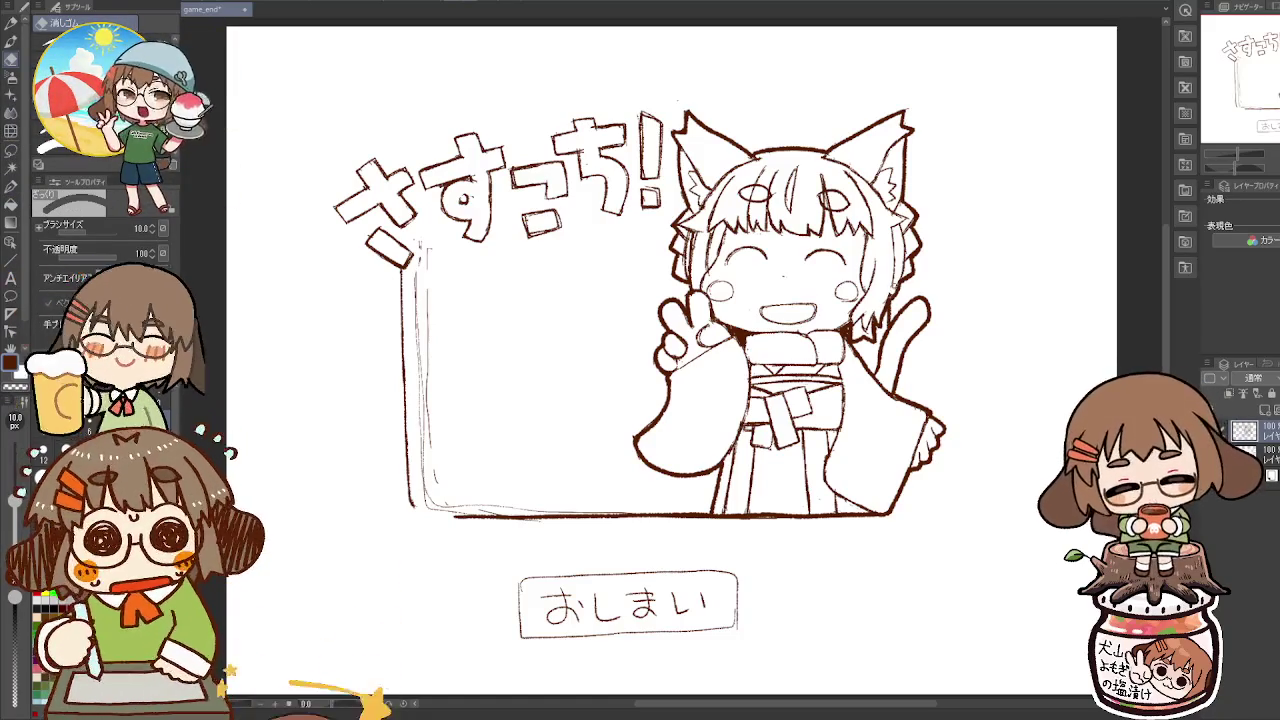
pyautogui.press('p')
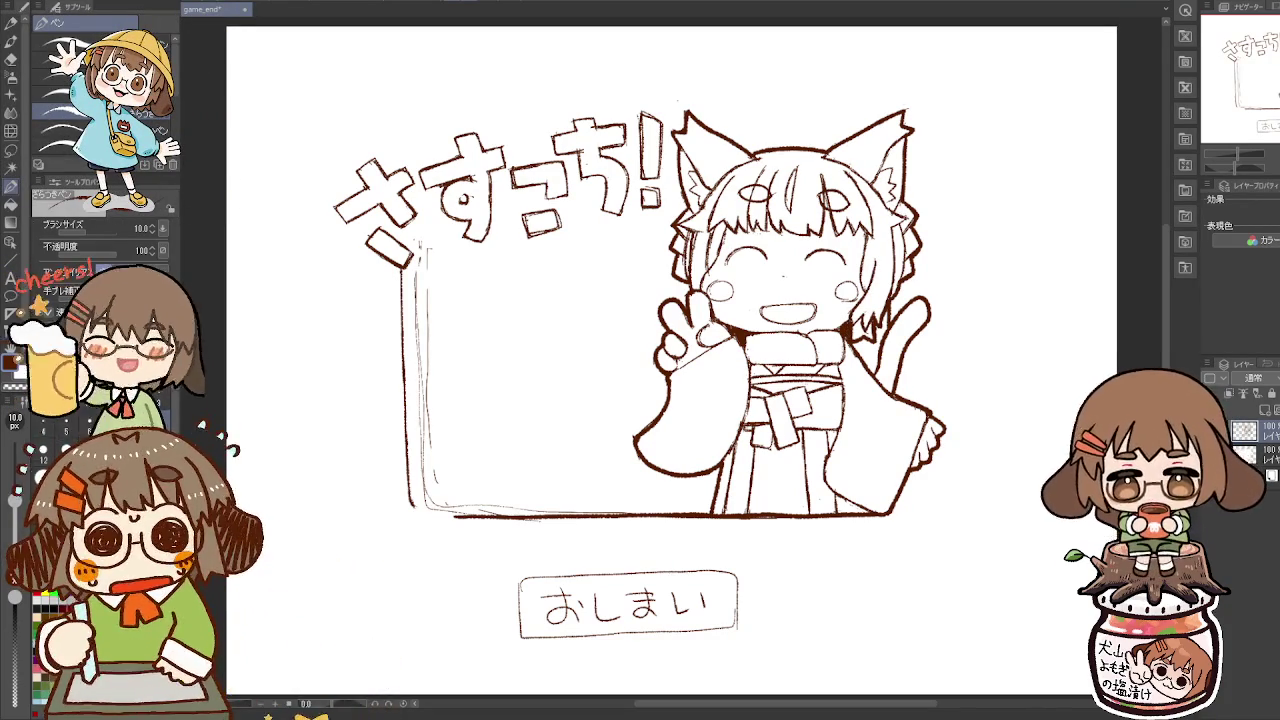
pyautogui.press('e')
pyautogui.press('p')
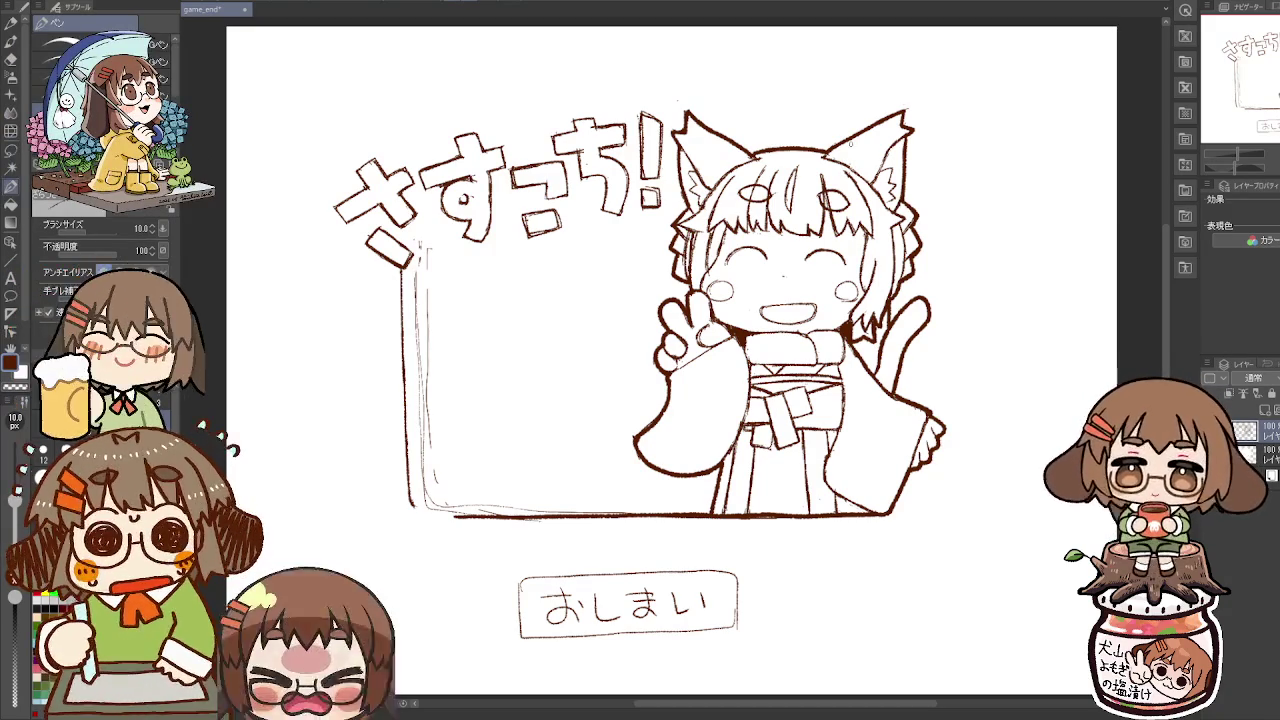
pyautogui.press('e')
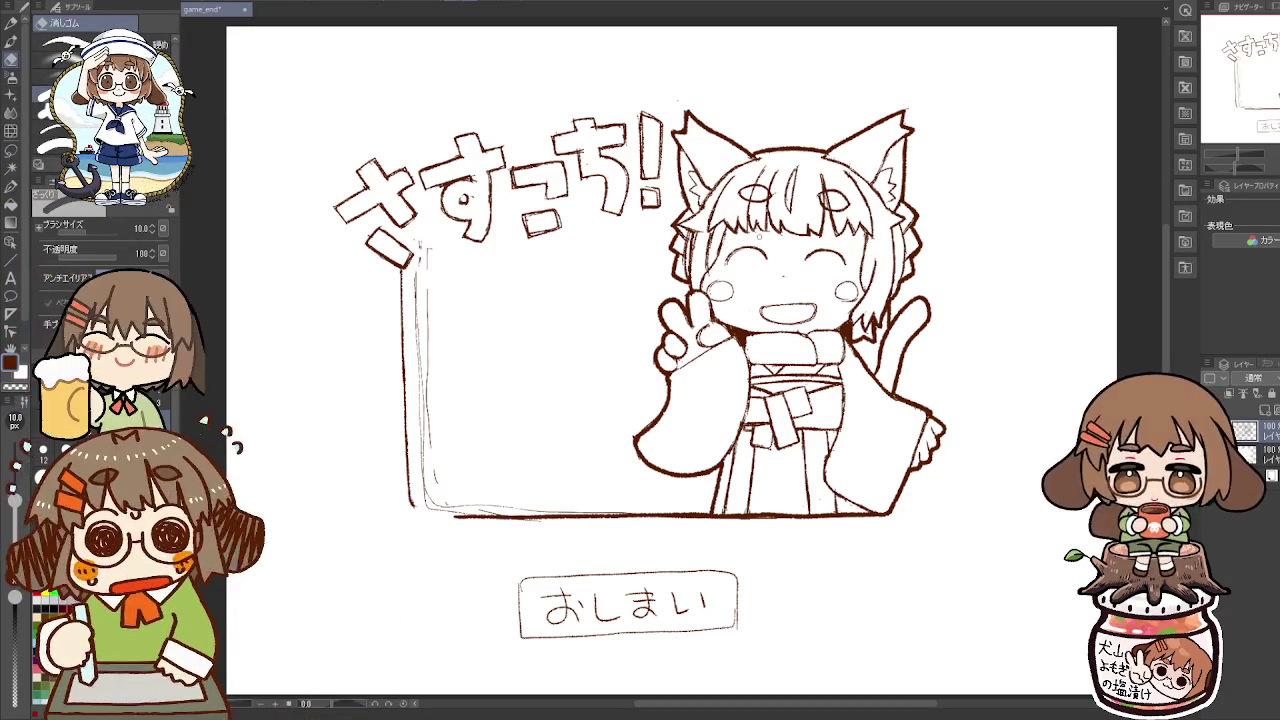
pyautogui.press('p')
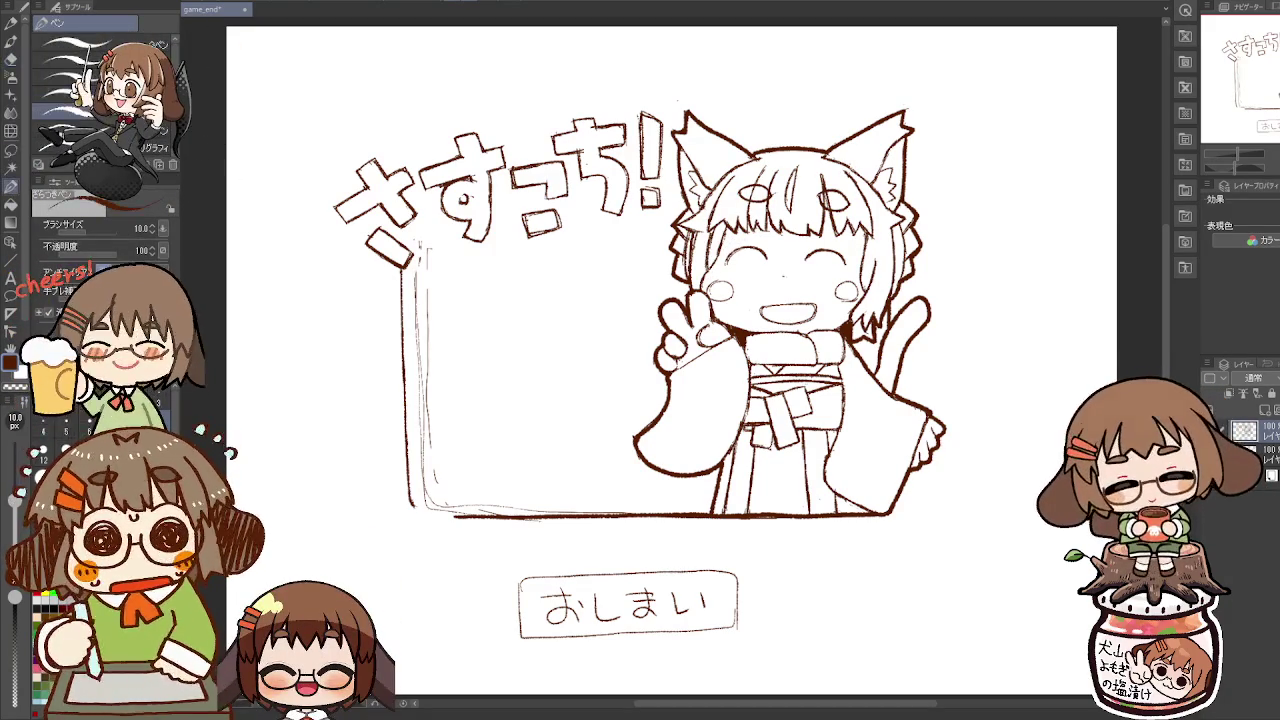
pyautogui.press('e')
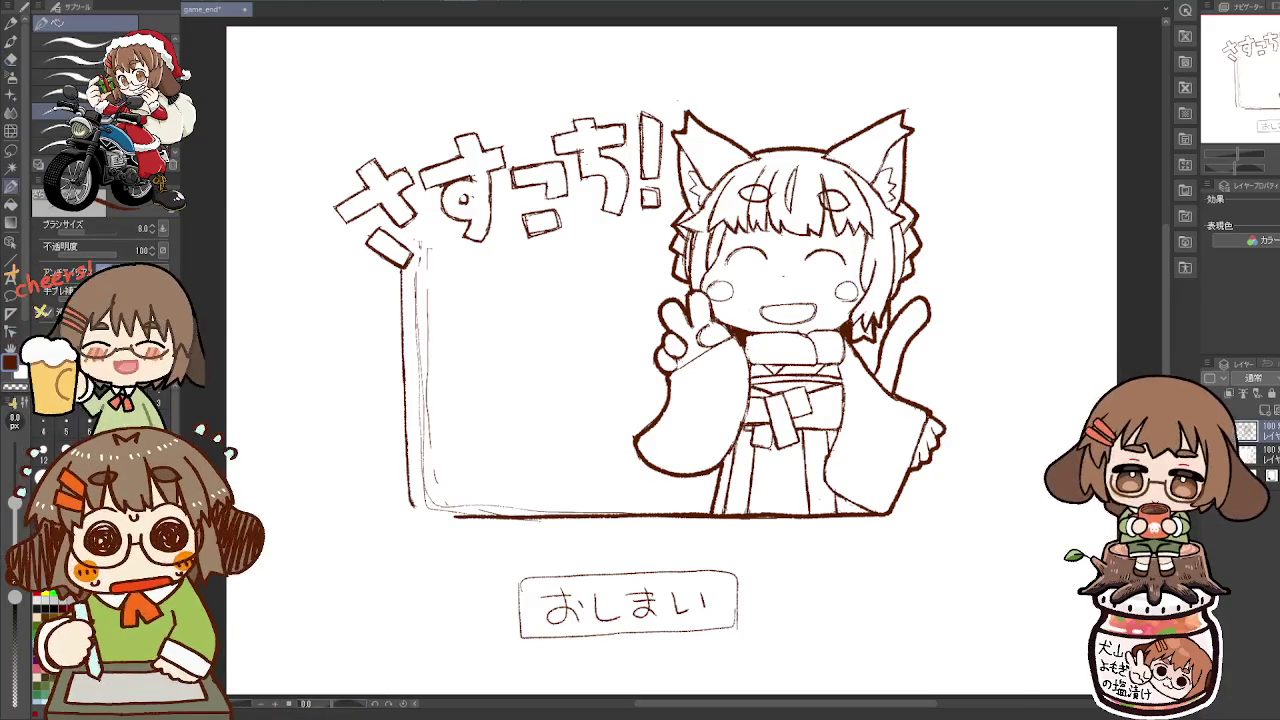
pyautogui.press('p')
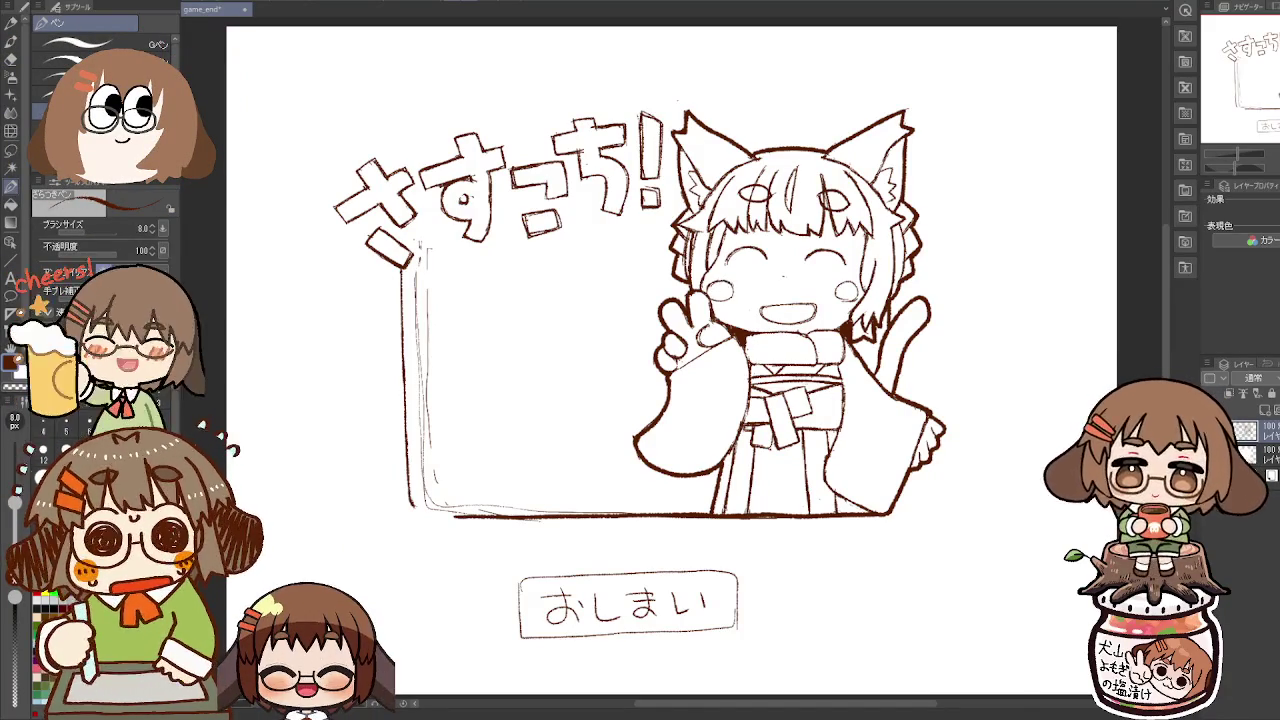
pyautogui.press('e')
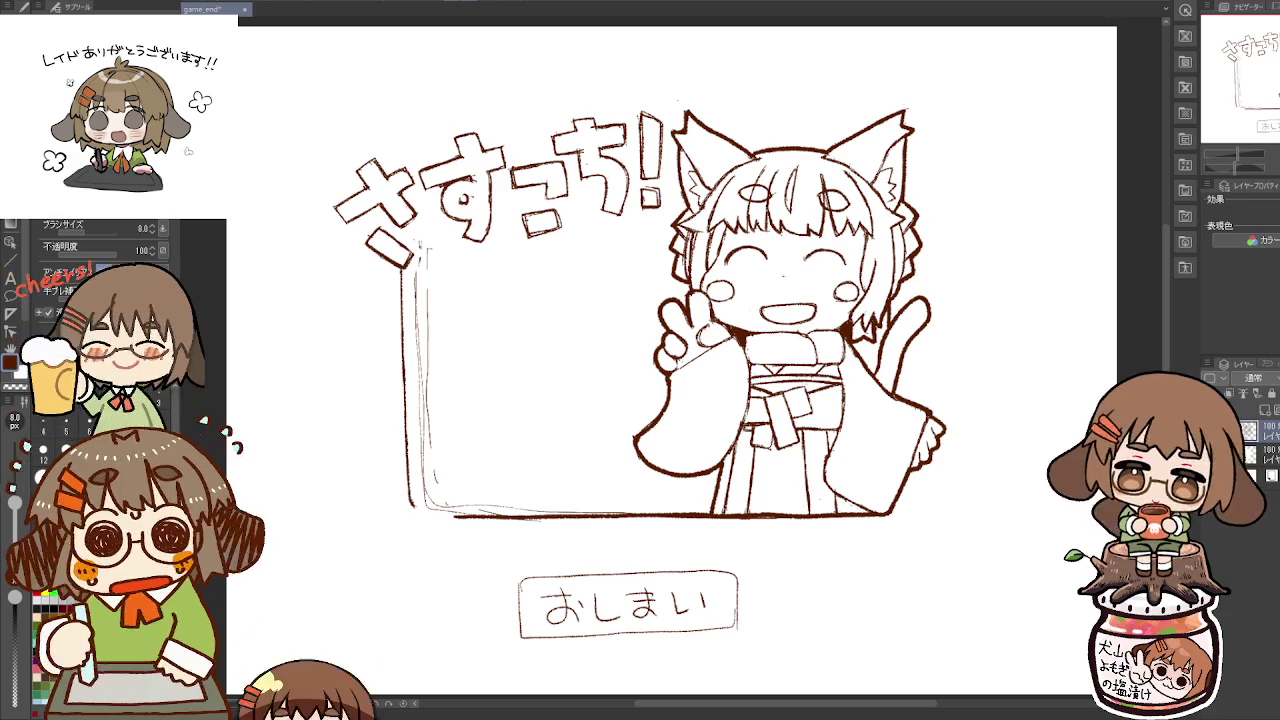
pyautogui.press('e')
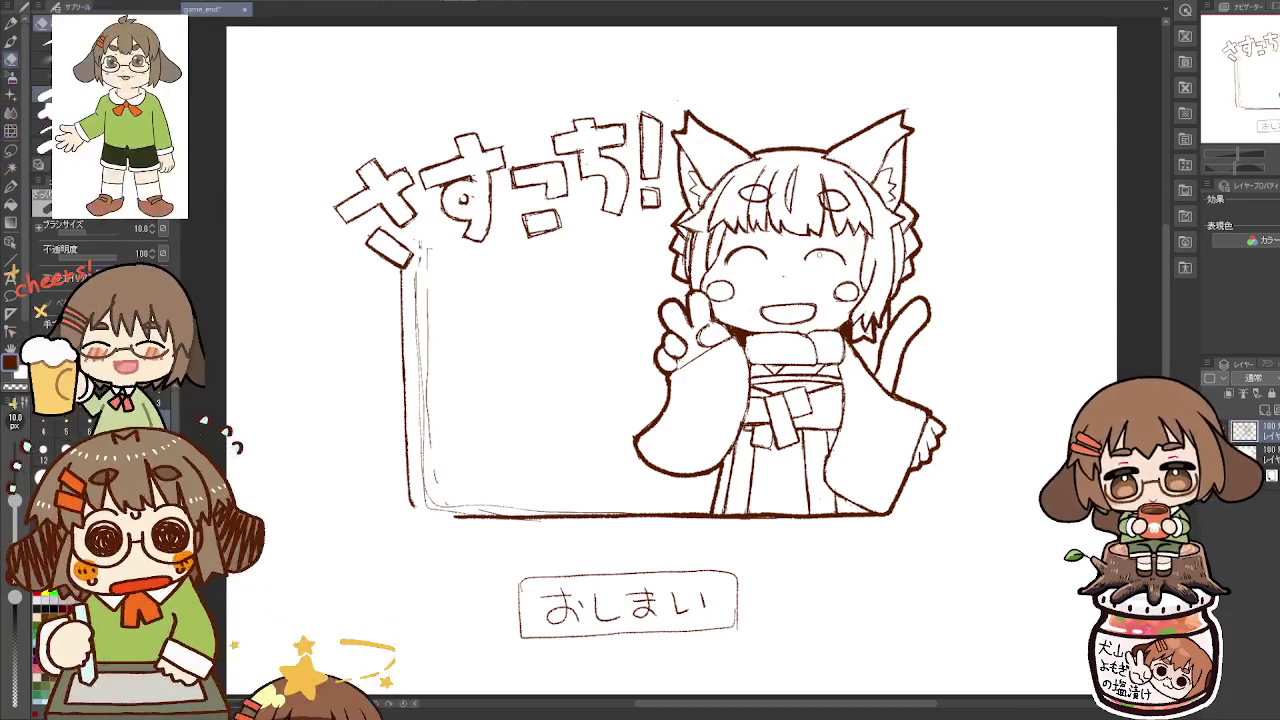
# Step: Ink the message box's left edge boldly, erasing stray marks and leftover sketch lines
pyautogui.press('p')
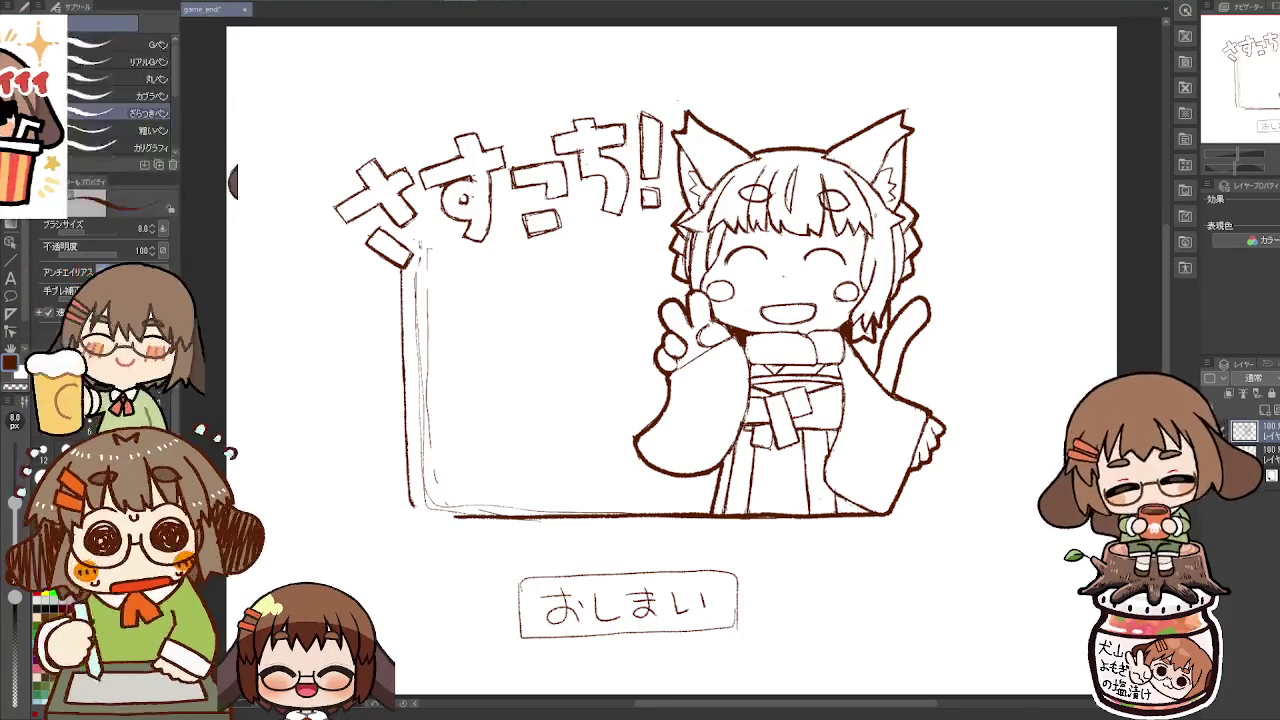
pyautogui.press('e')
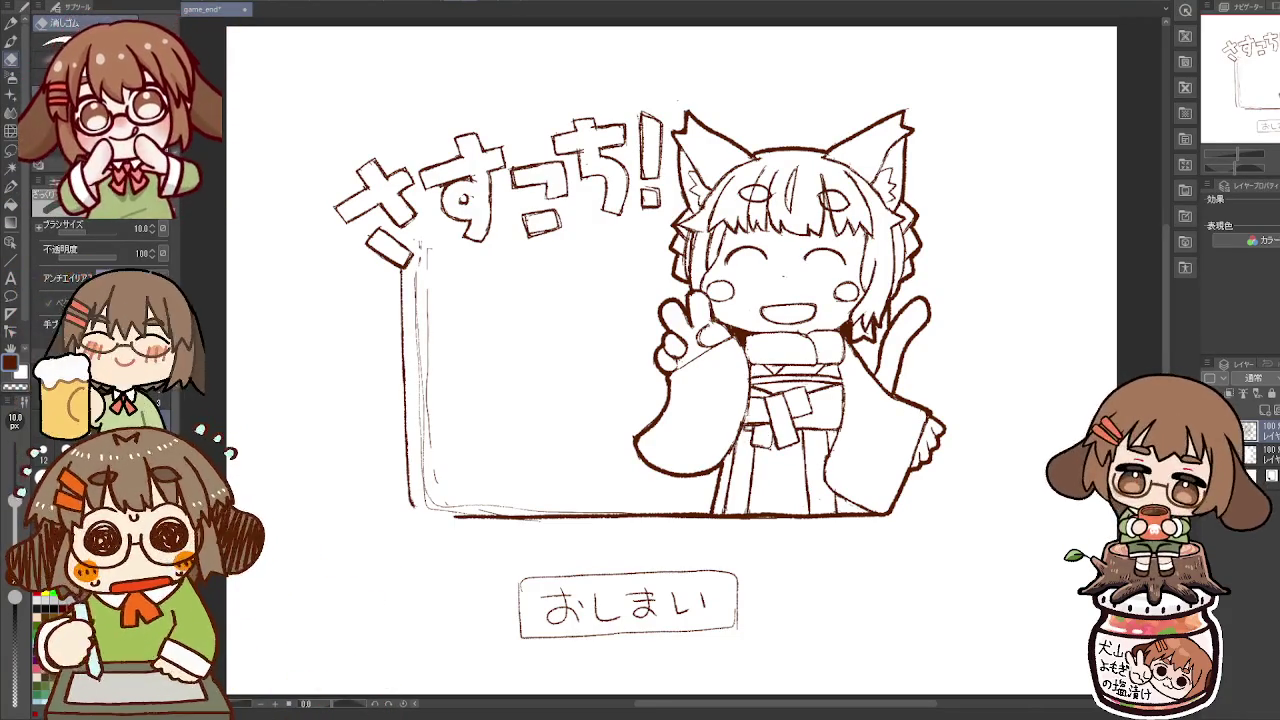
pyautogui.press('p')
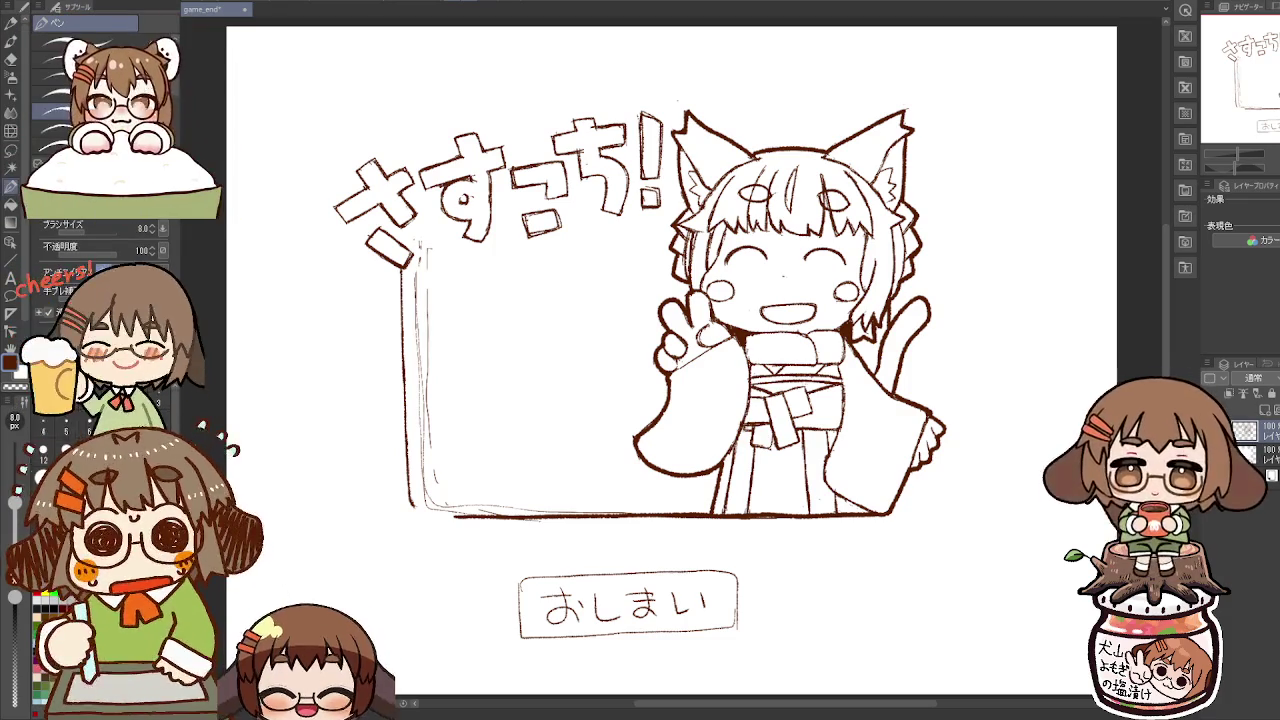
pyautogui.press('e')
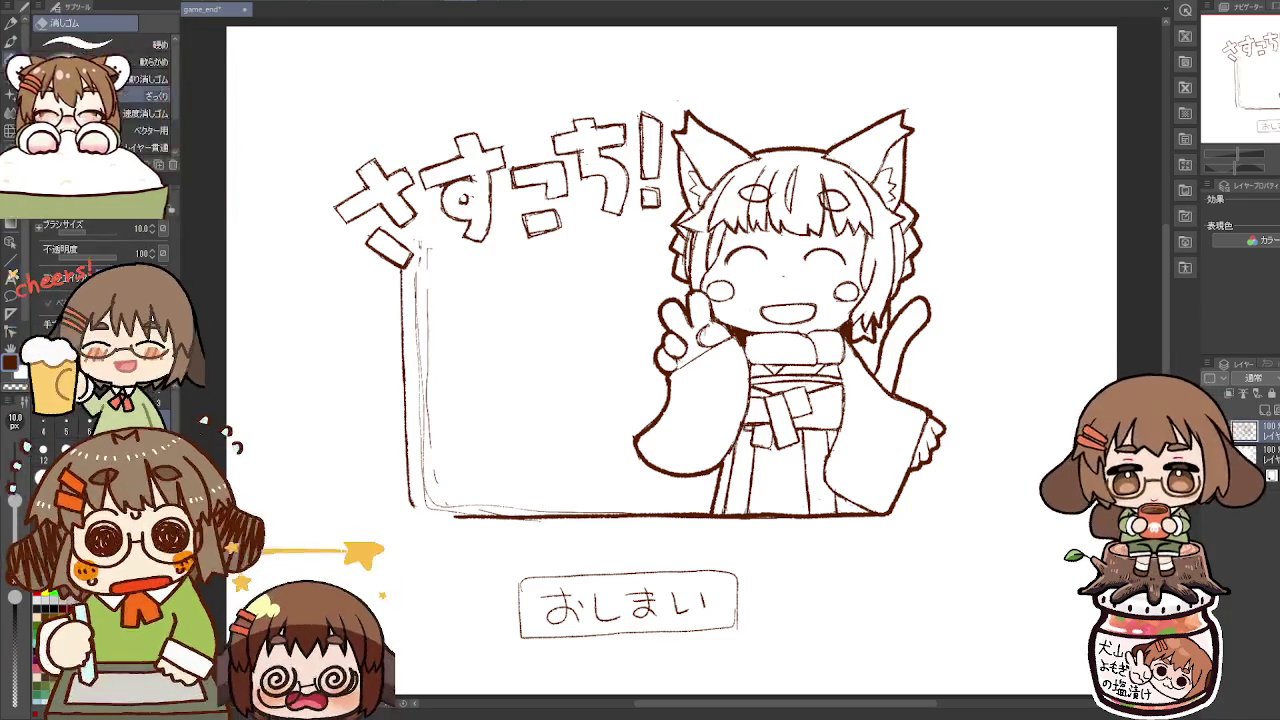
pyautogui.press('p')
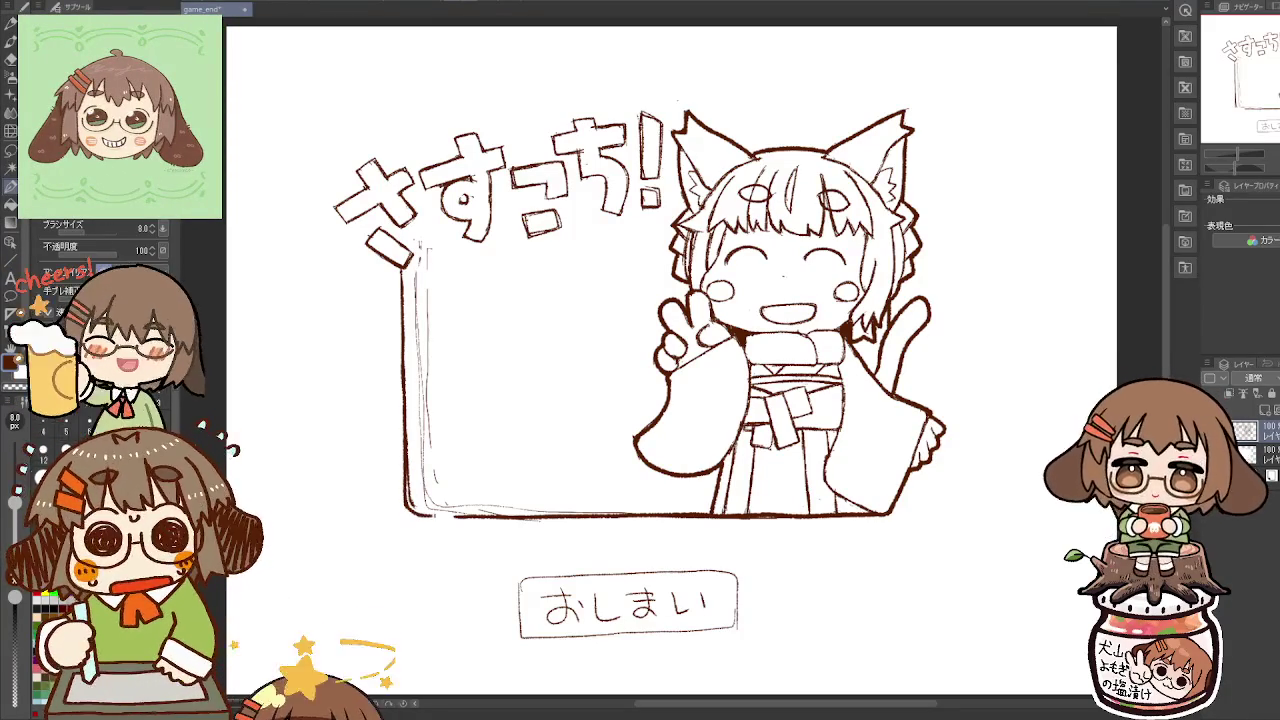
pyautogui.press('e')
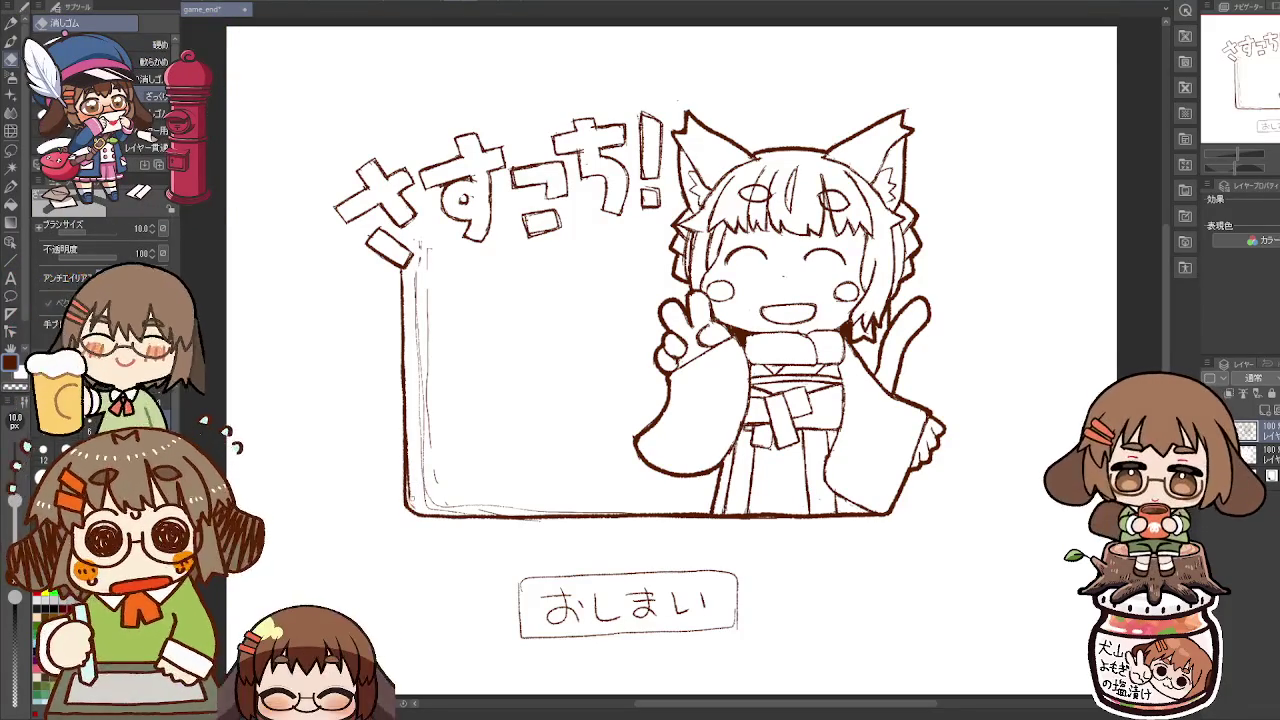
pyautogui.moveTo(410, 437); pyautogui.dragTo(410, 492)
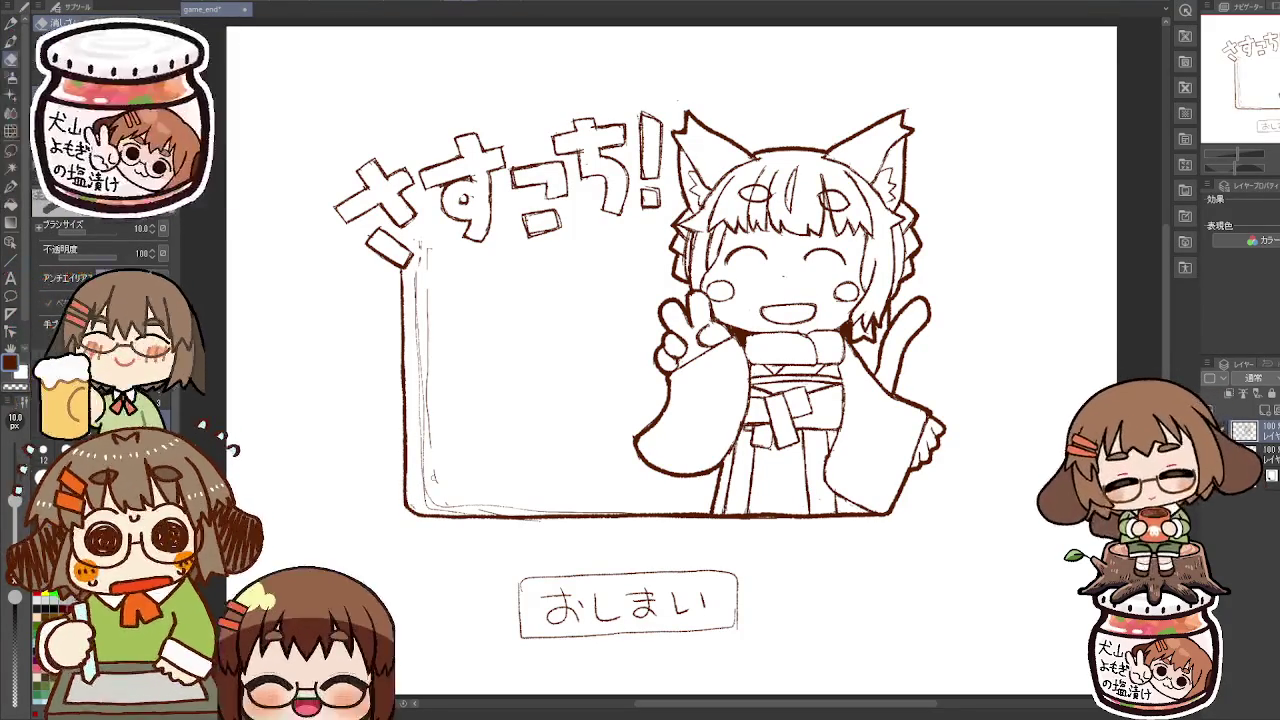
pyautogui.moveTo(424, 245)
pyautogui.mouseDown()
pyautogui.moveTo(430, 494)
pyautogui.moveTo(509, 503)
pyautogui.mouseUp()
pyautogui.press('[')
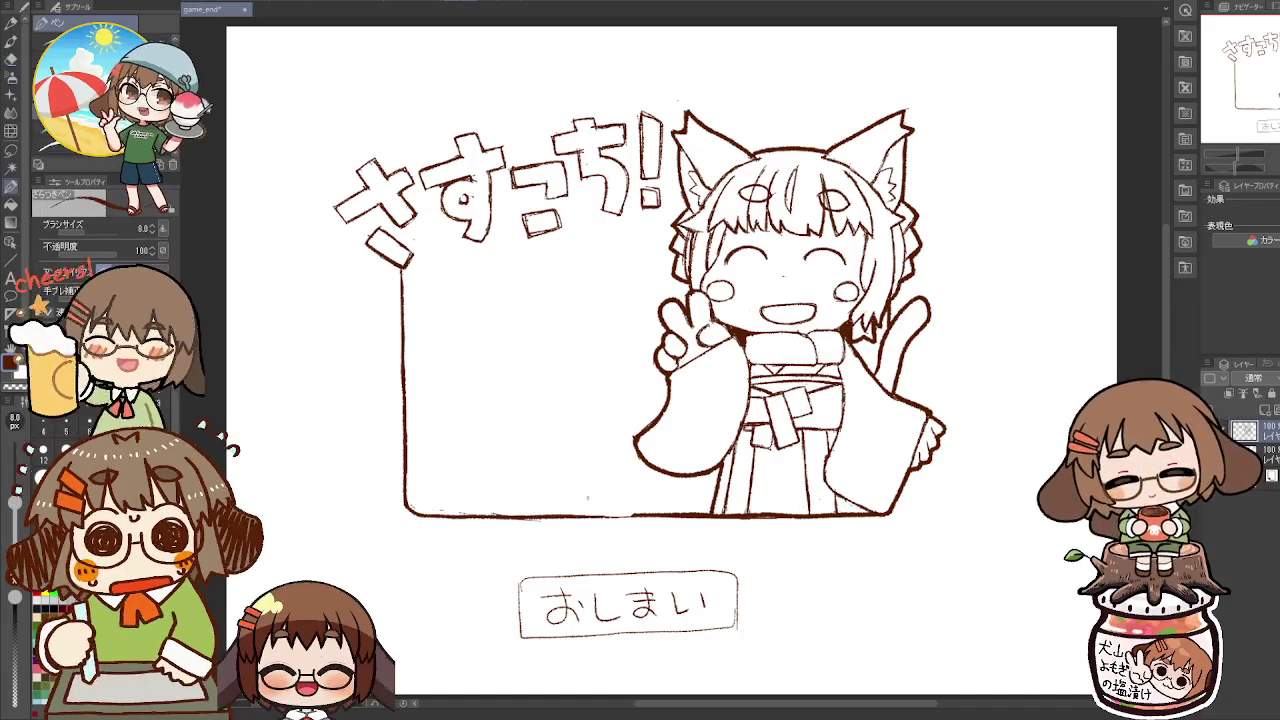
pyautogui.press('p')
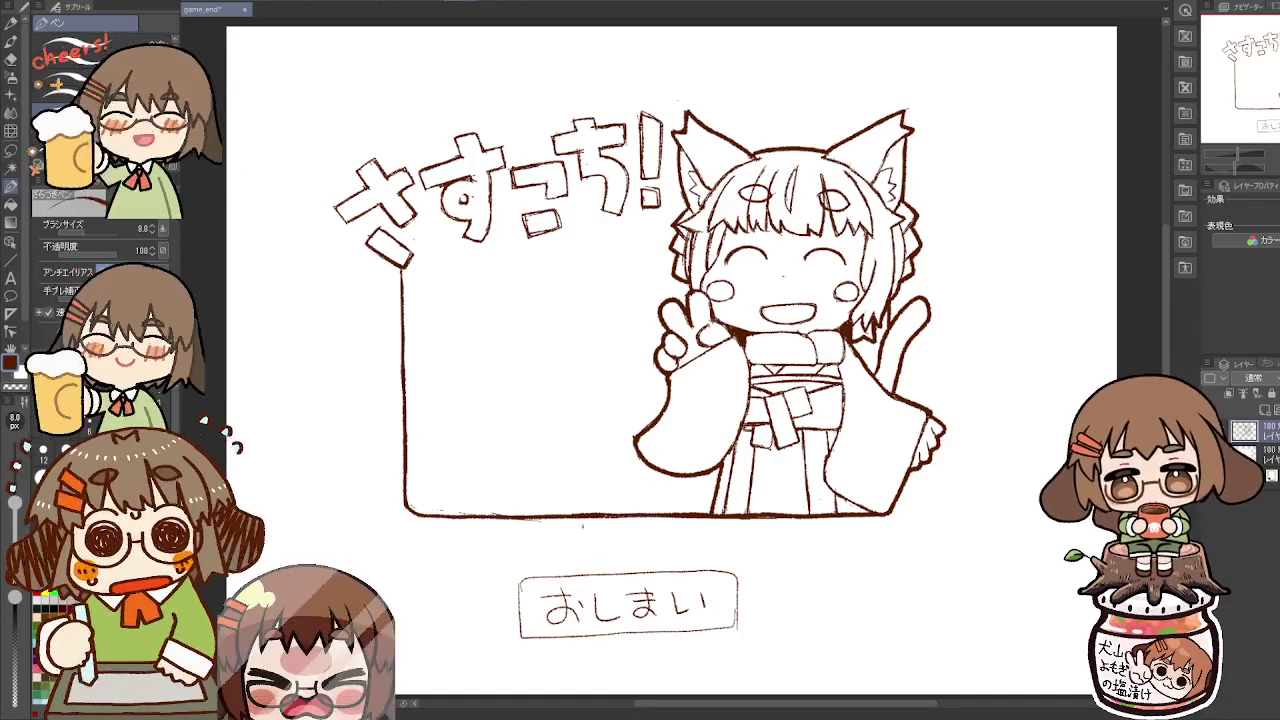
pyautogui.press('e')
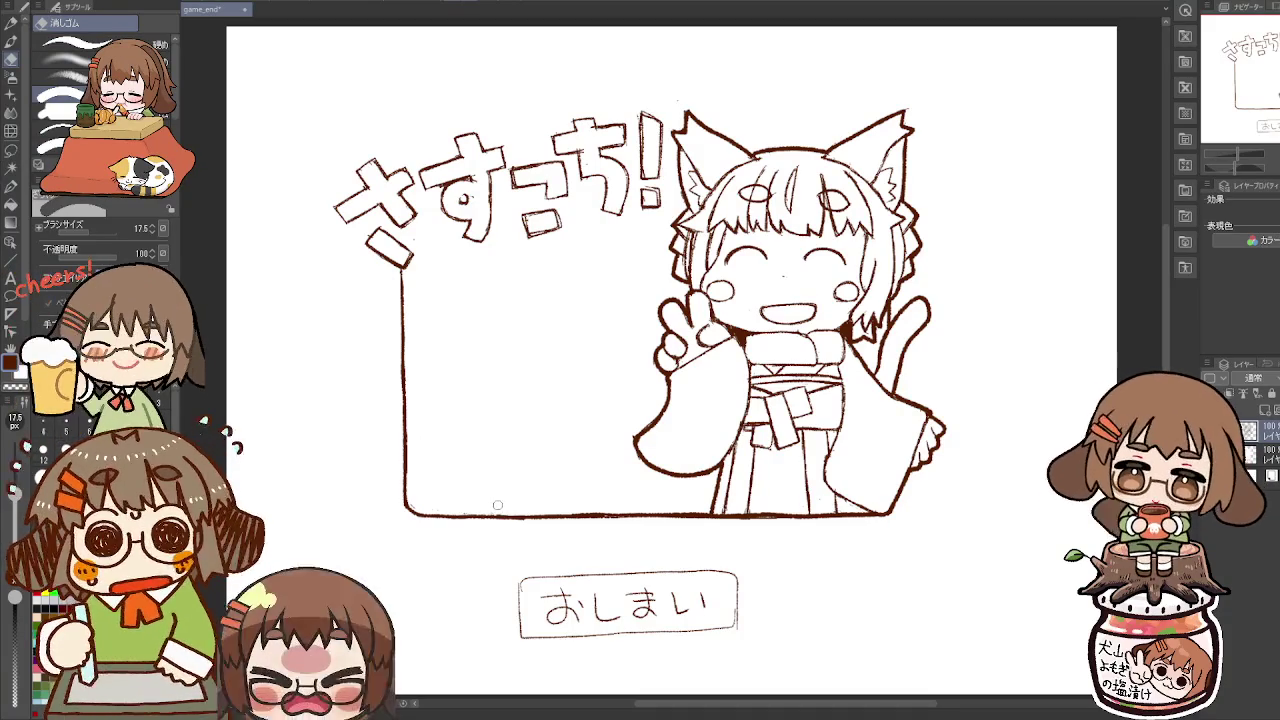
pyautogui.press('[')
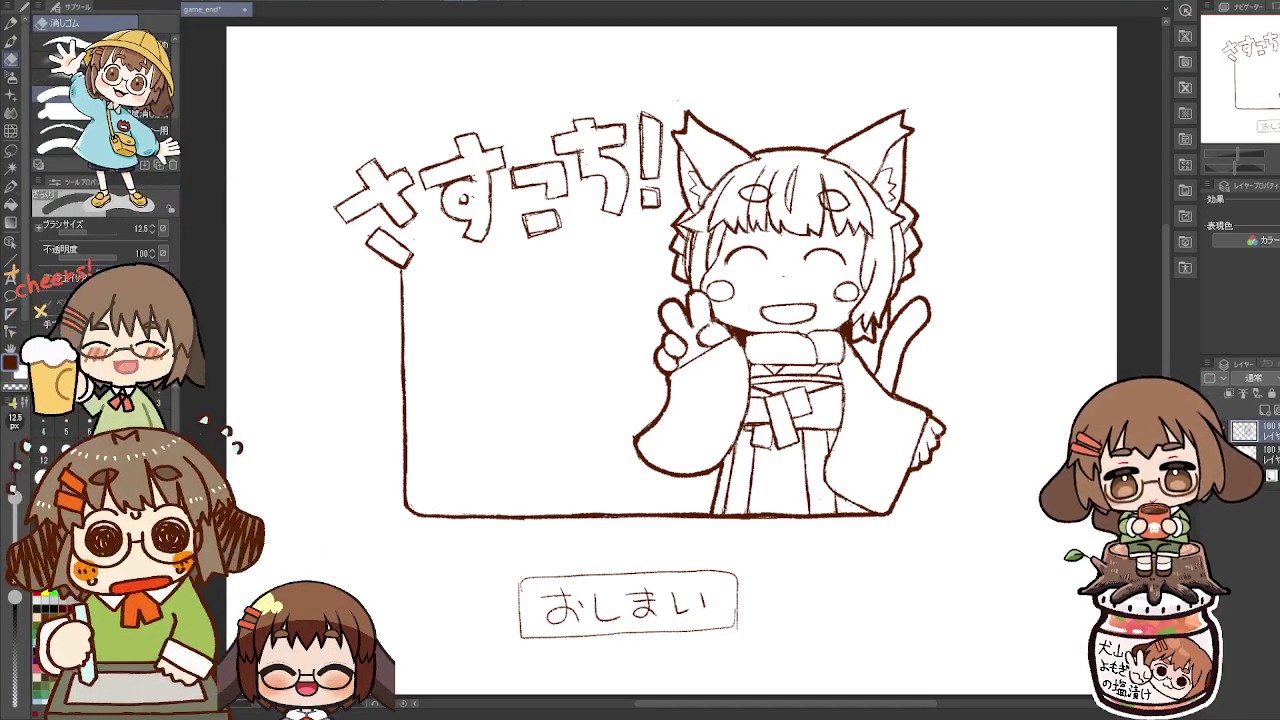
pyautogui.press('p')
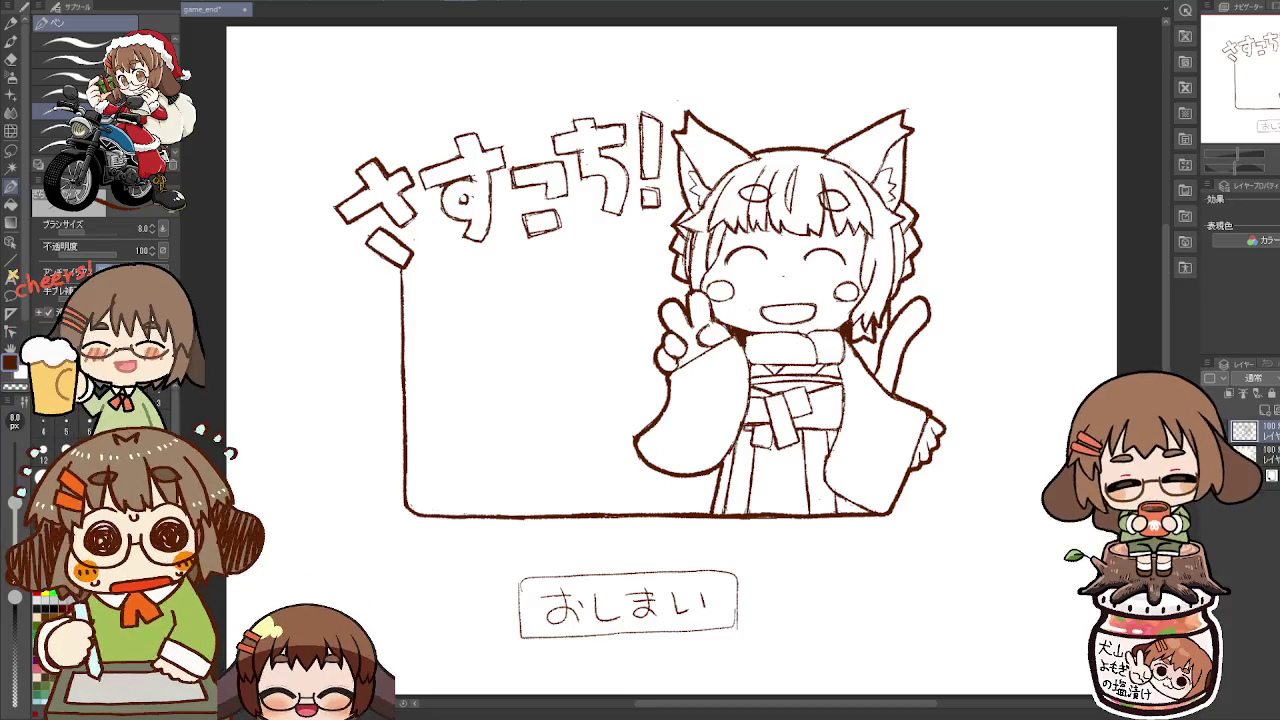
pyautogui.press('e')
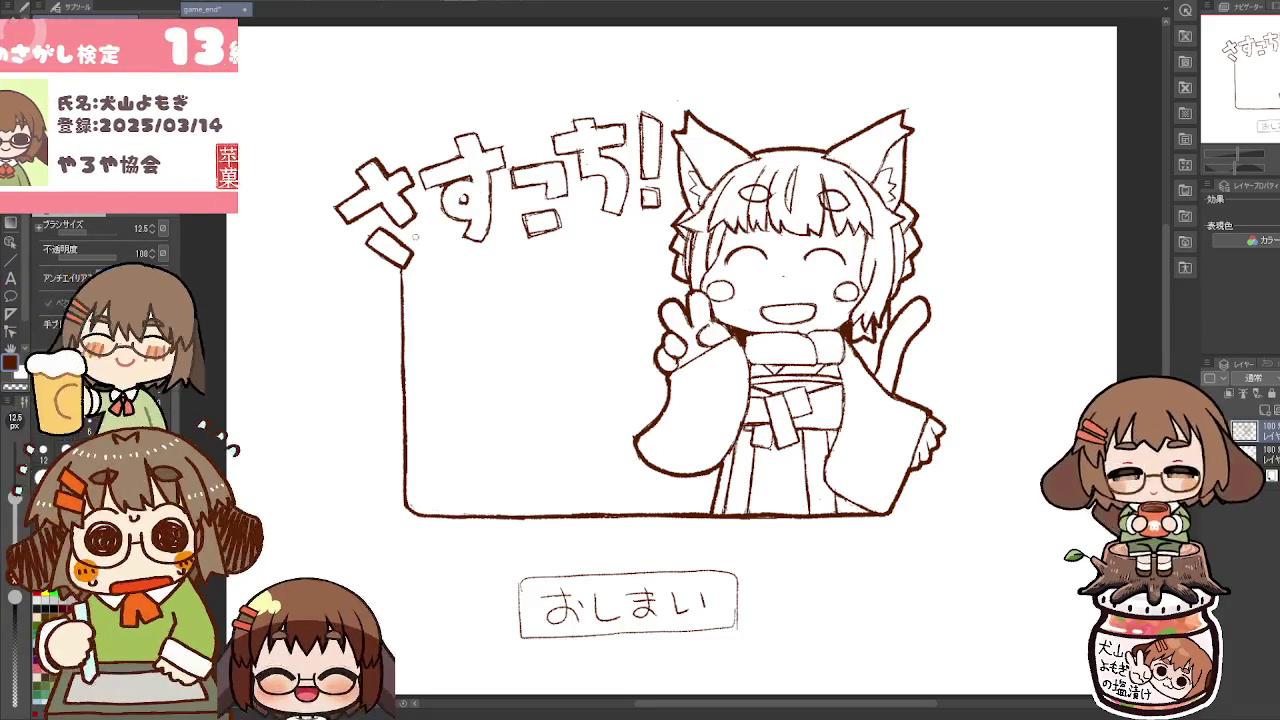
# Step: Draw a curved stroke left of the さすこち! title, then undo and redraw it shorter
pyautogui.press('p')
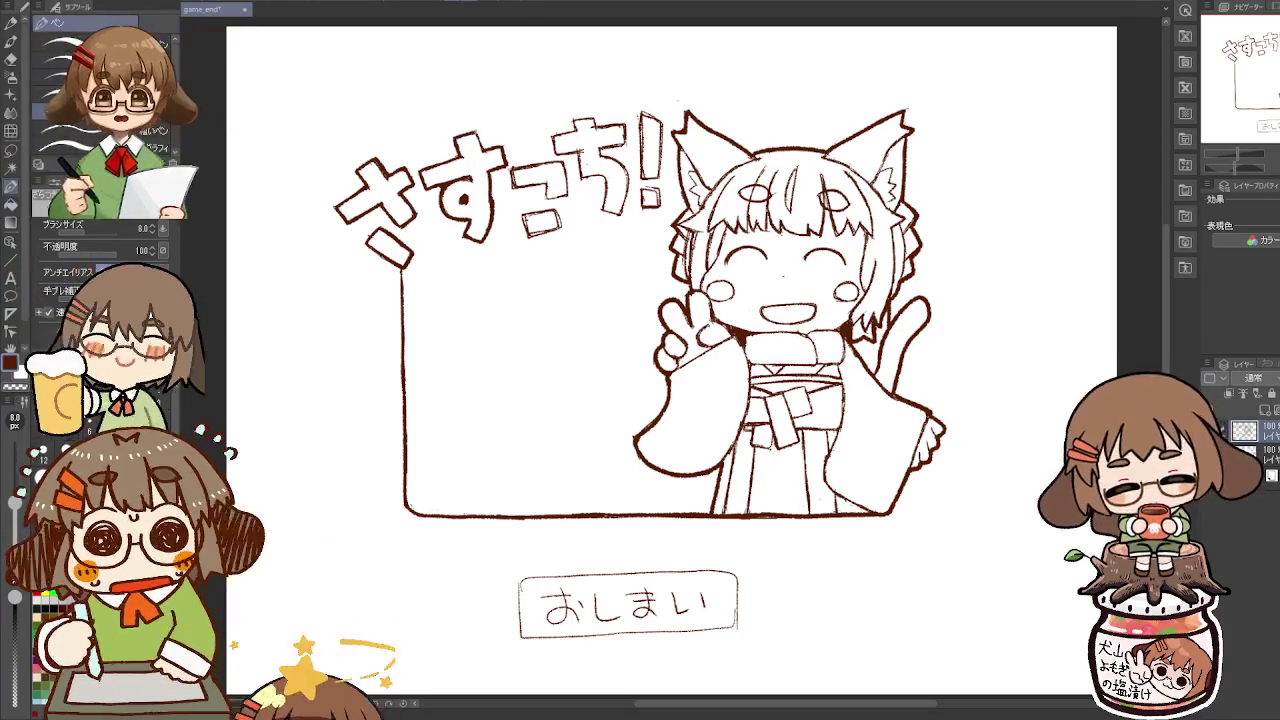
pyautogui.press('e')
pyautogui.press('p')
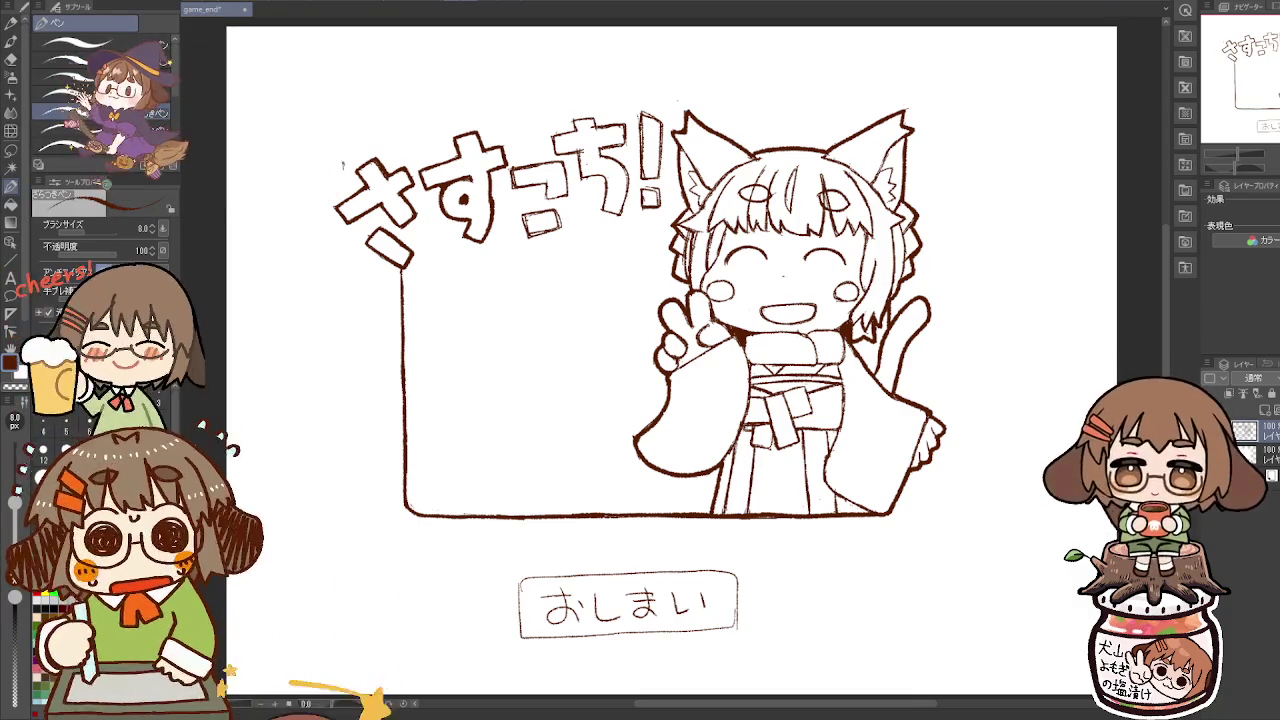
pyautogui.moveTo(344, 162)
pyautogui.mouseDown()
pyautogui.moveTo(318, 212)
pyautogui.moveTo(344, 266)
pyautogui.mouseUp()
pyautogui.hotkey('ctrl', 'z')
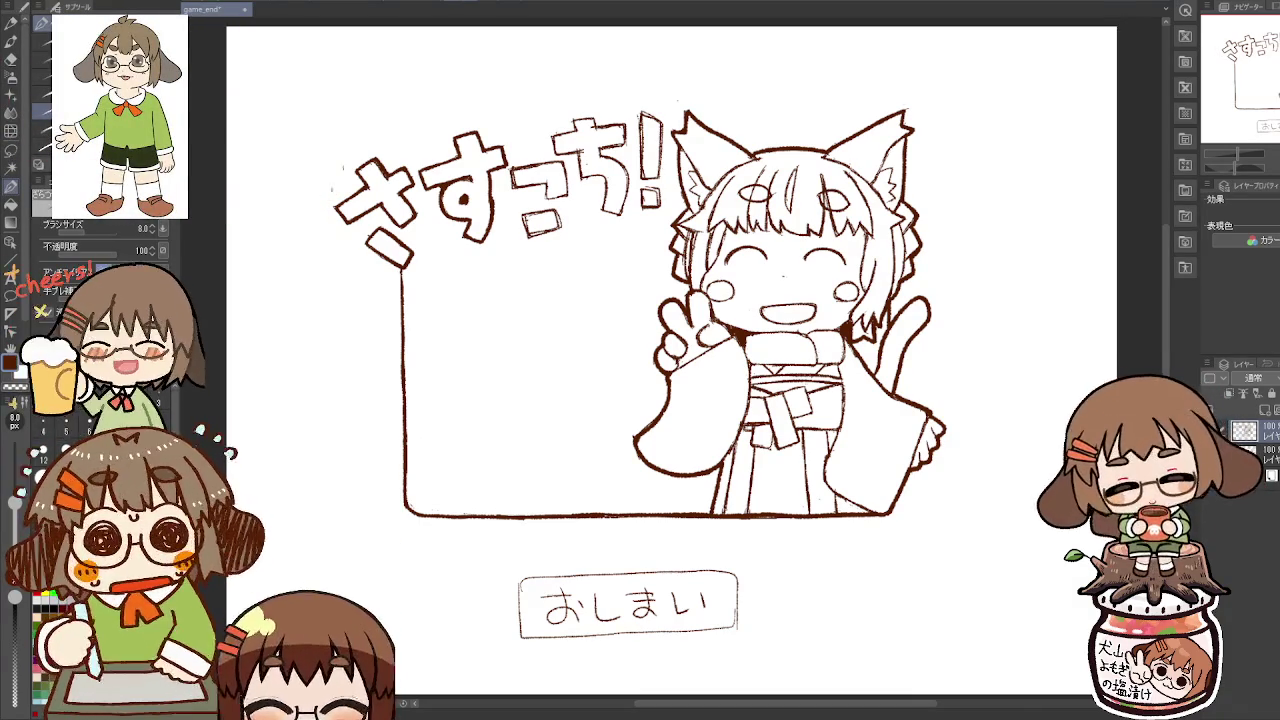
pyautogui.moveTo(326, 172)
pyautogui.mouseDown()
pyautogui.moveTo(318, 218)
pyautogui.moveTo(340, 260)
pyautogui.moveTo(403, 280)
pyautogui.mouseUp()
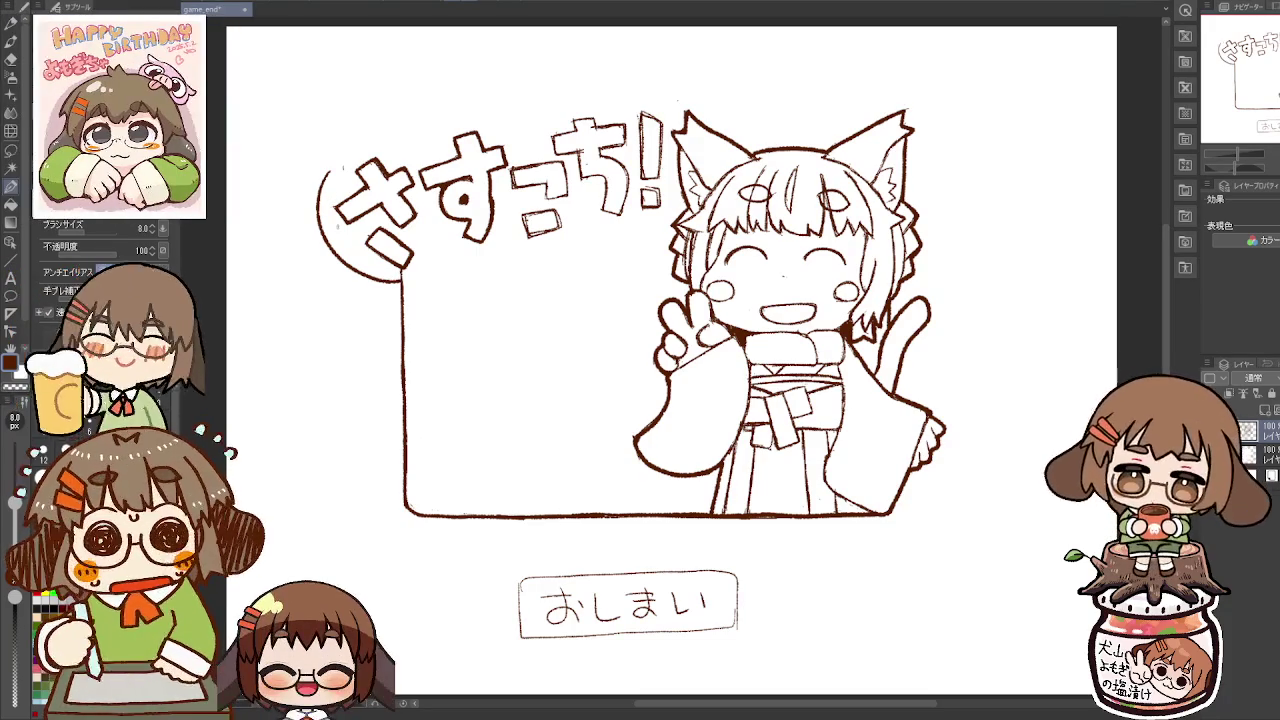
# Step: Trim the lower part of the left curve and extend the bubble arc over the title
pyautogui.press('e')
pyautogui.moveTo(327, 217); pyautogui.dragTo(376, 283)
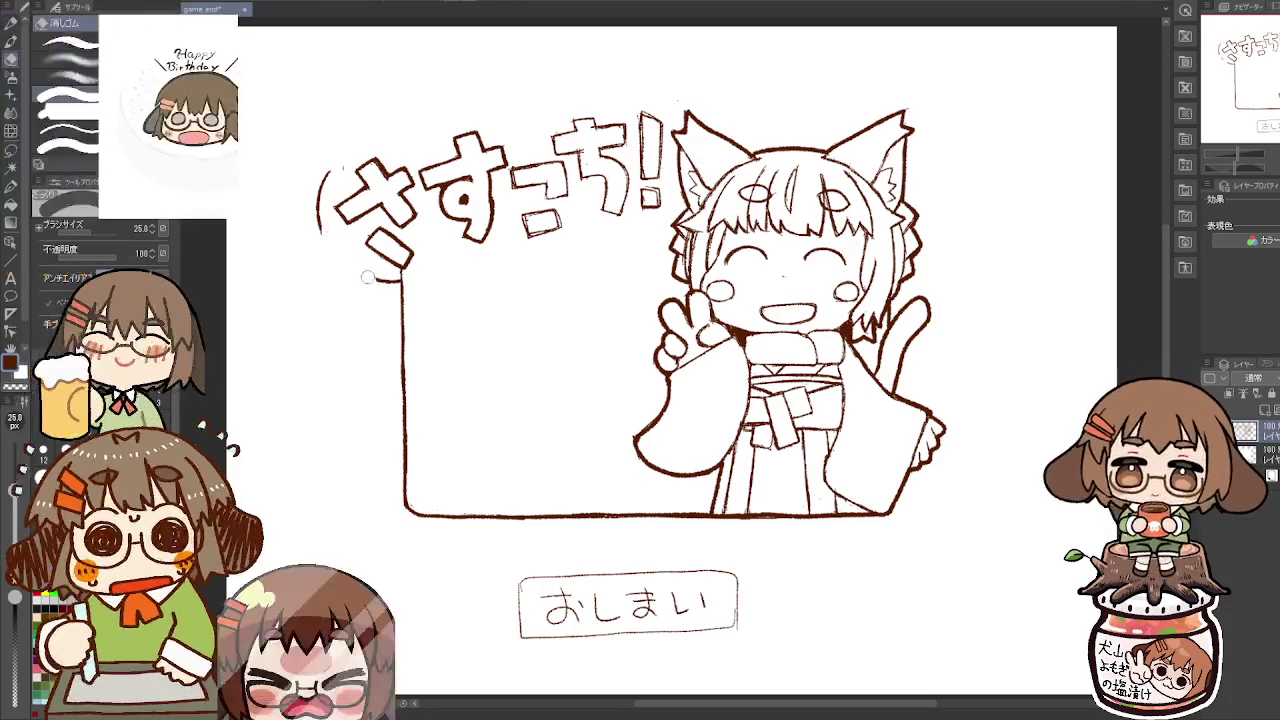
pyautogui.press('p')
pyautogui.moveTo(337, 157)
pyautogui.mouseDown()
pyautogui.moveTo(466, 114)
pyautogui.moveTo(508, 123)
pyautogui.moveTo(606, 101)
pyautogui.moveTo(680, 113)
pyautogui.mouseUp()
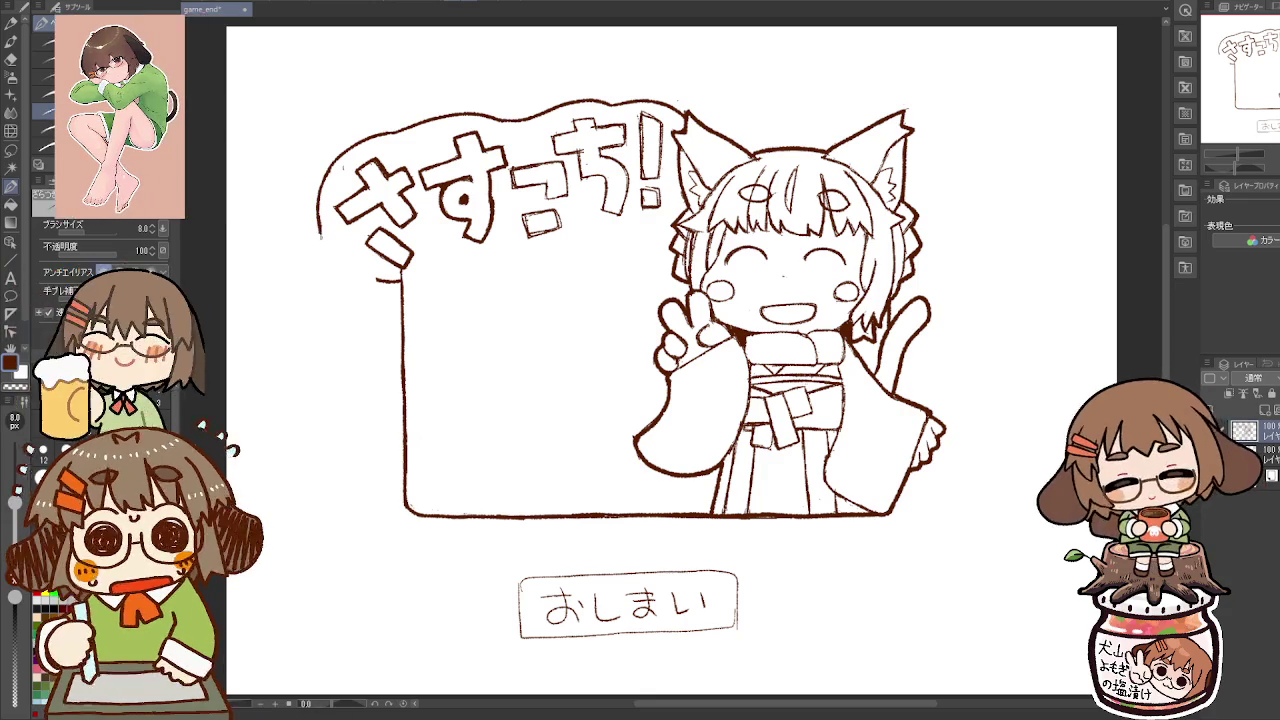
# Step: Erase the overlap where the bubble outline meets the frame below
pyautogui.press('e')
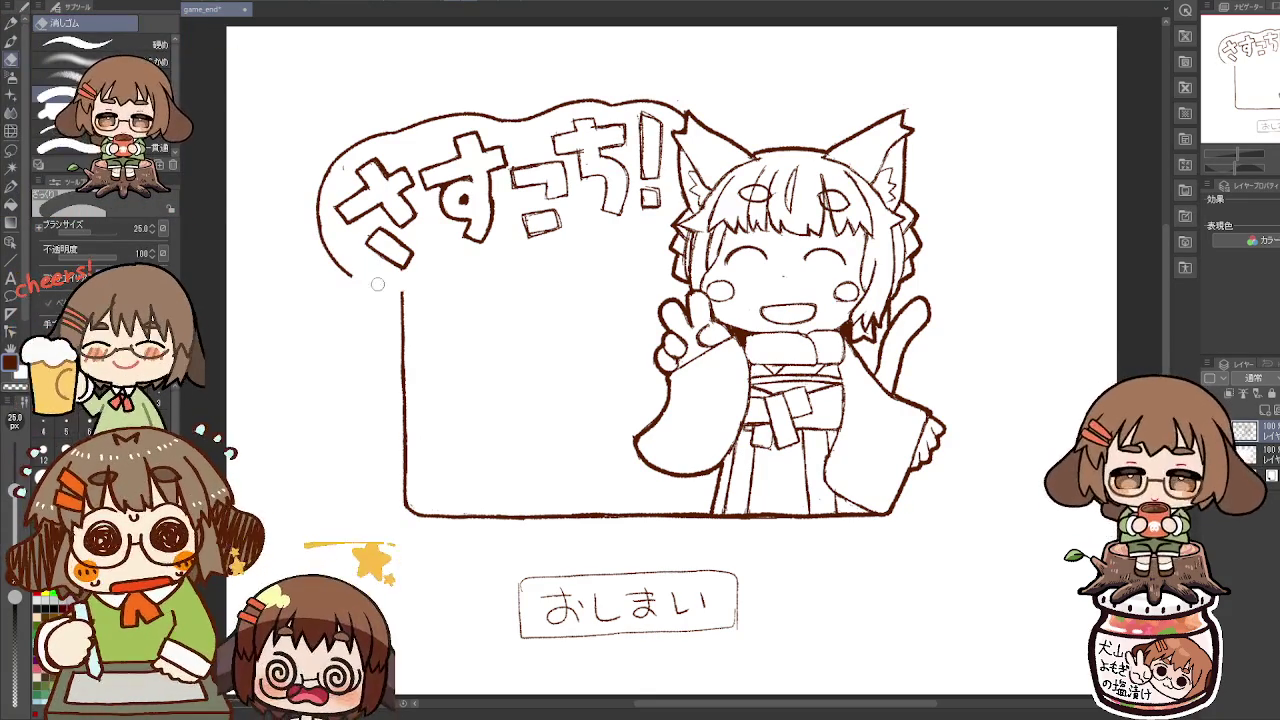
pyautogui.moveTo(400, 290); pyautogui.dragTo(371, 283)
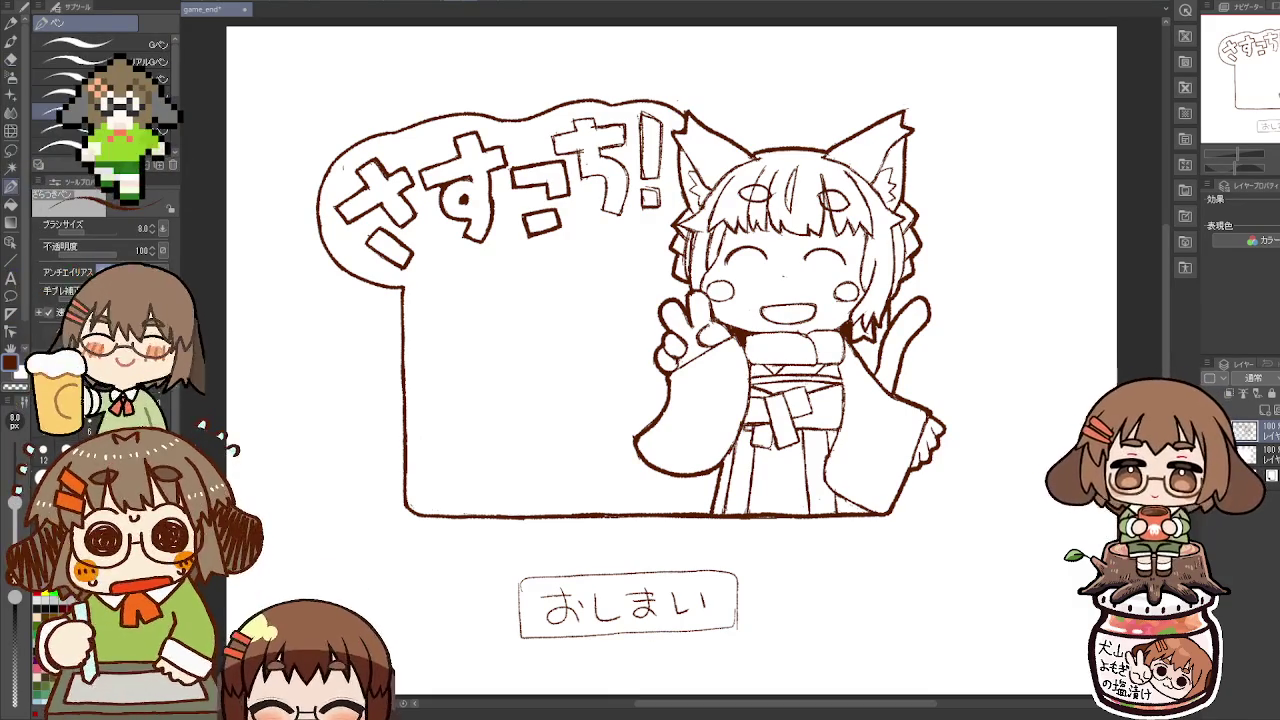
pyautogui.press('e')
pyautogui.press('p')
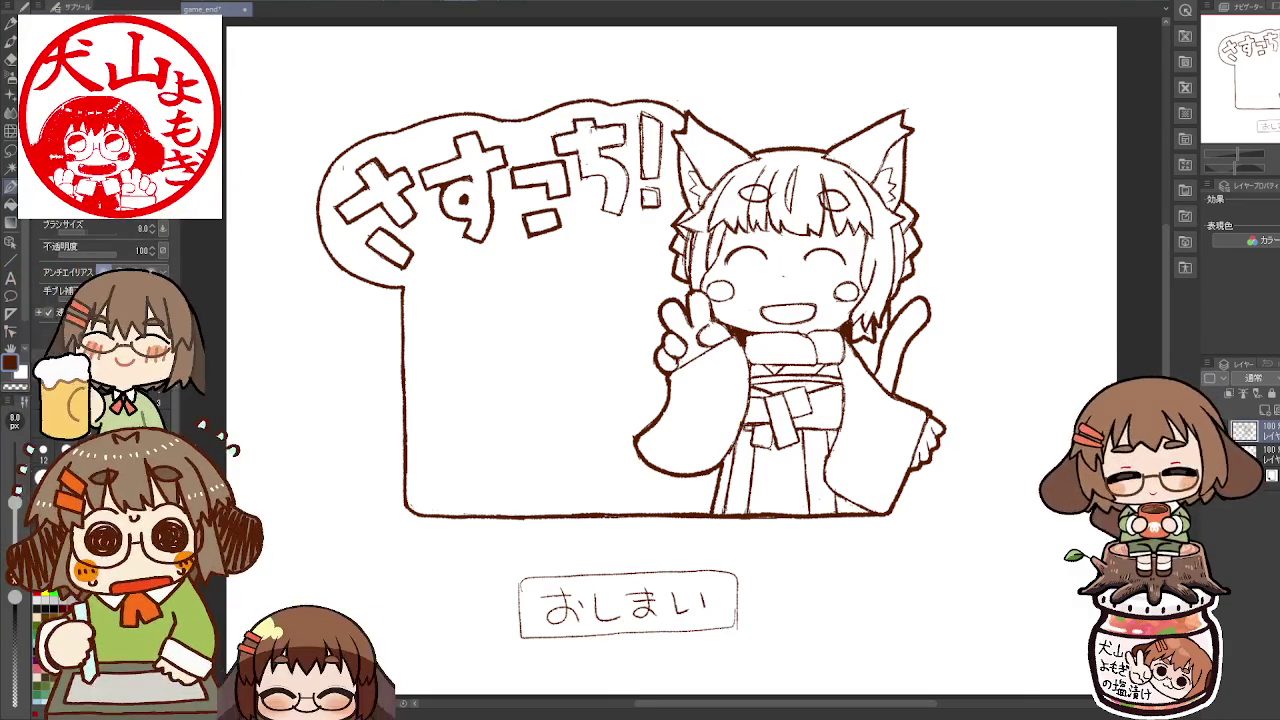
pyautogui.press('e')
pyautogui.press('p')
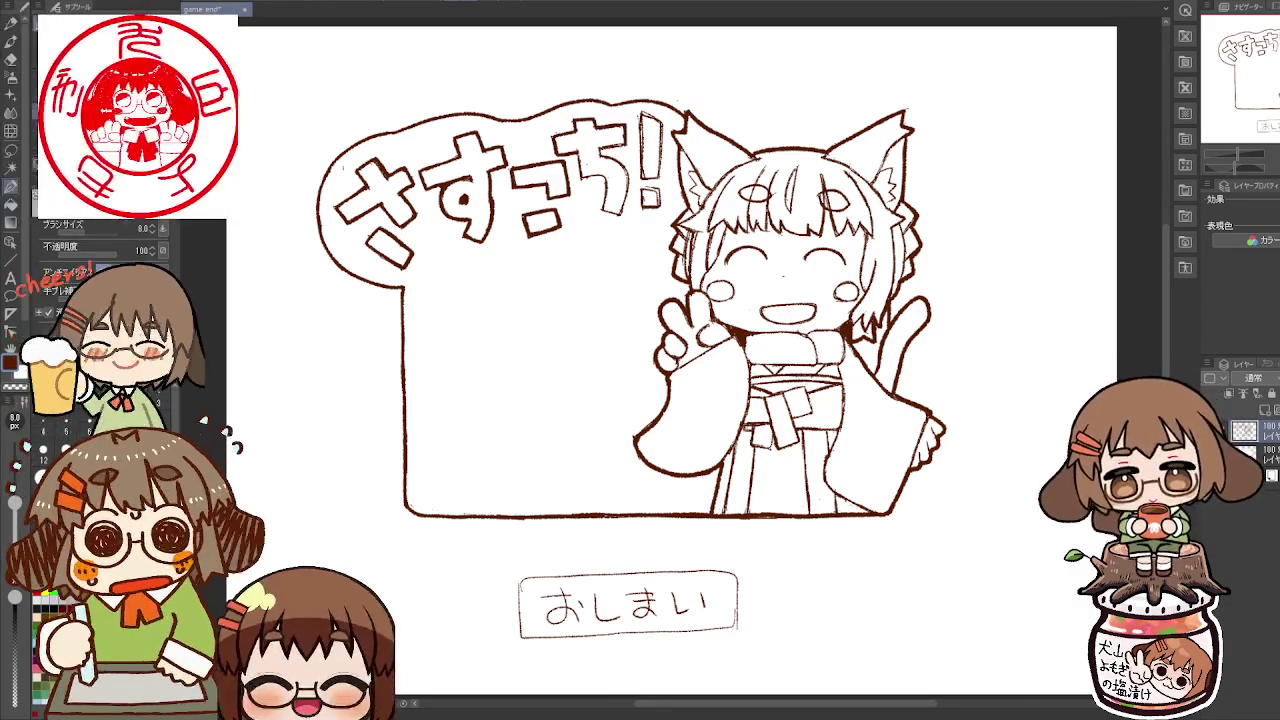
pyautogui.press('e')
pyautogui.press('p')
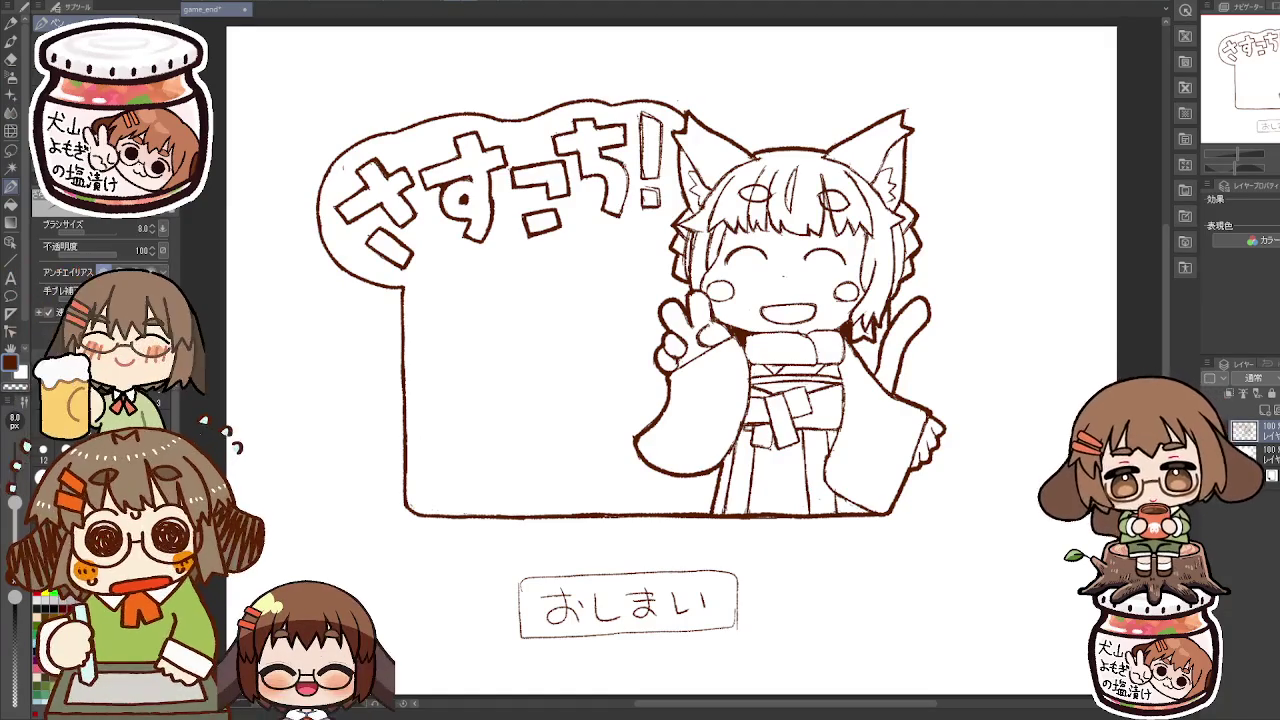
# Step: Clean the stray mark beside the ! and extend the frame's top edge behind the head
pyautogui.press('e')
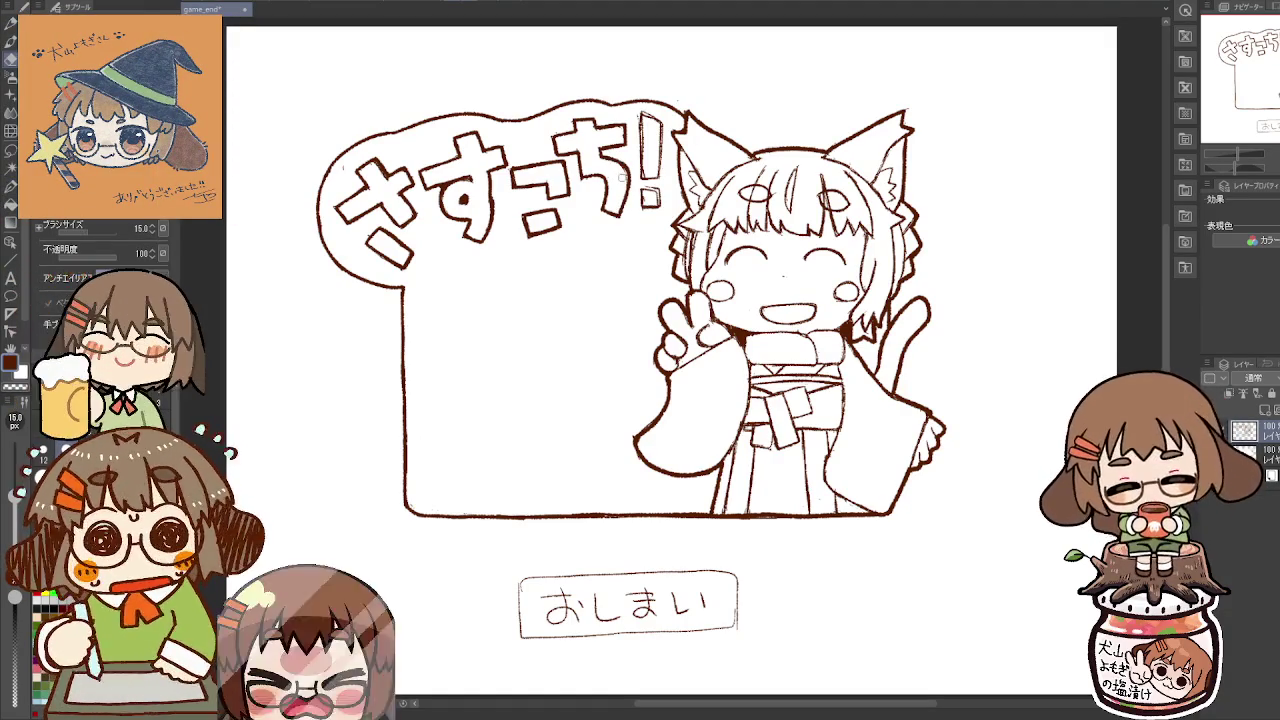
pyautogui.press('p')
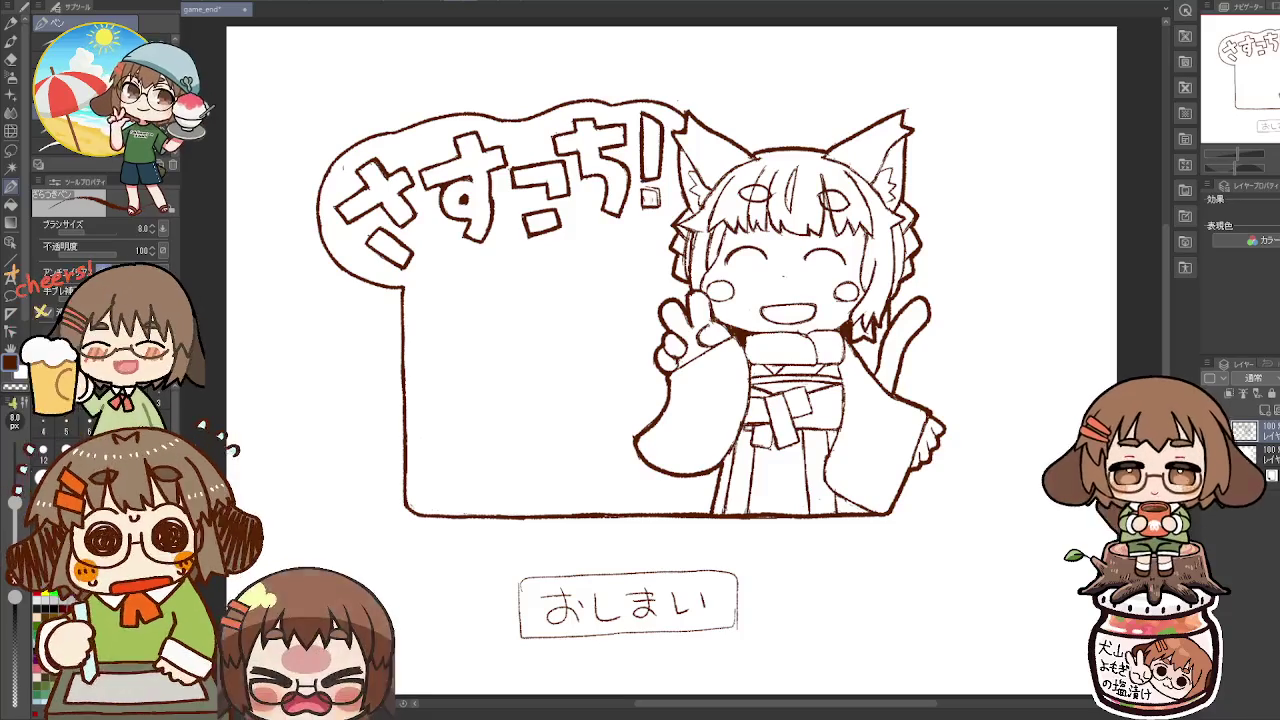
pyautogui.press('e')
pyautogui.press('p')
pyautogui.moveTo(658, 186)
pyautogui.mouseDown()
pyautogui.moveTo(664, 204)
pyautogui.moveTo(650, 199)
pyautogui.mouseUp()
pyautogui.press('e')
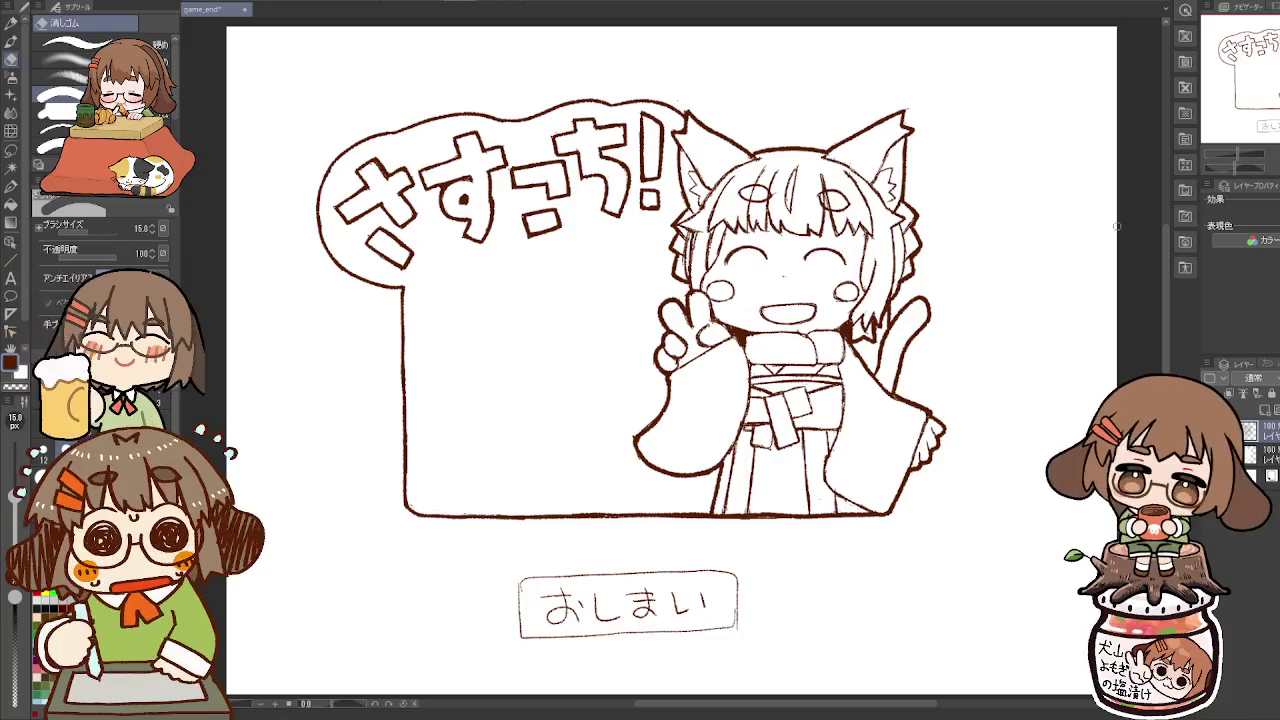
pyautogui.press('p')
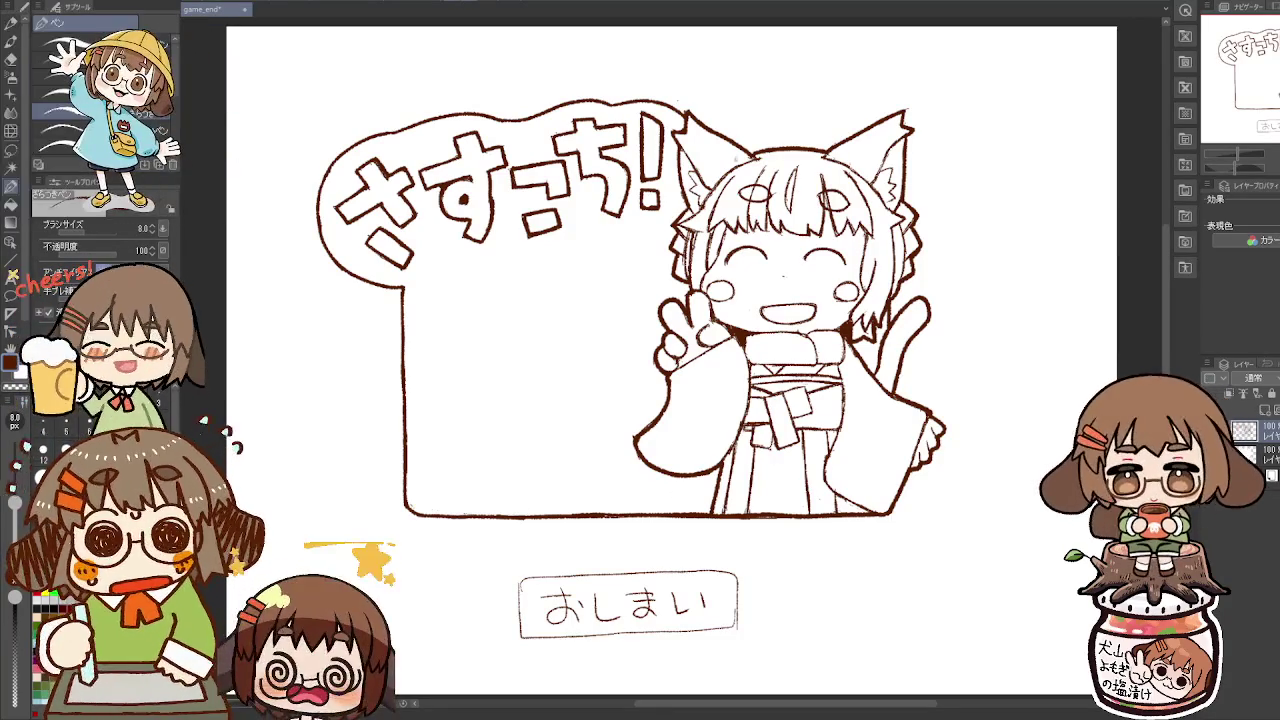
pyautogui.moveTo(720, 134); pyautogui.dragTo(820, 131)
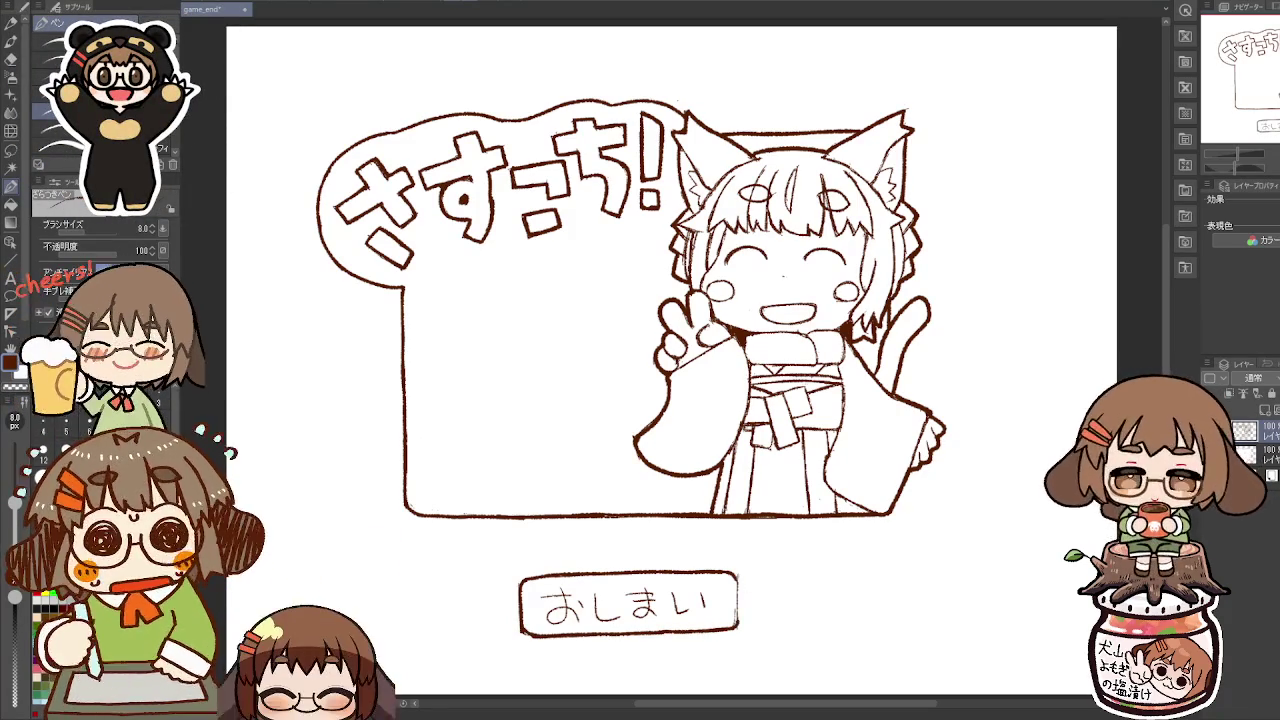
# Step: Finish the frame line behind the cat girl's head, erasing excess
pyautogui.press('e')
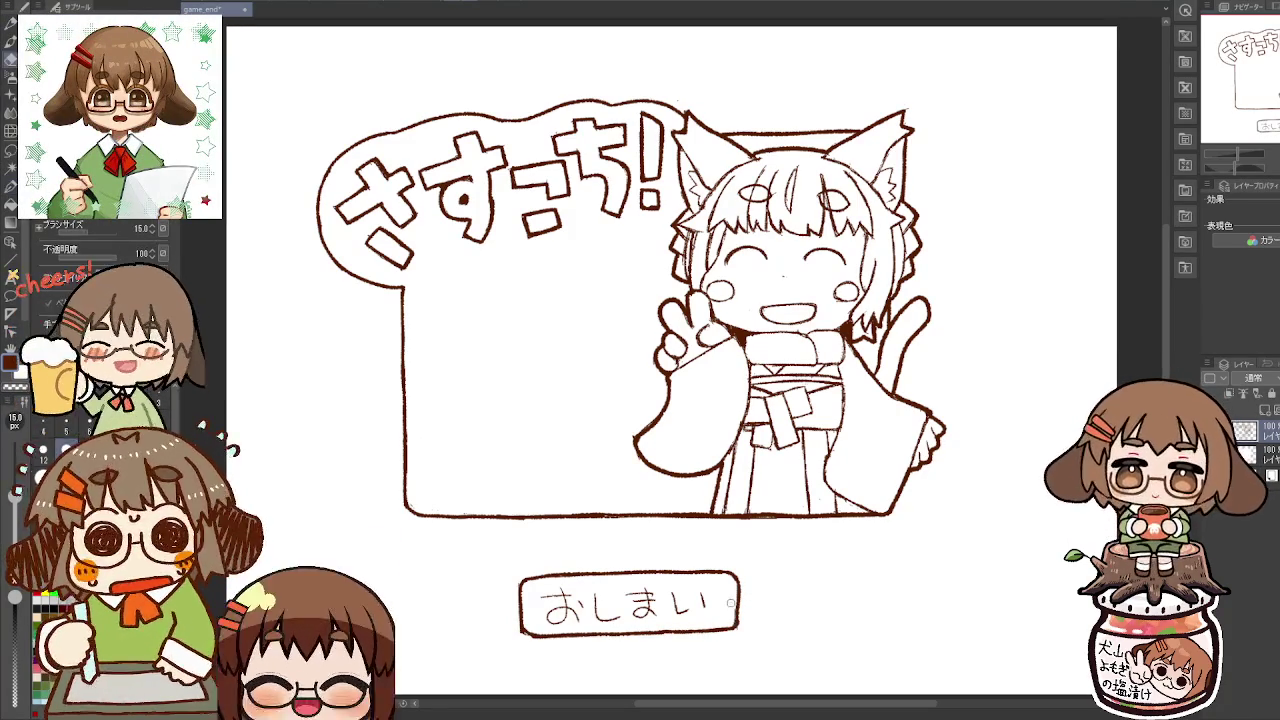
pyautogui.press('p')
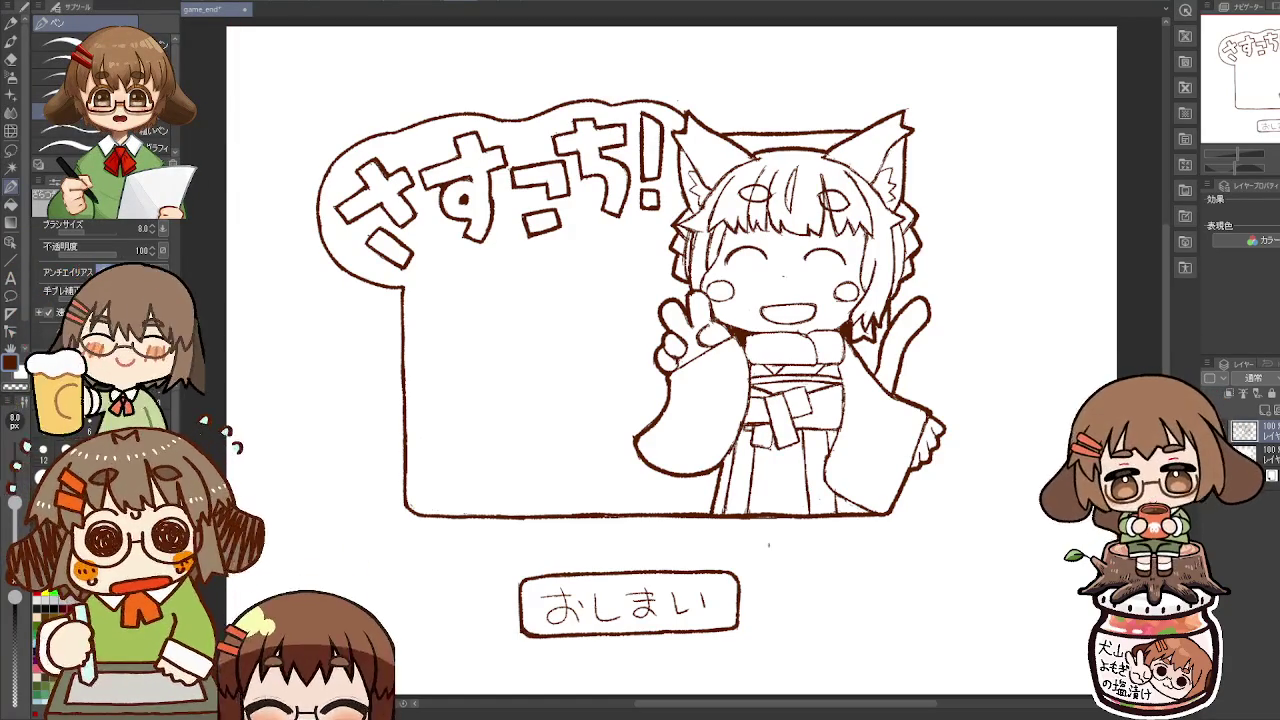
pyautogui.press('e')
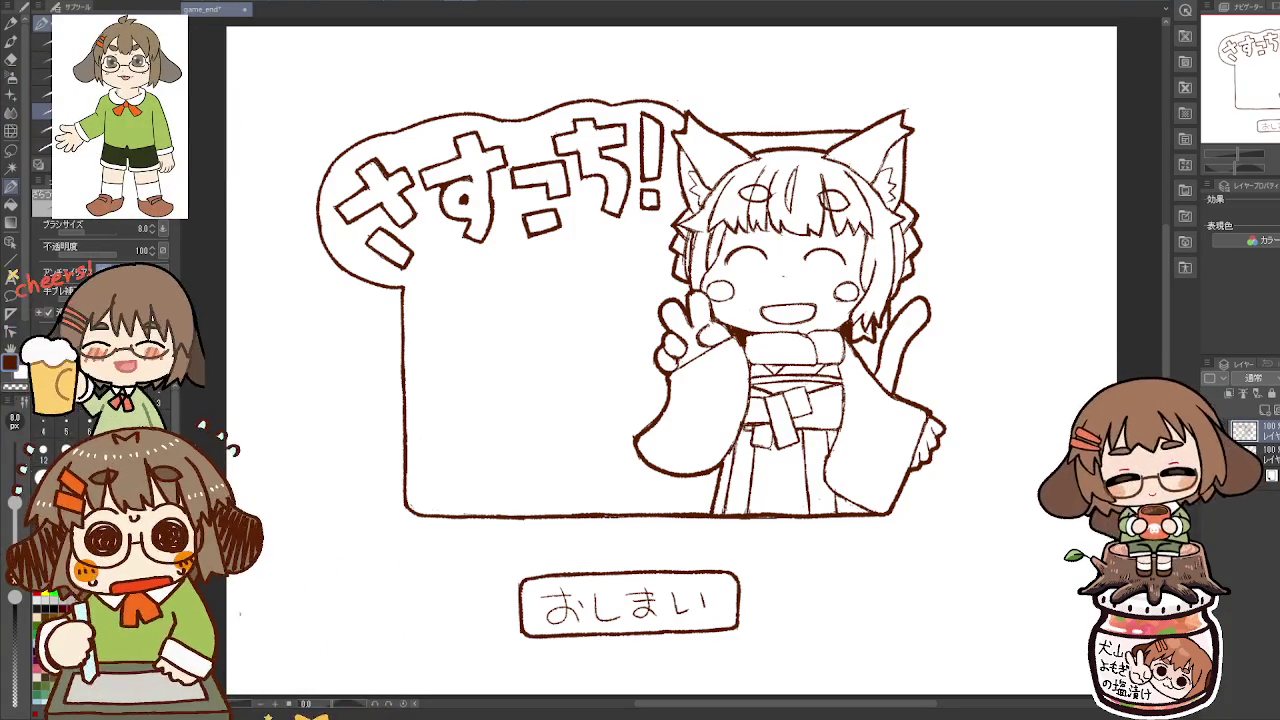
# Step: Thicken the おしまい button's top and bottom edges at pen size 10, then retrace お at size 8
pyautogui.press(']')
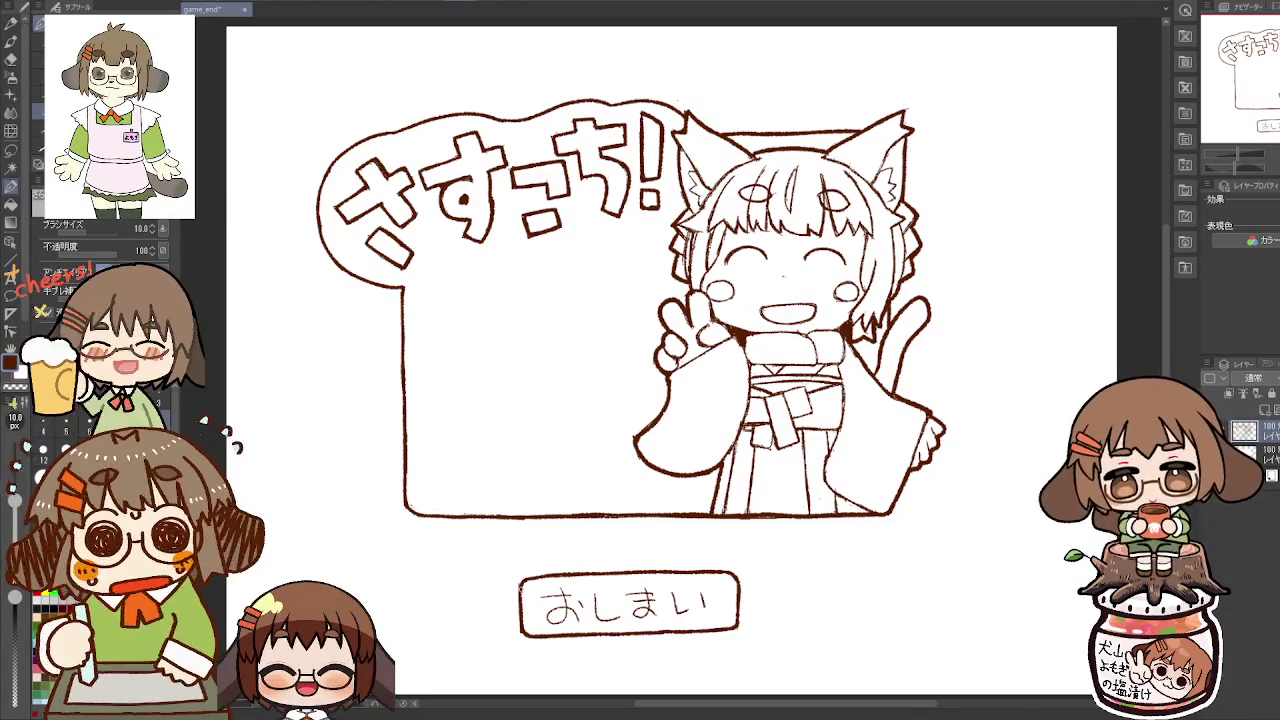
pyautogui.moveTo(548, 574); pyautogui.dragTo(735, 575)
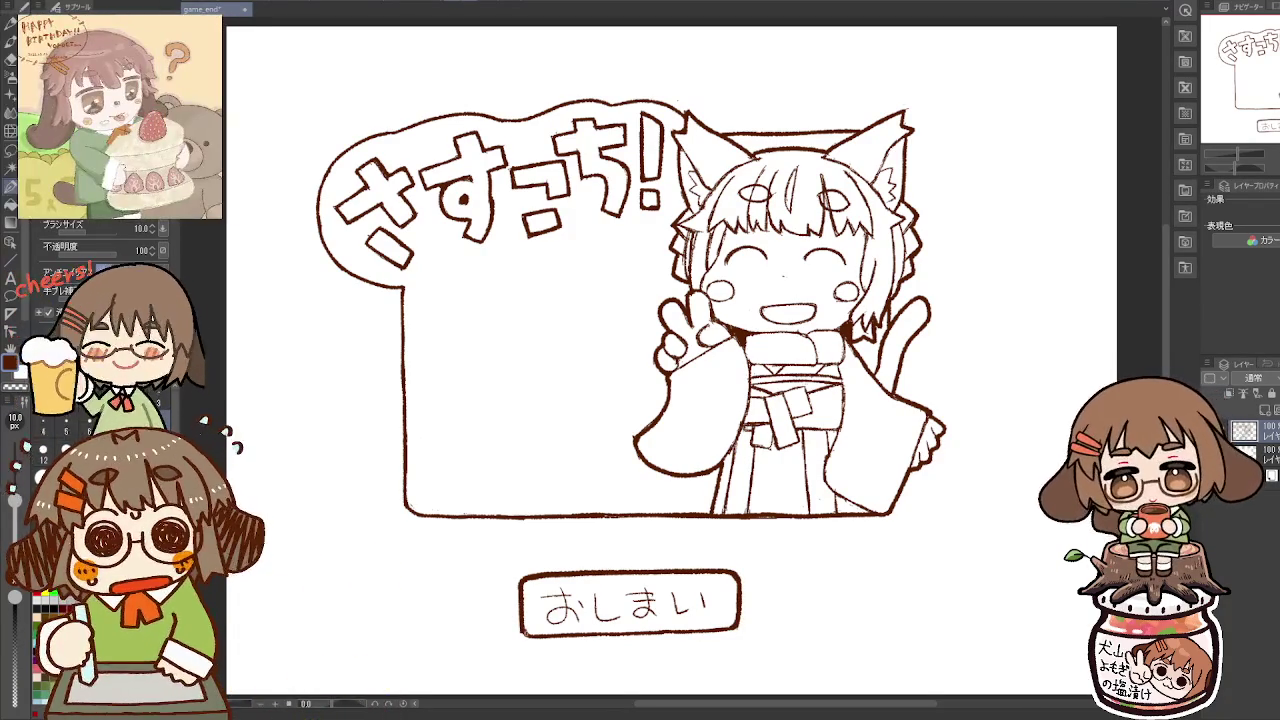
pyautogui.moveTo(542, 633); pyautogui.dragTo(740, 626)
pyautogui.press('[')
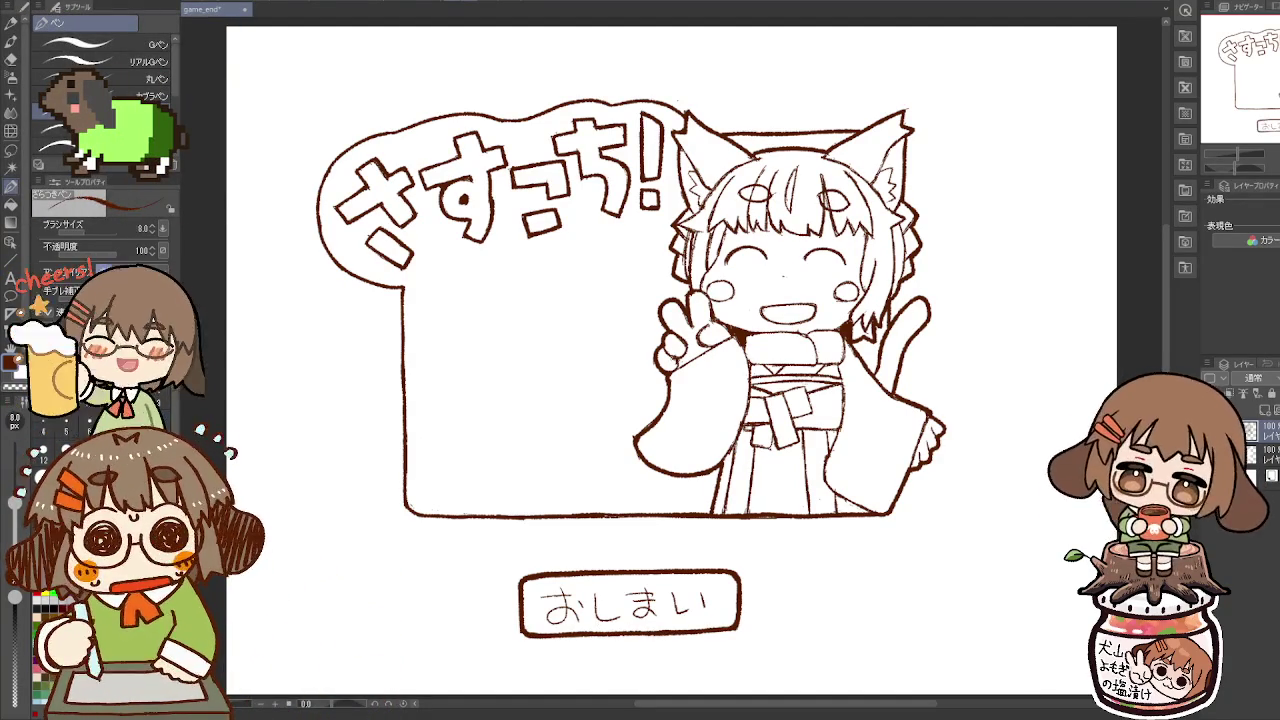
pyautogui.moveTo(540, 595)
pyautogui.mouseDown()
pyautogui.moveTo(567, 598)
pyautogui.moveTo(561, 624)
pyautogui.moveTo(546, 622)
pyautogui.moveTo(569, 623)
pyautogui.mouseUp()
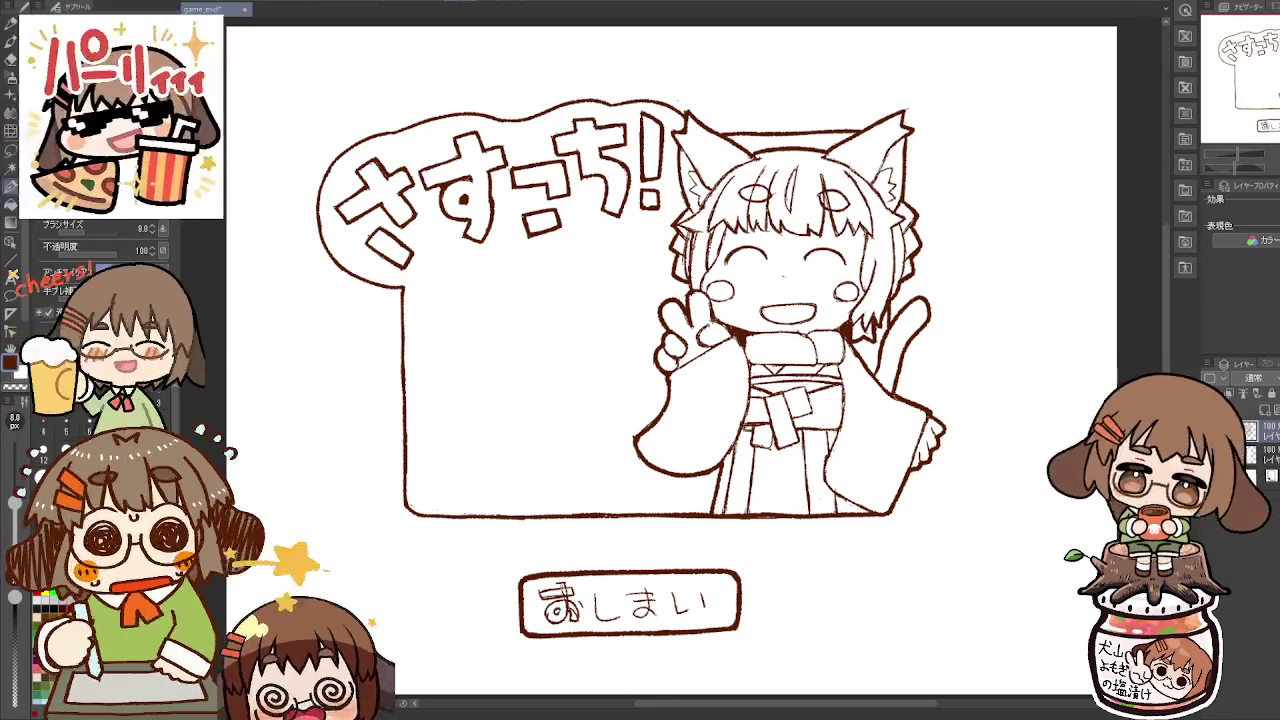
# Step: Retouch the おしまい lettering, erasing stray strokes and redrawing them bolder
pyautogui.press('e')
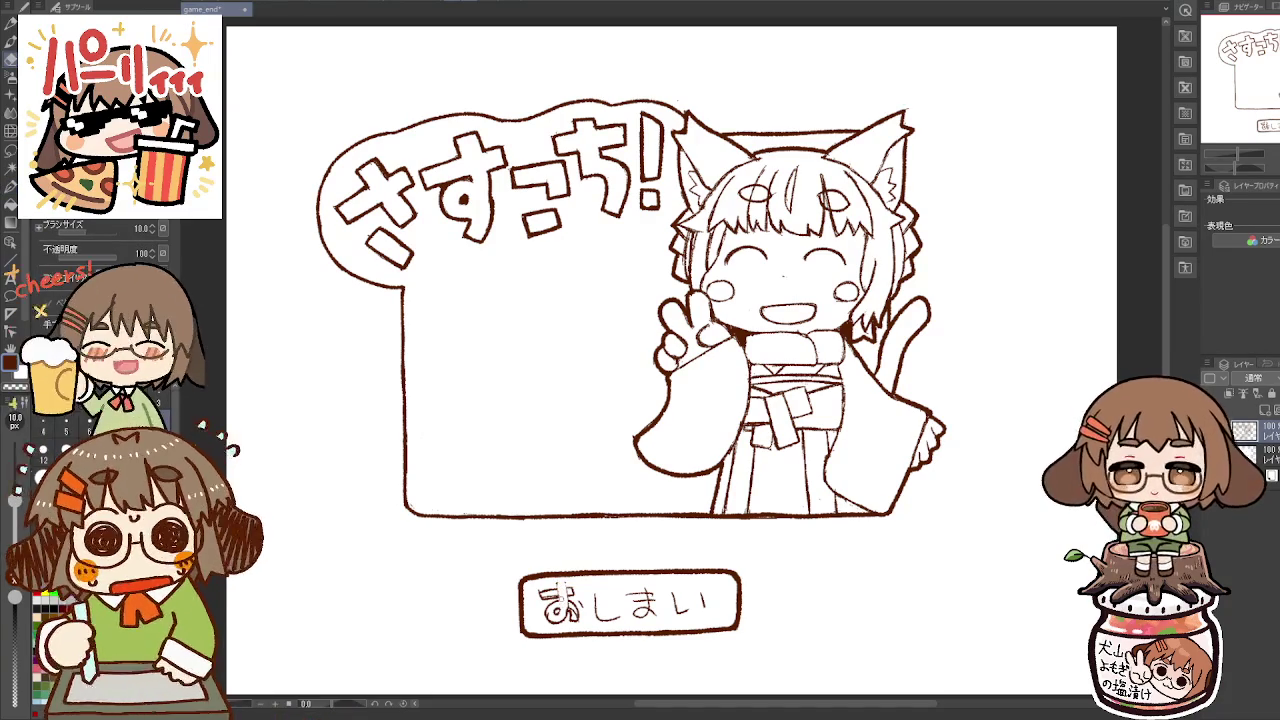
pyautogui.press('p')
pyautogui.press('e')
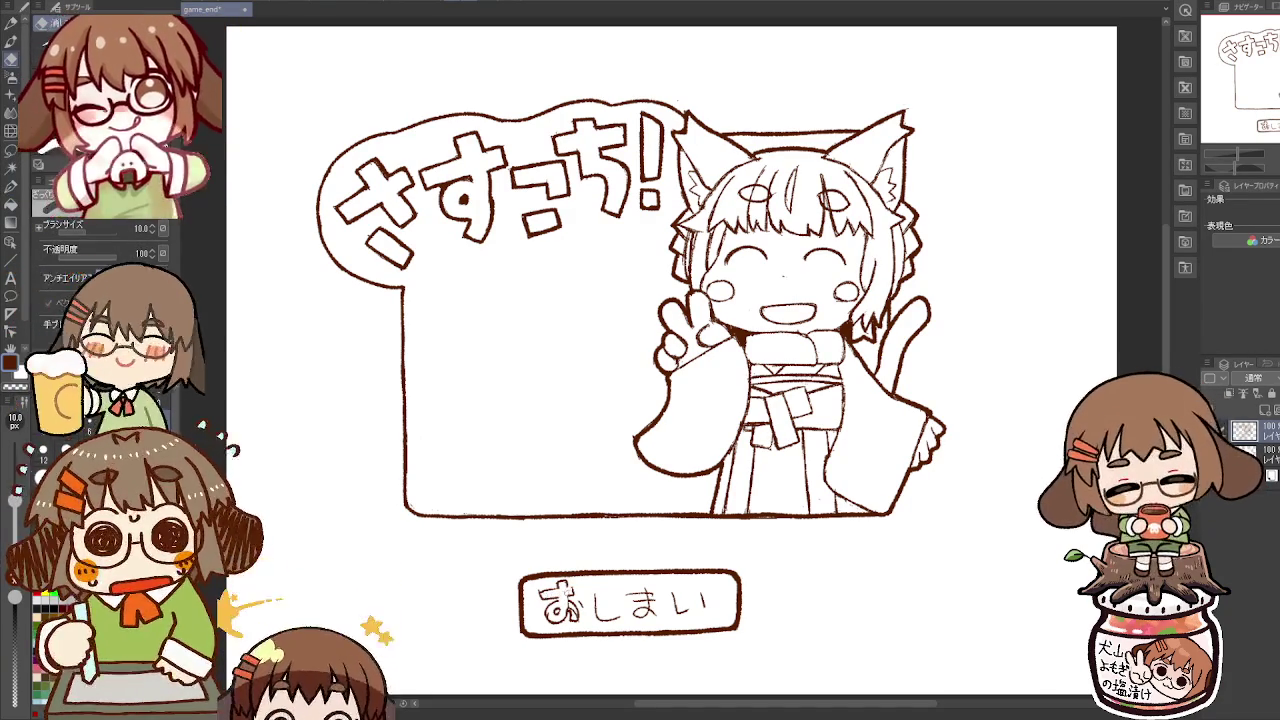
pyautogui.press('p')
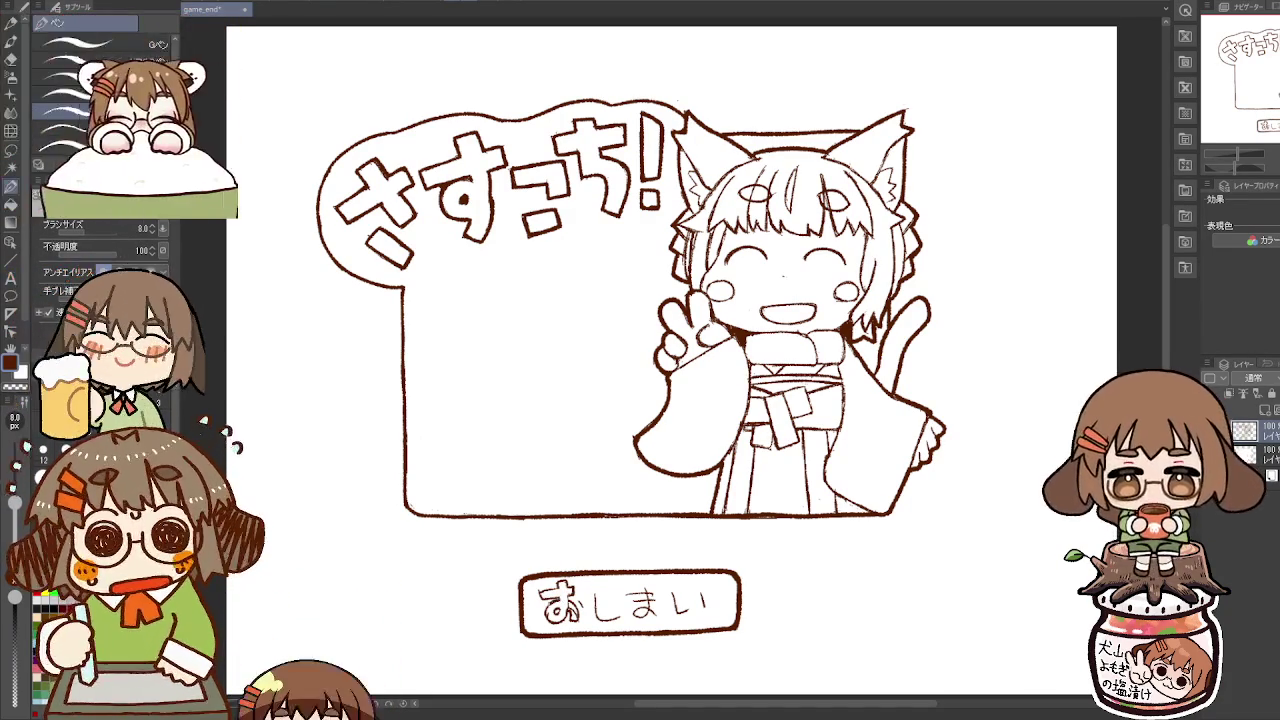
pyautogui.press('e')
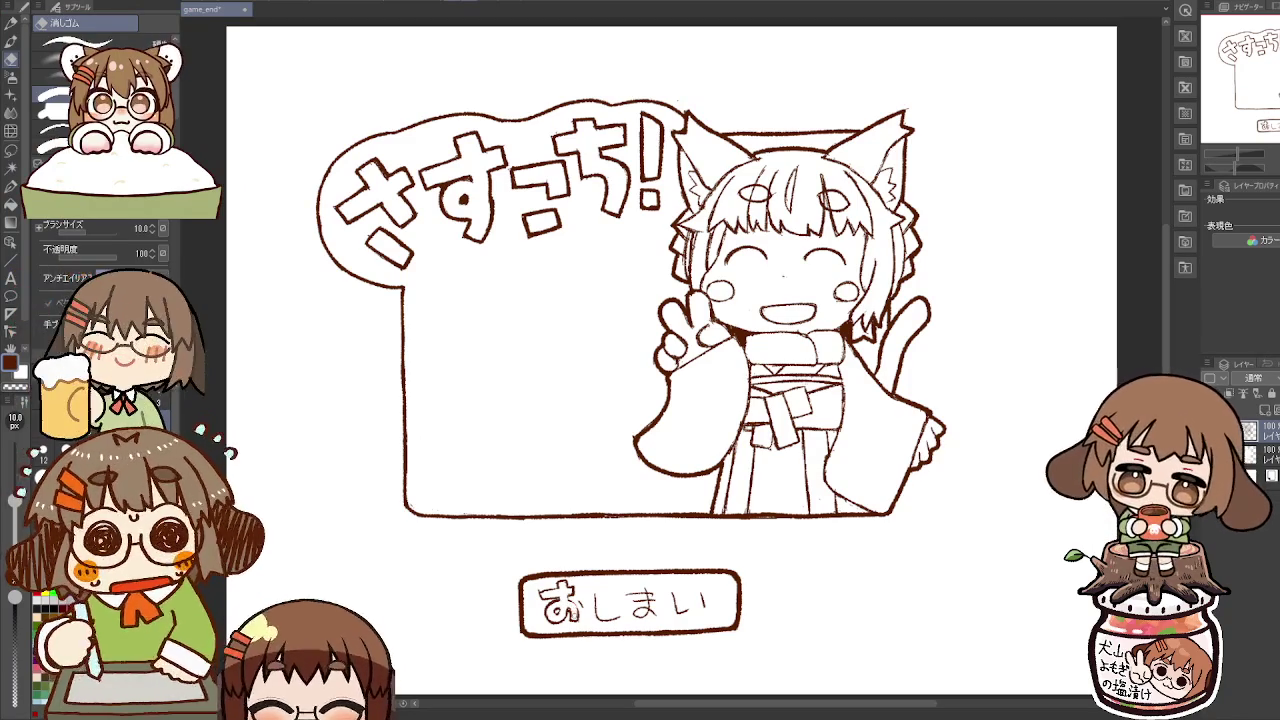
pyautogui.press('p')
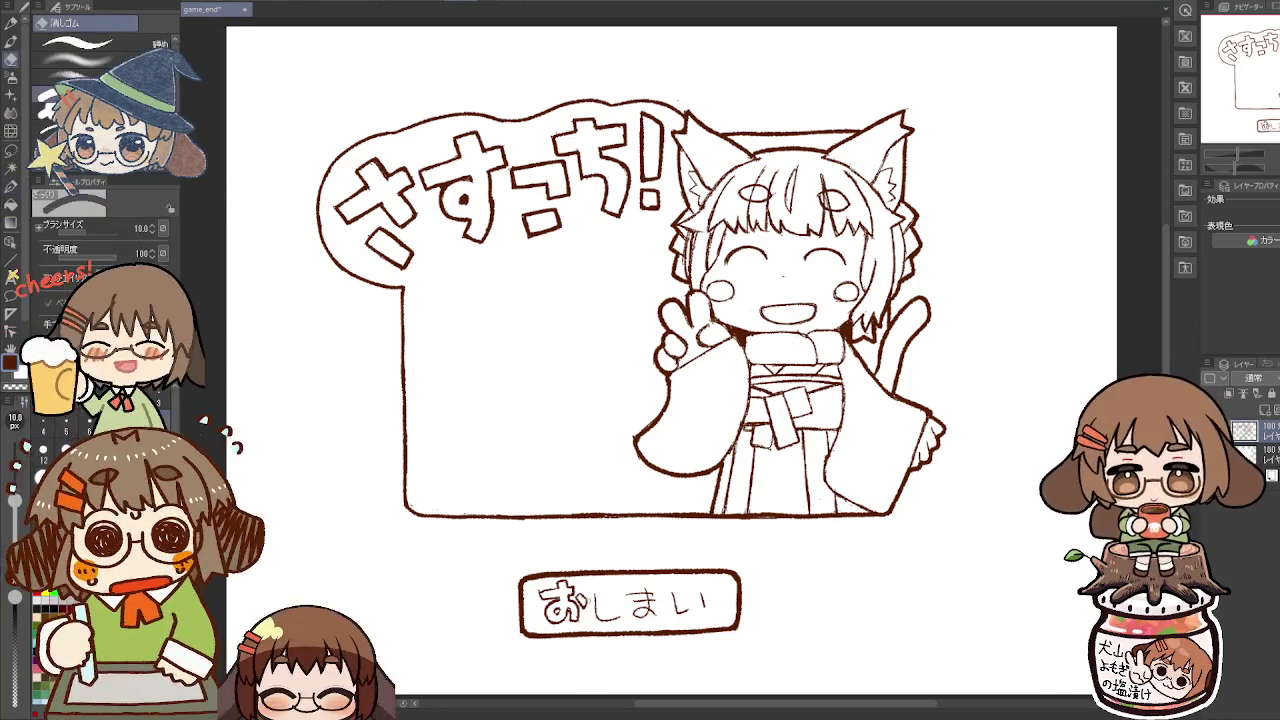
pyautogui.press('p')
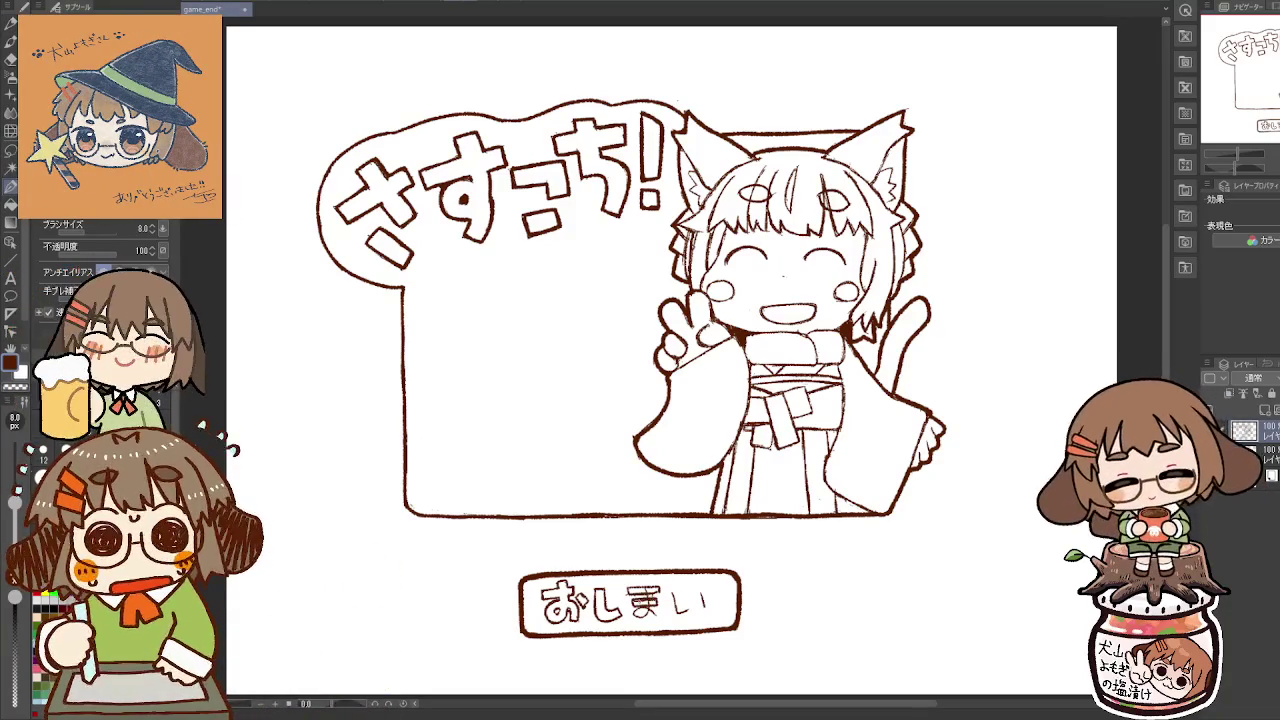
pyautogui.press('e')
pyautogui.press('p')
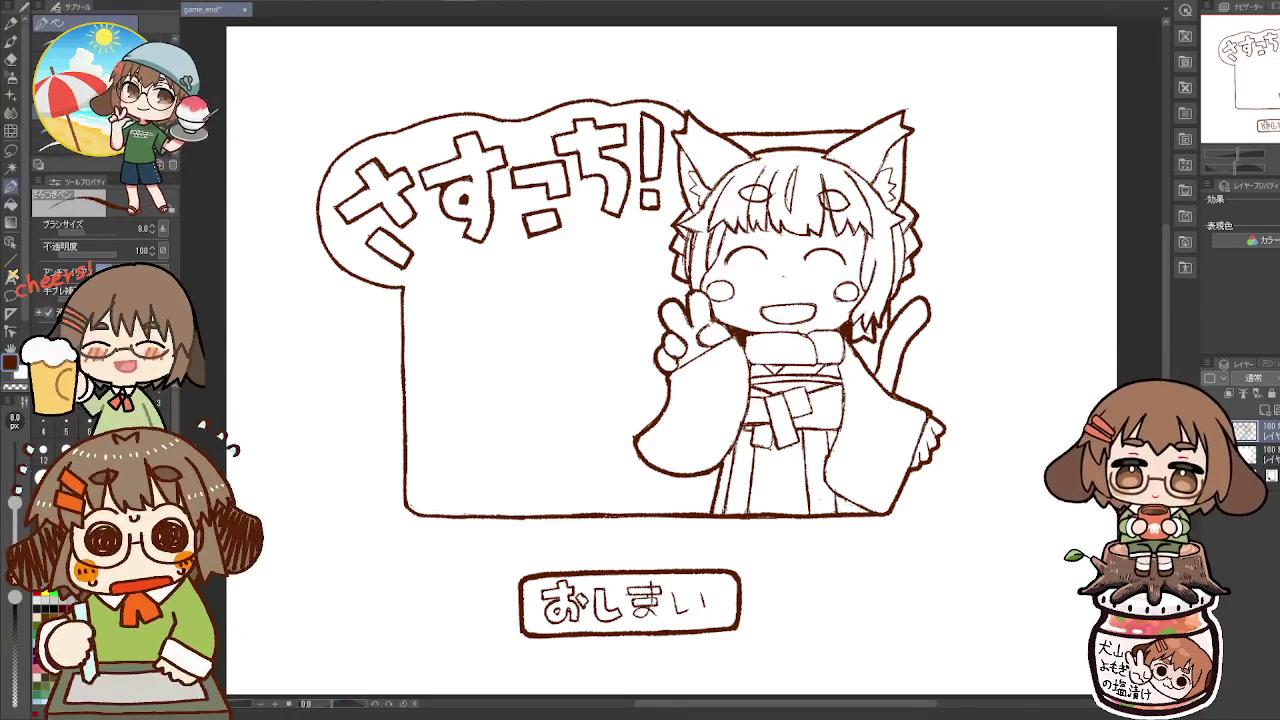
# Step: Retrace ま and finish boldening the しまい characters, correcting with the Eraser
pyautogui.moveTo(641, 615); pyautogui.dragTo(639, 623)
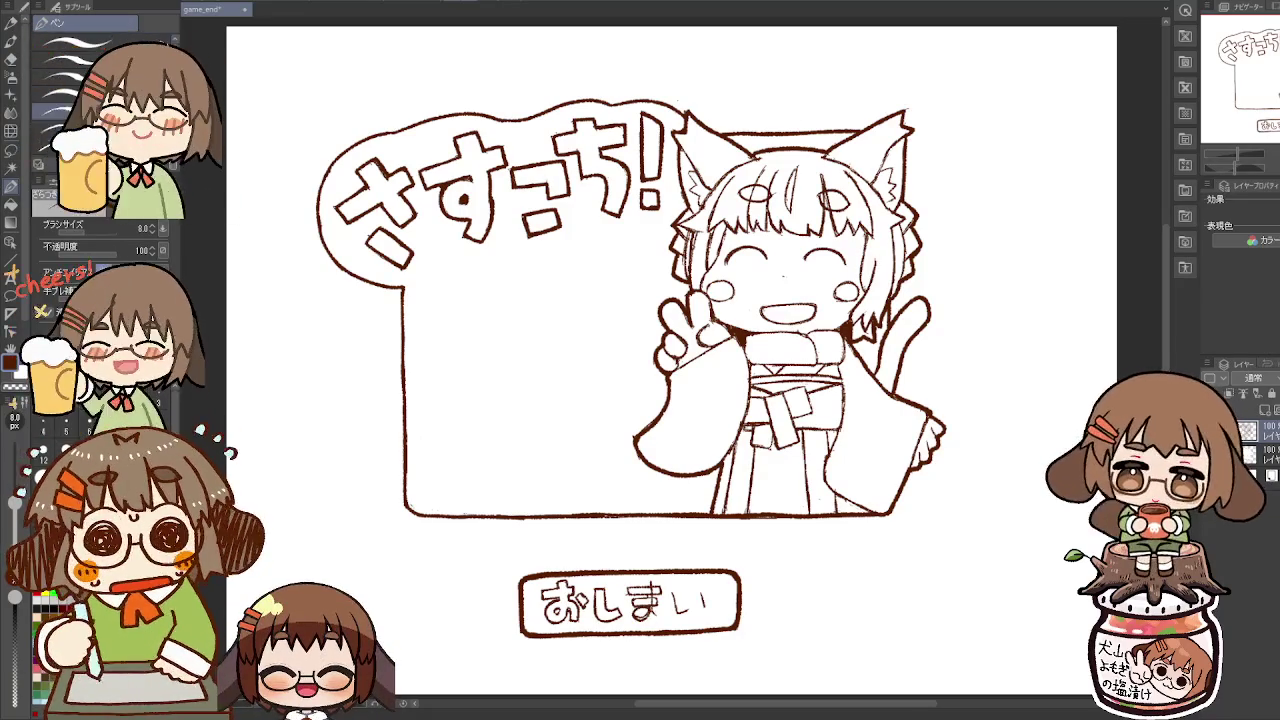
pyautogui.press('e')
pyautogui.press('p')
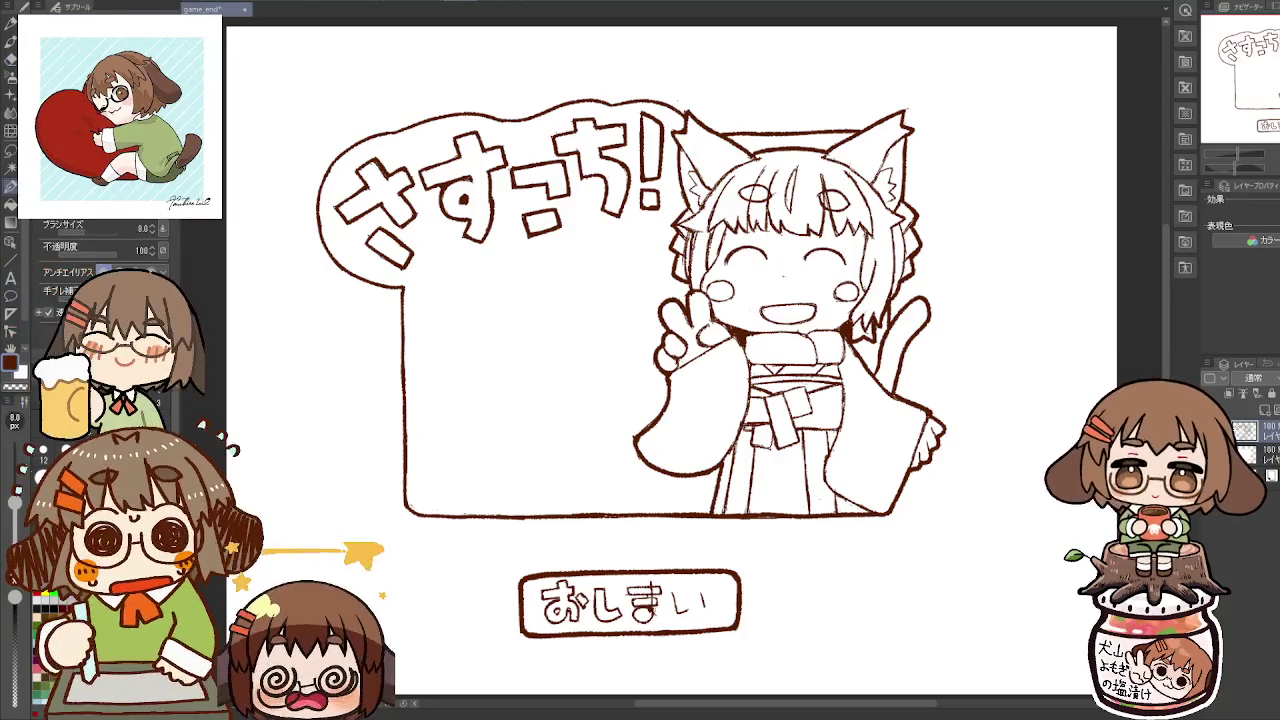
pyautogui.press('e')
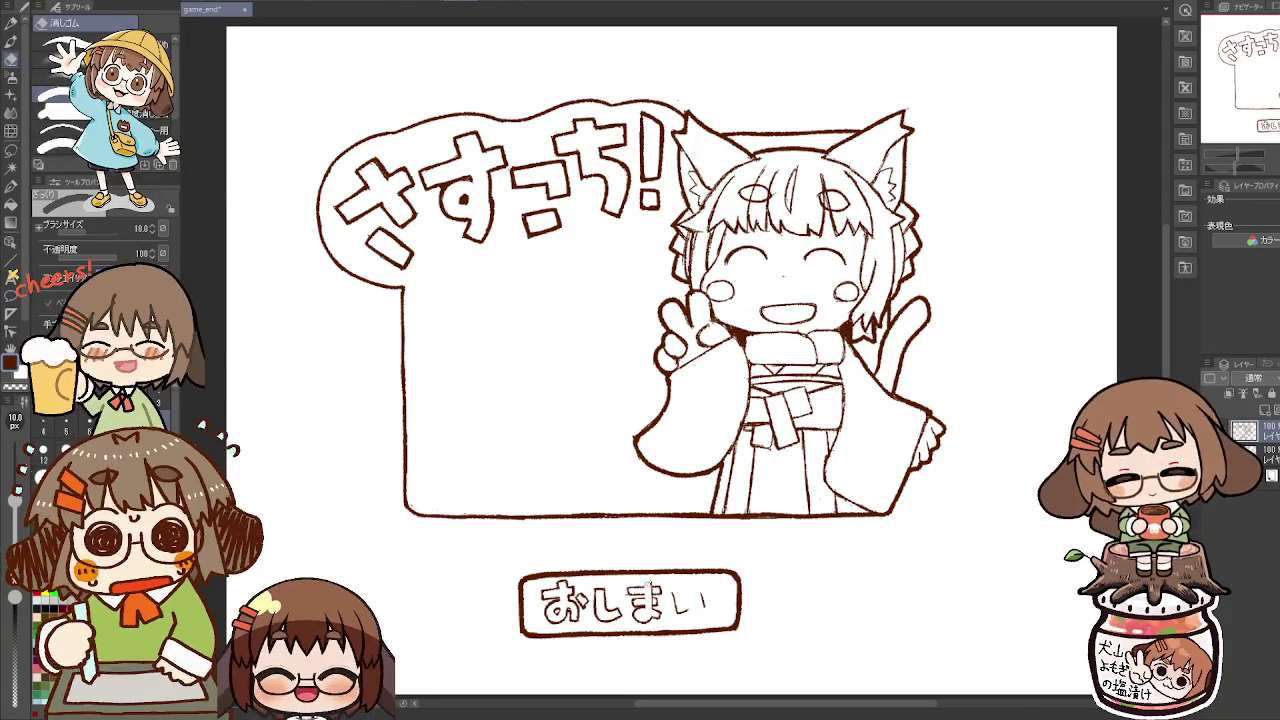
pyautogui.press('p')
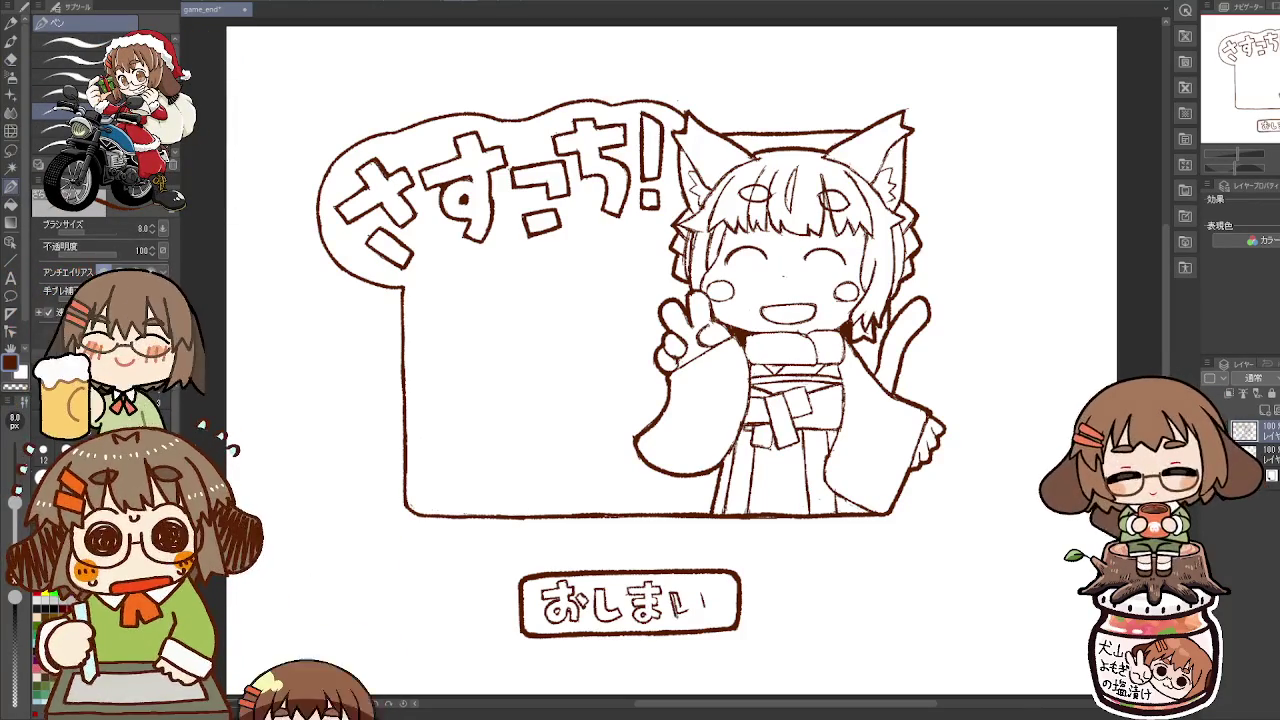
pyautogui.press('e')
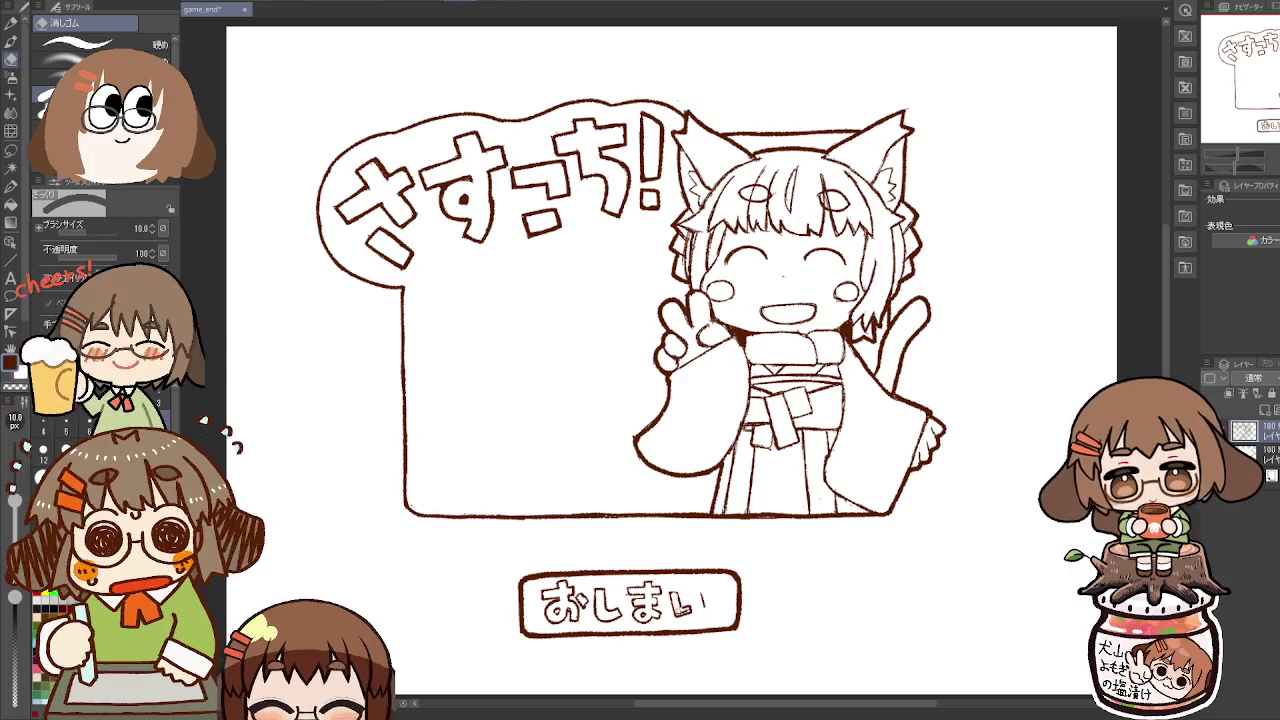
pyautogui.press('p')
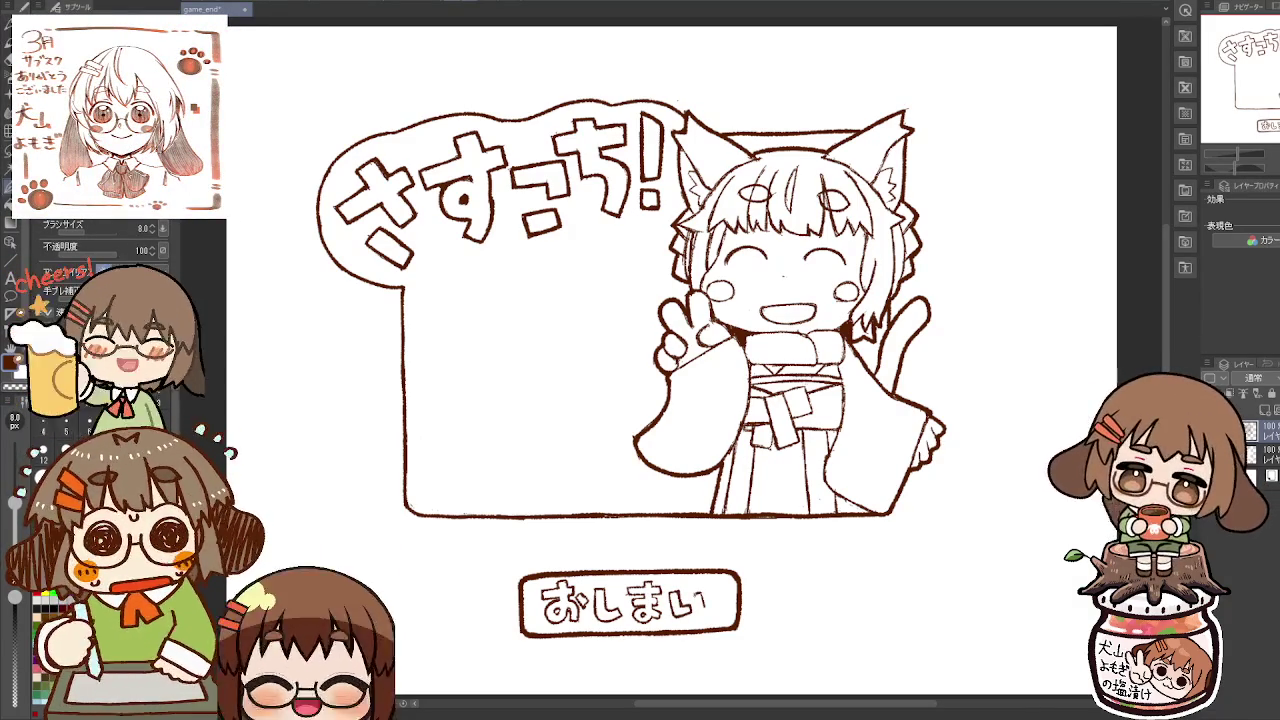
pyautogui.press('e')
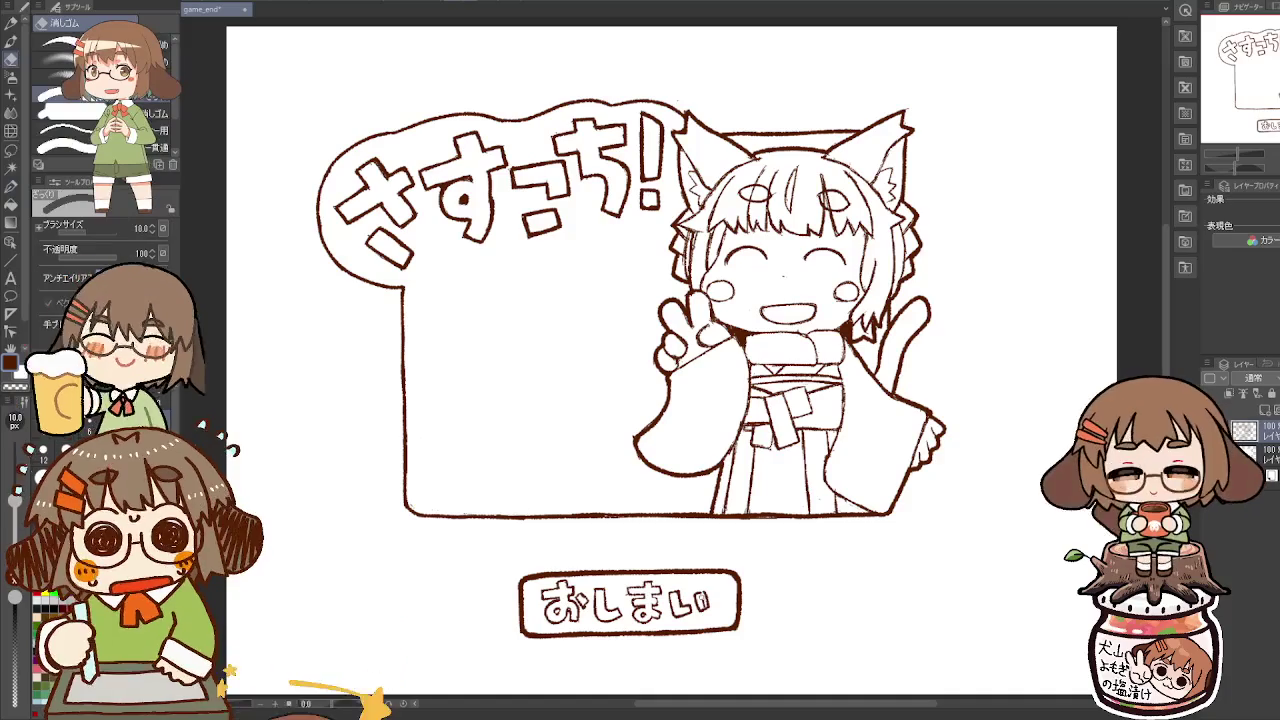
pyautogui.press('p')
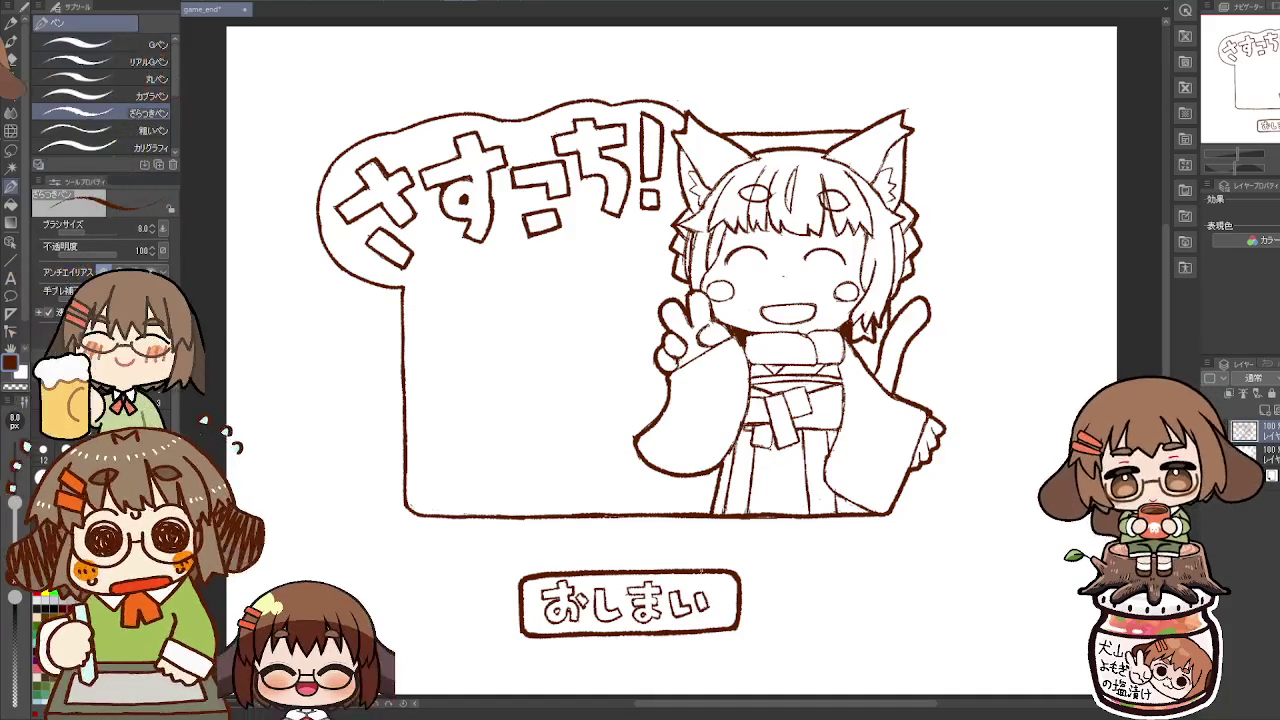
pyautogui.press('m')
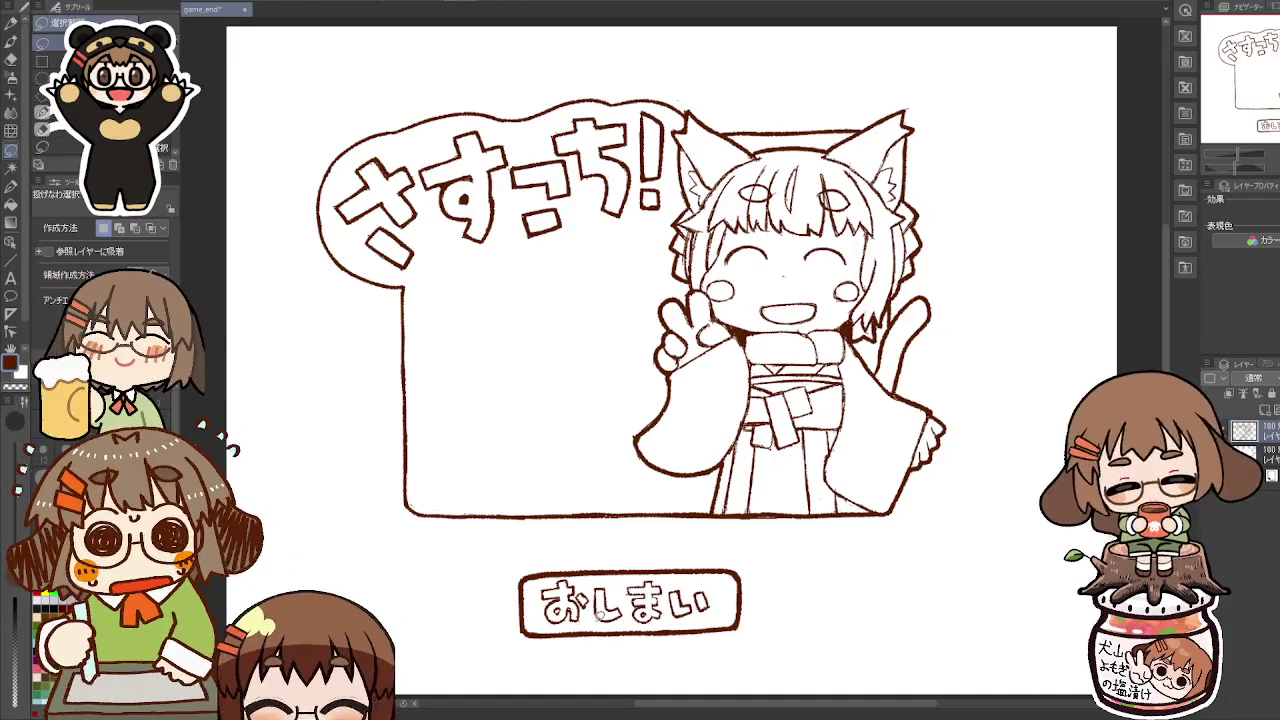
# Step: Lasso the おしまい lettering, nudge it right to centre it in the button, and deselect
pyautogui.moveTo(541, 610)
pyautogui.mouseDown()
pyautogui.moveTo(545, 582)
pyautogui.moveTo(570, 574)
pyautogui.moveTo(670, 575)
pyautogui.moveTo(722, 605)
pyautogui.moveTo(588, 620)
pyautogui.mouseUp()
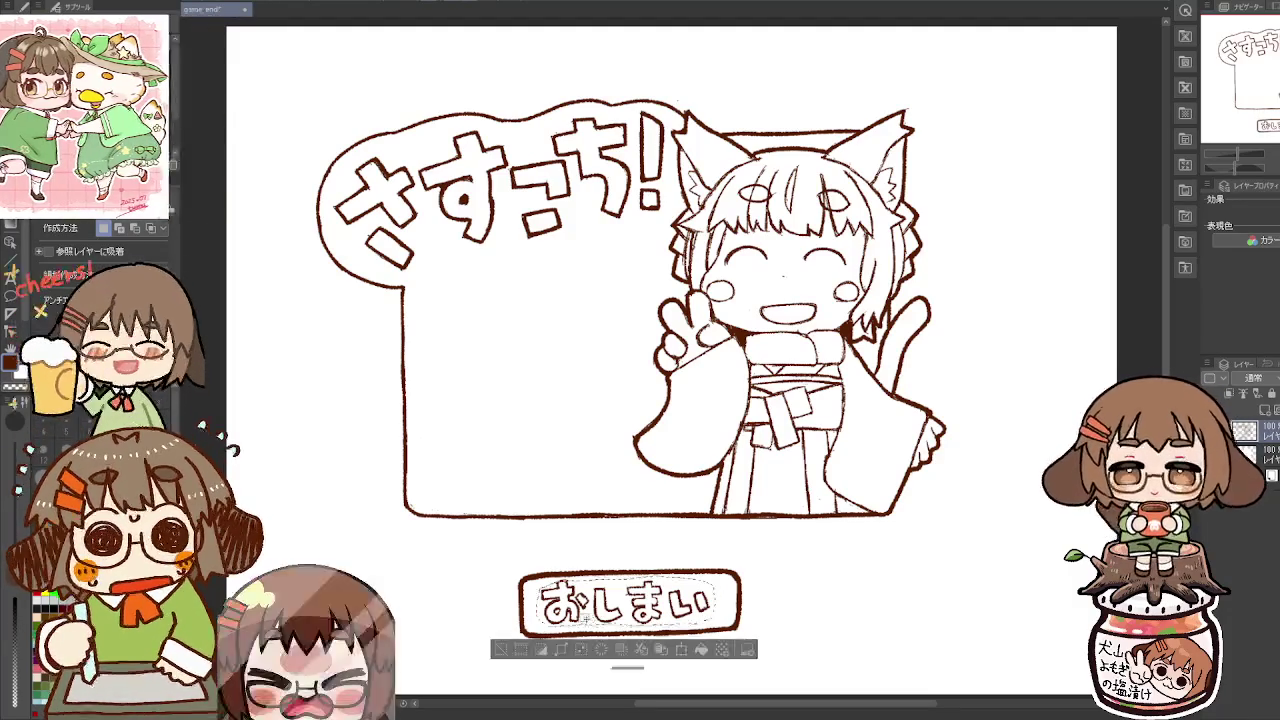
pyautogui.click(12, 242)
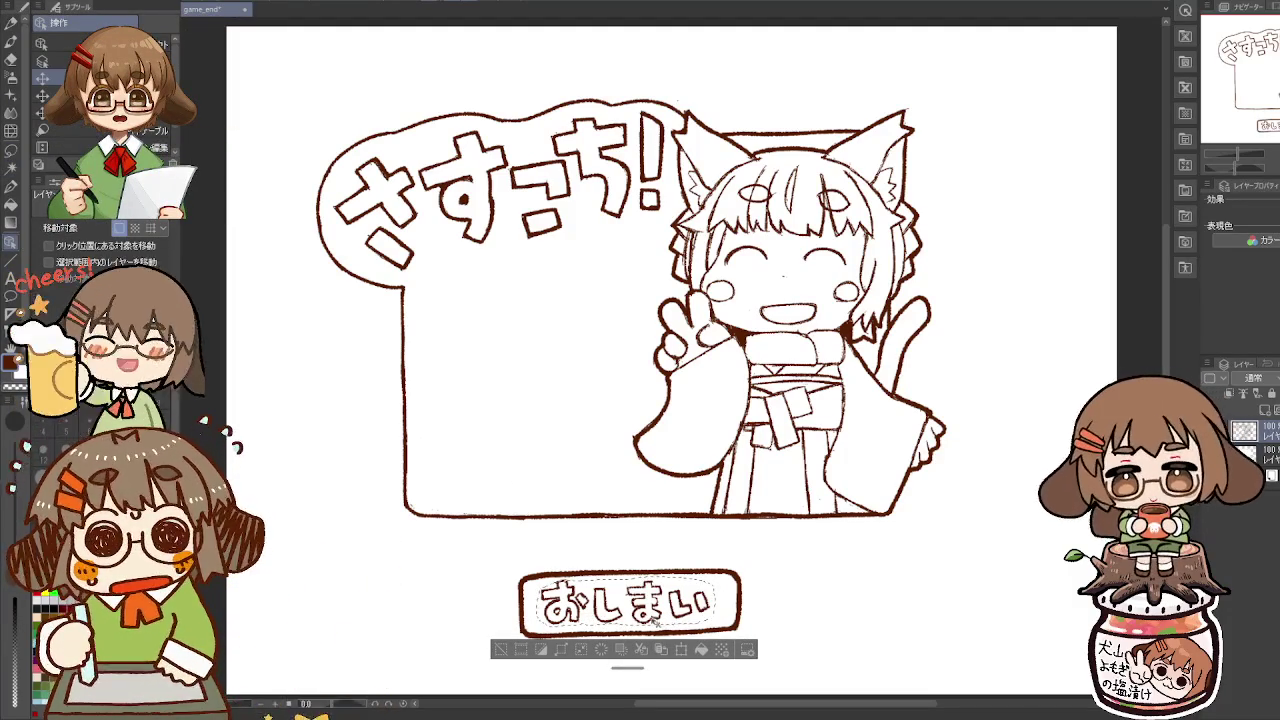
pyautogui.moveTo(665, 621); pyautogui.dragTo(672, 620)
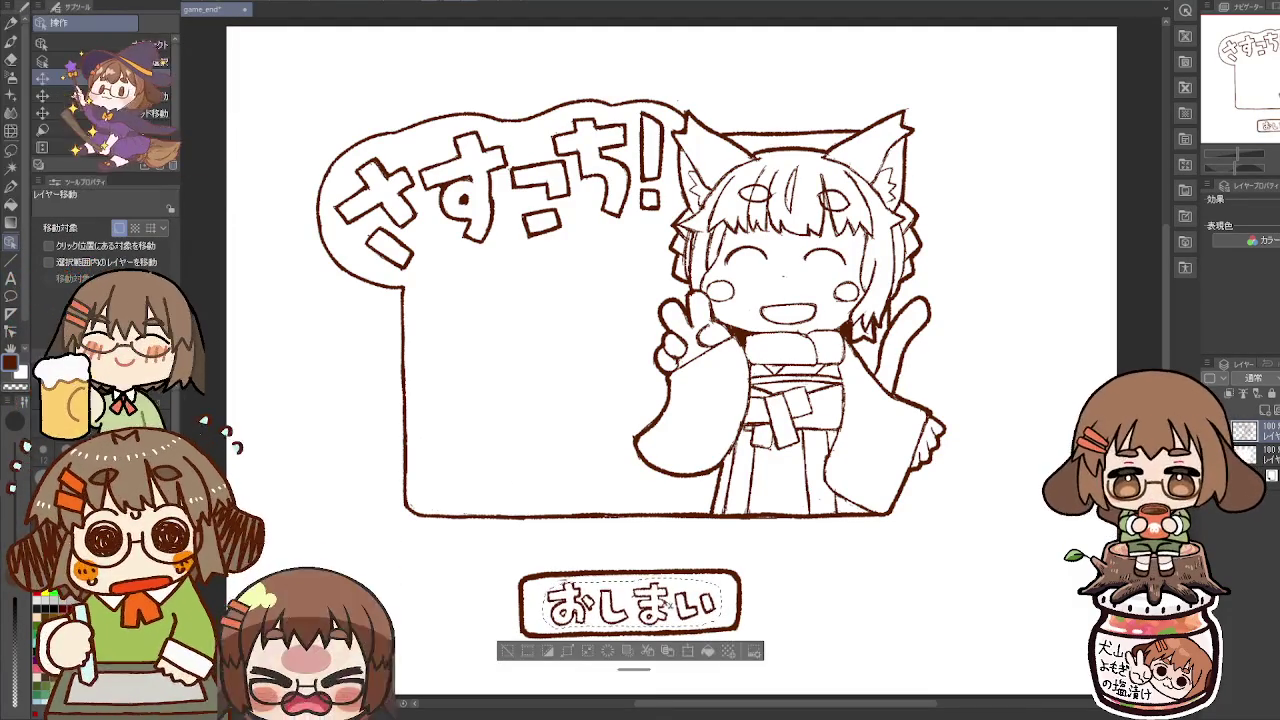
pyautogui.press('m')
pyautogui.hotkey('ctrl', 'd')
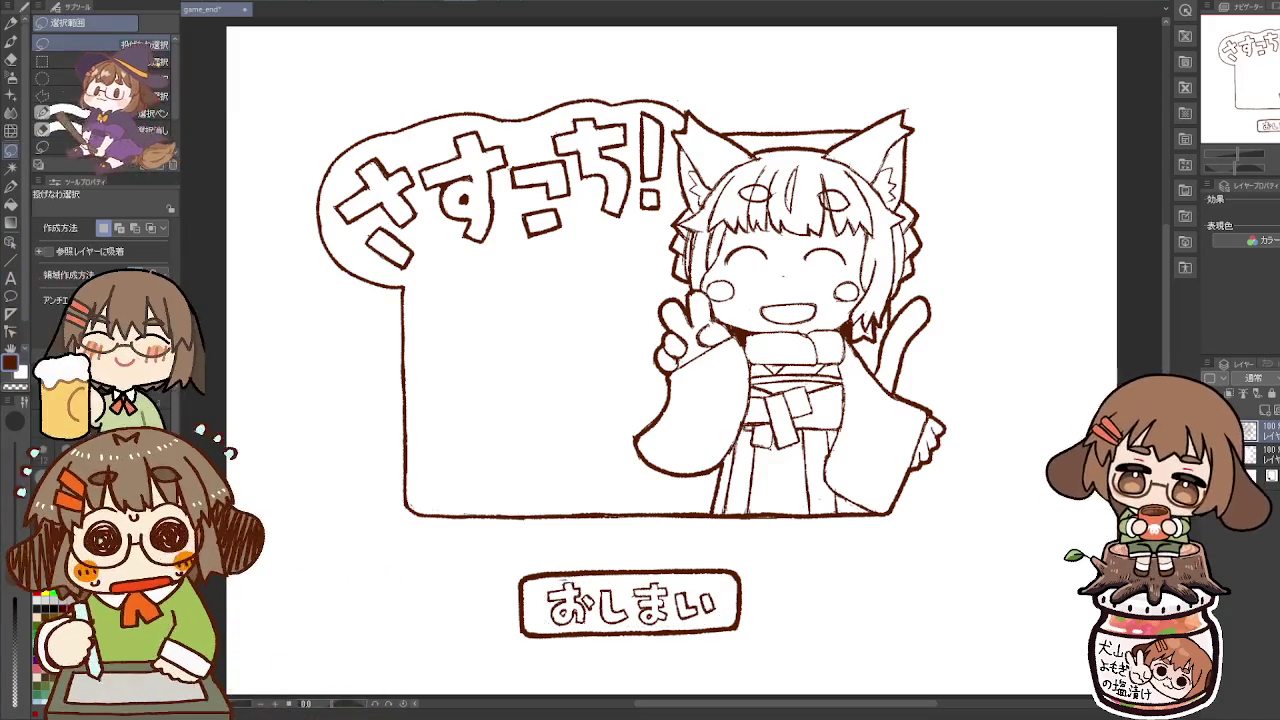
pyautogui.press('e')
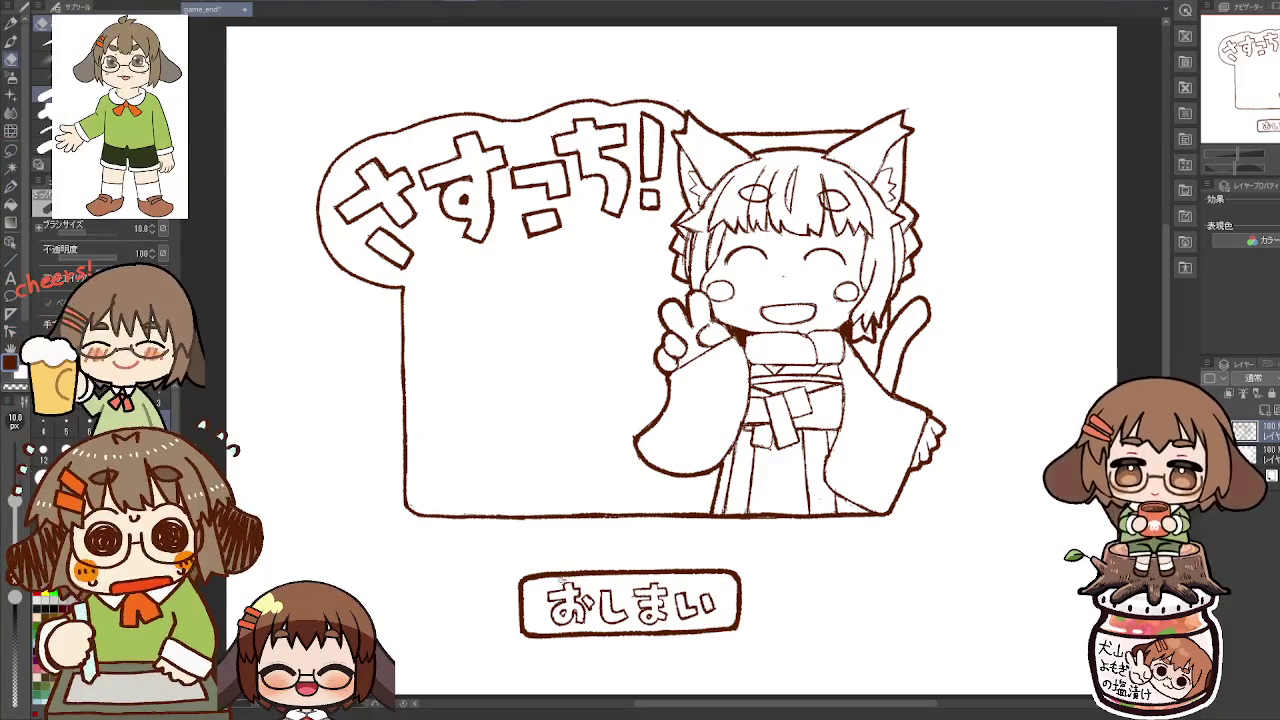
pyautogui.press('p')
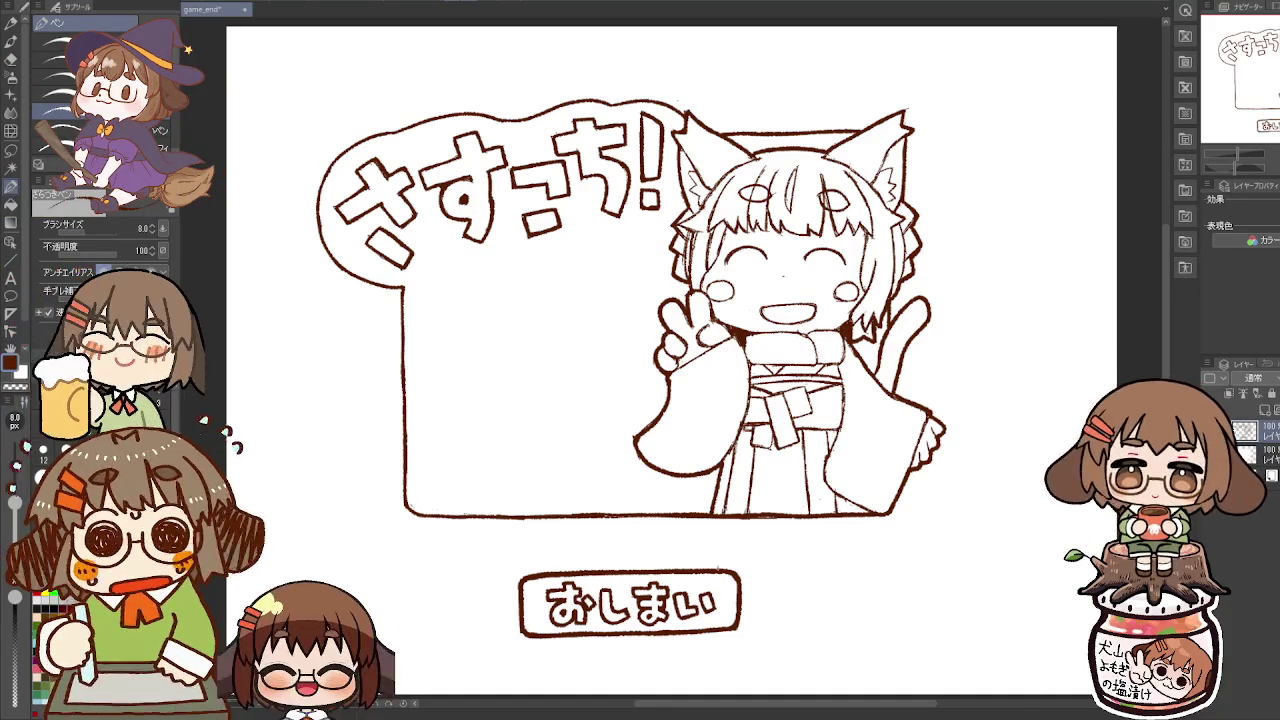
# Step: Save the game_end artwork with Ctrl+S
pyautogui.hotkey('ctrl', 's')
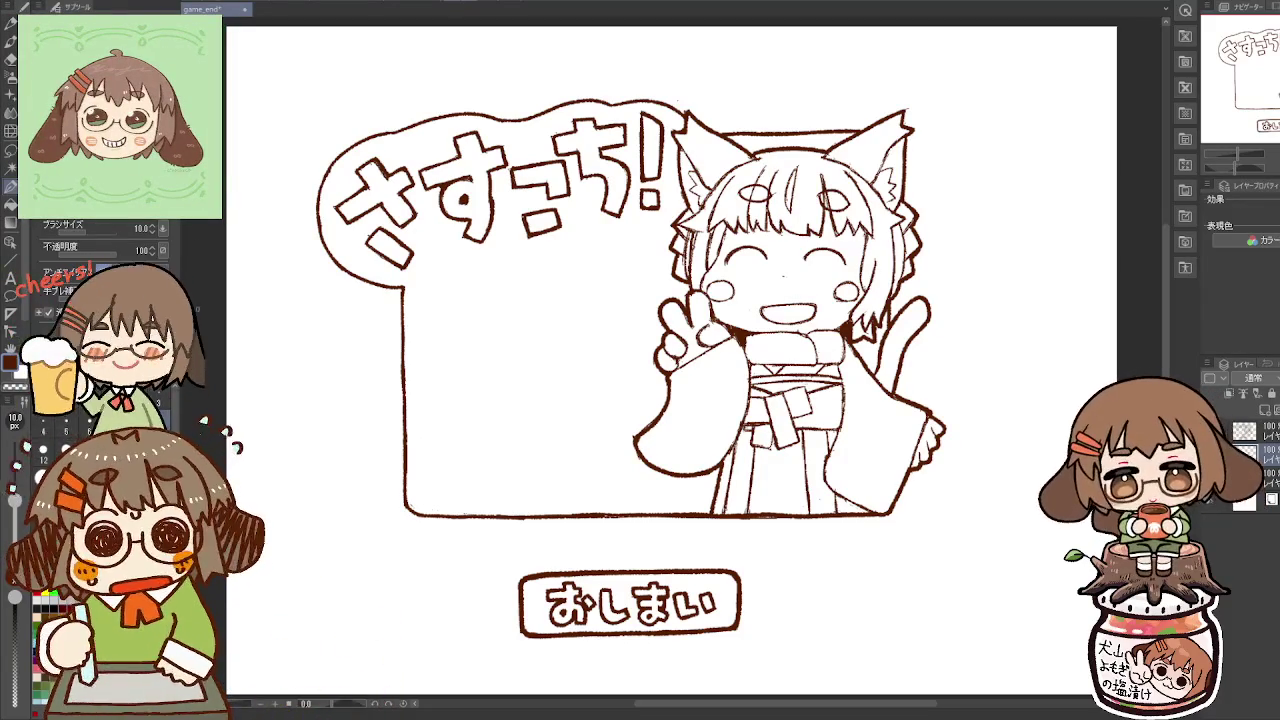
pyautogui.hotkey('ctrl', 's')
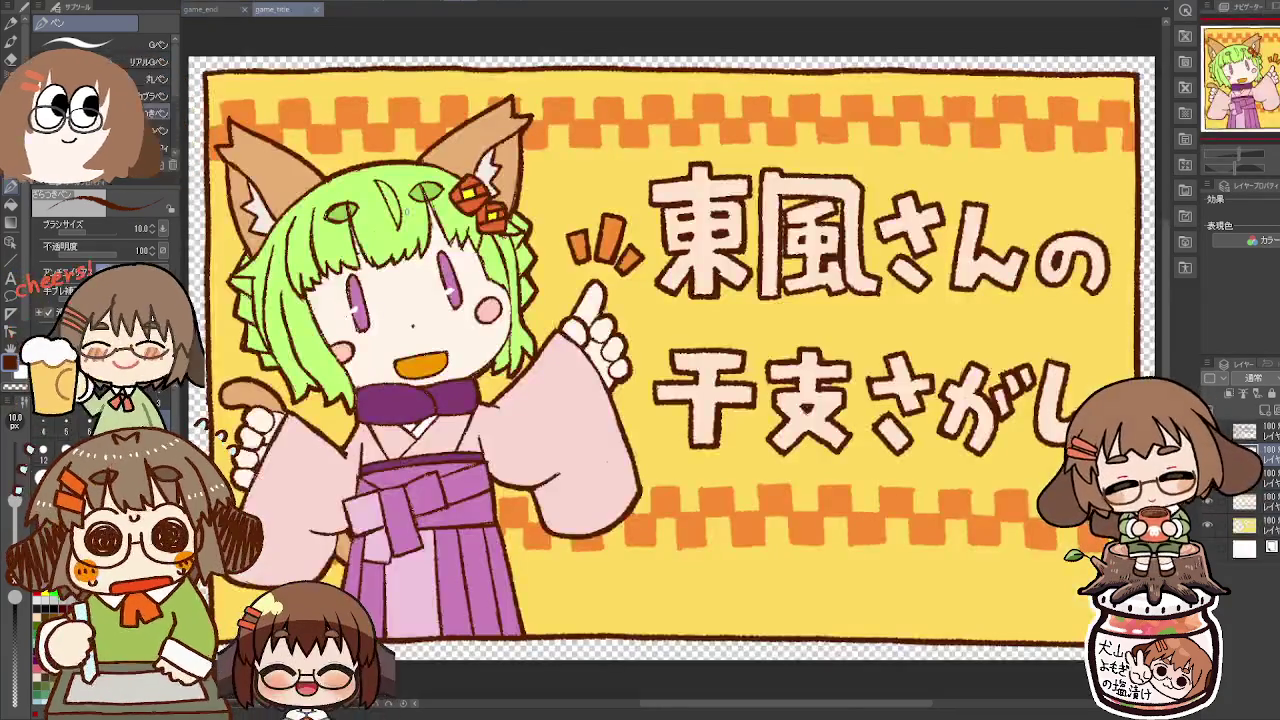
# Step: Fill the cat girl's bangs and side locks of hair green, matching the game_title art
pyautogui.click(203, 10)
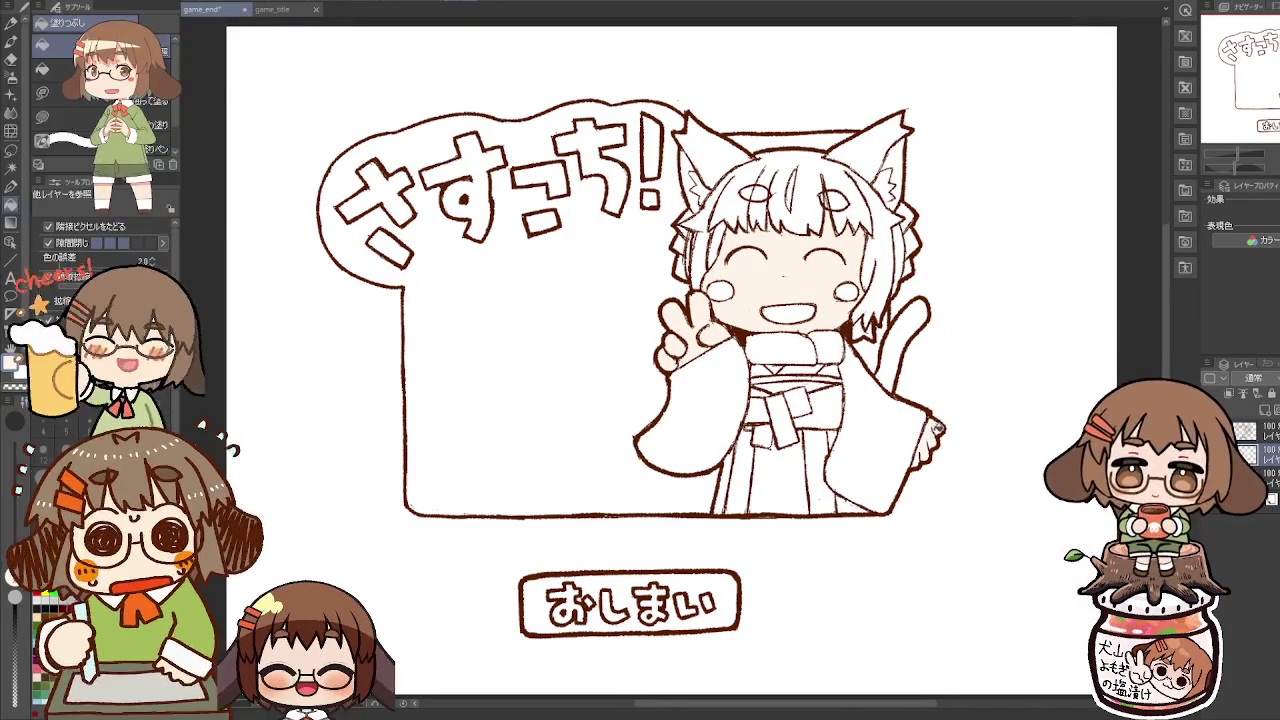
pyautogui.click(268, 12)
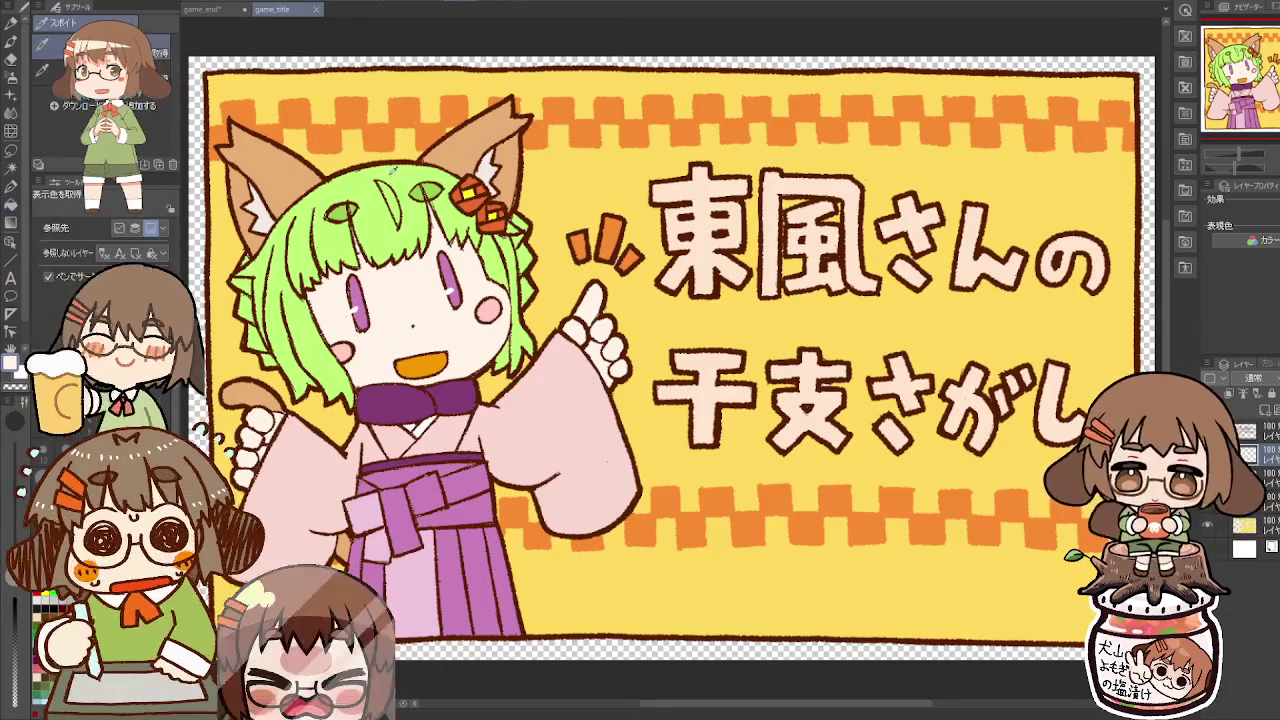
pyautogui.click(228, 12)
pyautogui.click(784, 205)
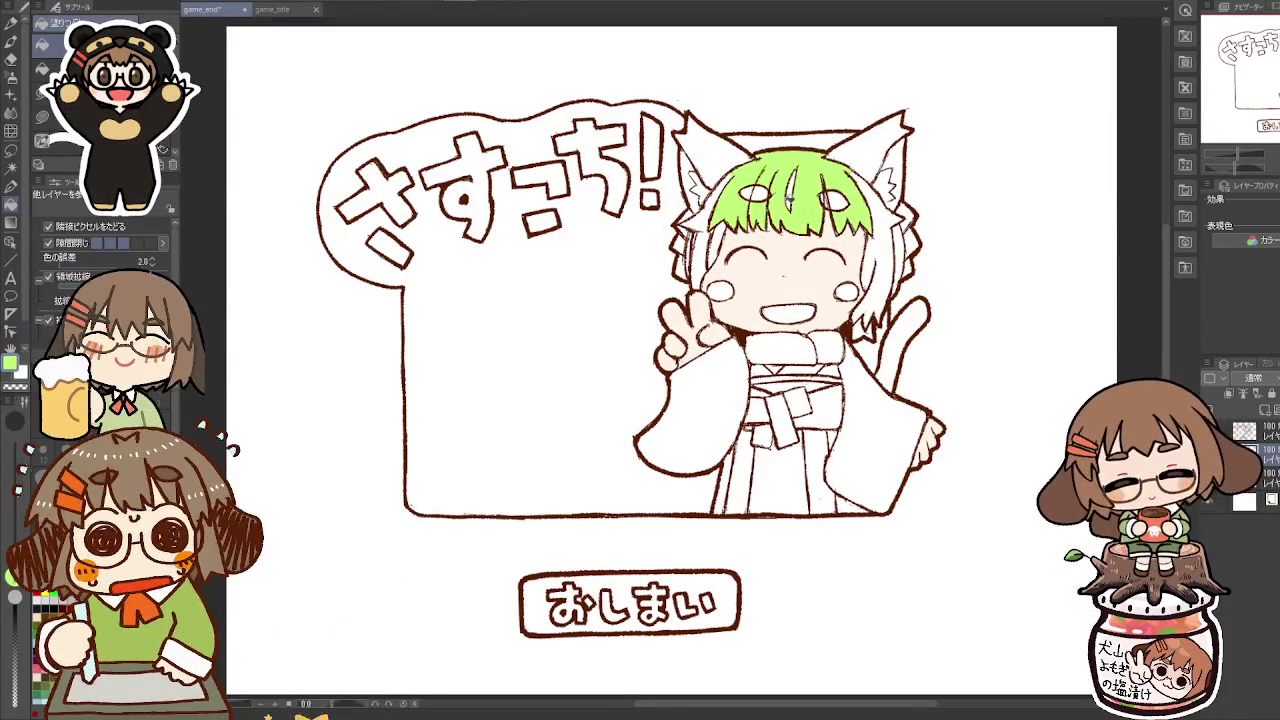
pyautogui.click(705, 205)
pyautogui.click(705, 260)
pyautogui.click(875, 250)
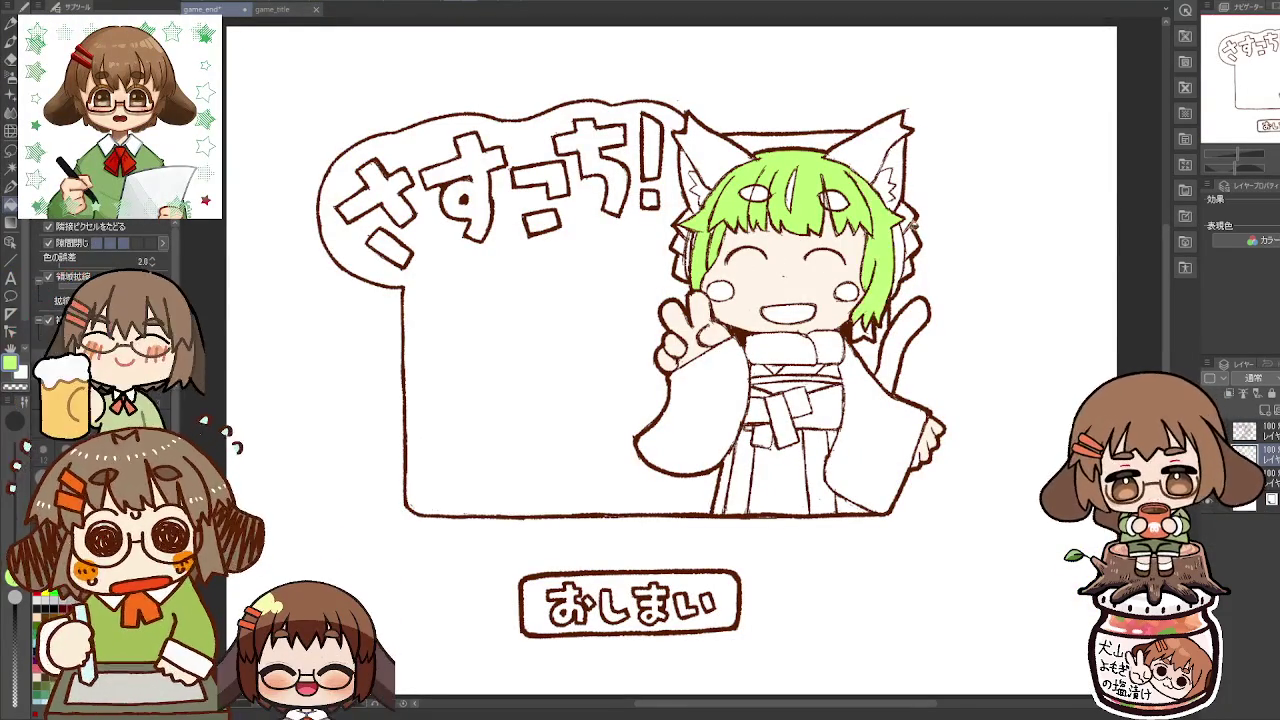
pyautogui.click(900, 260)
pyautogui.click(862, 330)
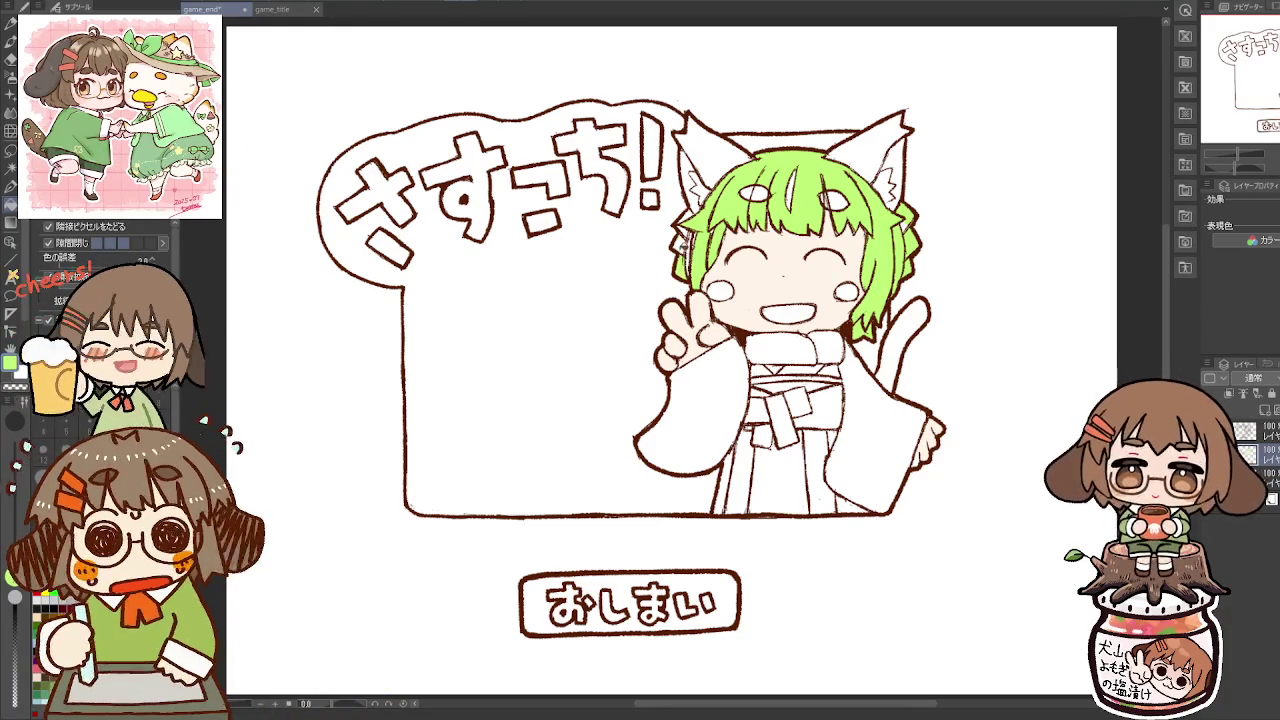
# Step: Fill both cat ears and the slivers beside them tan
pyautogui.press('p')
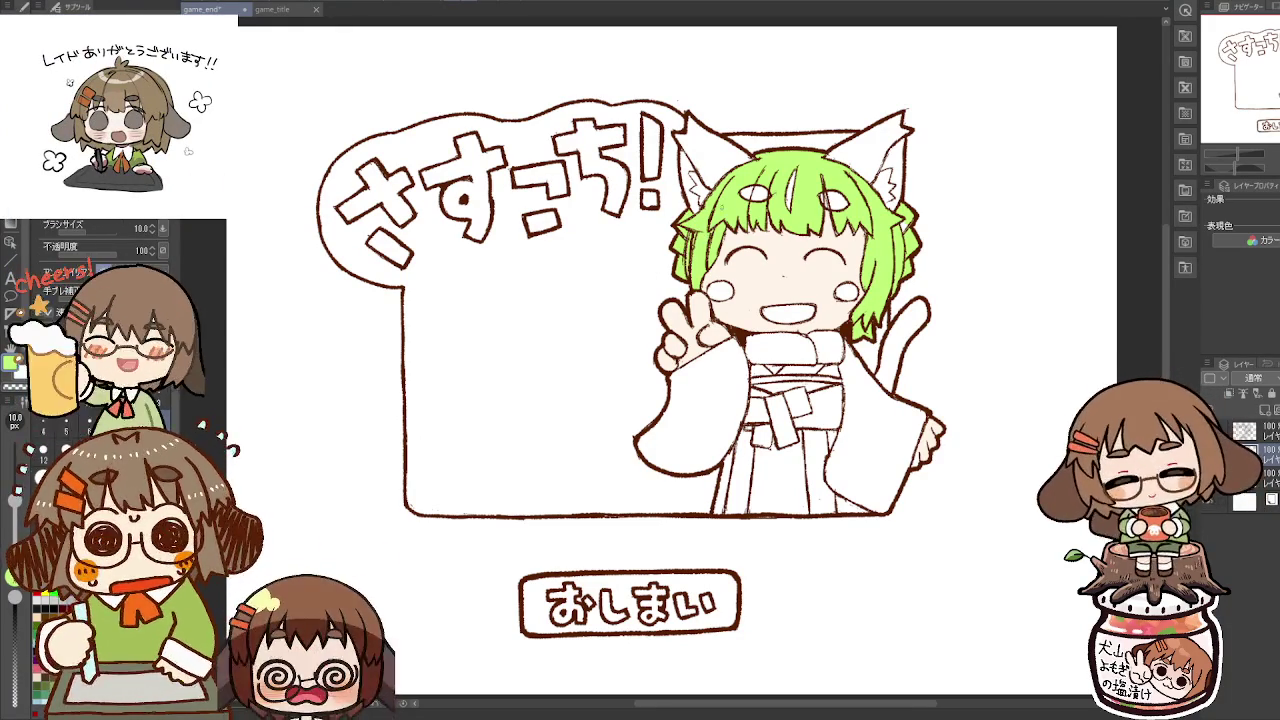
pyautogui.press('g')
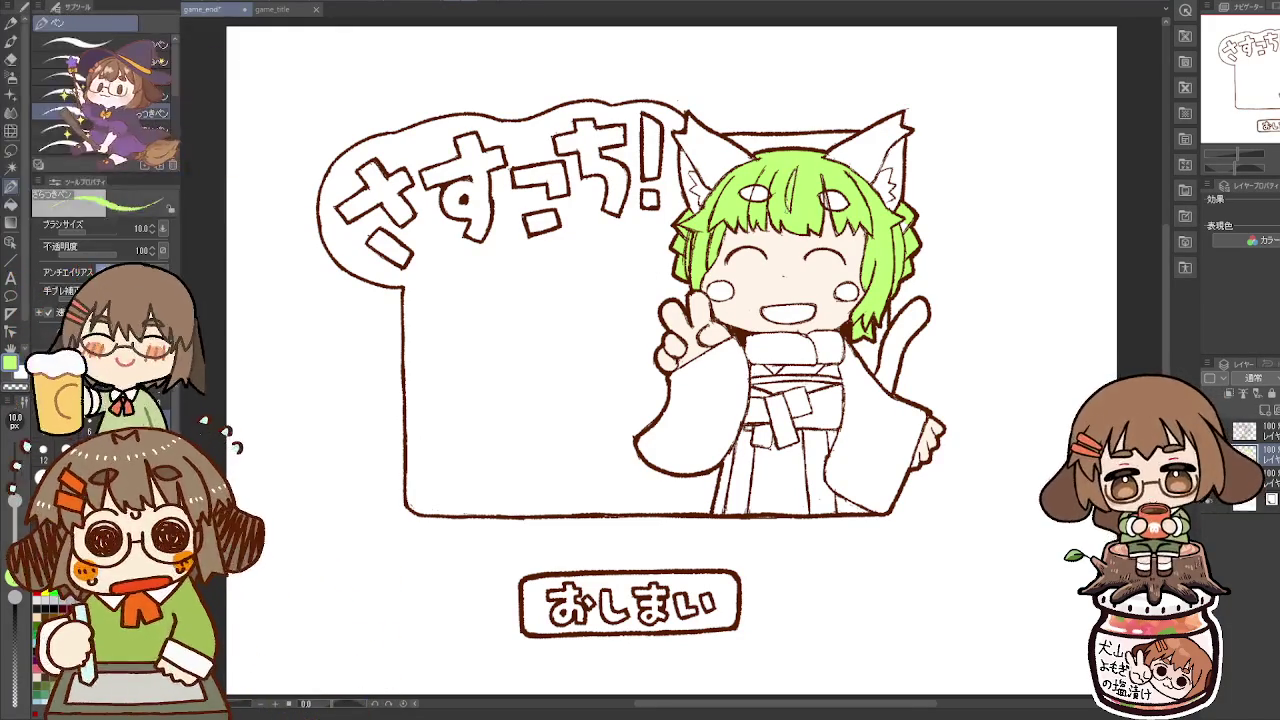
pyautogui.hotkey('ctrl', 'Tab')
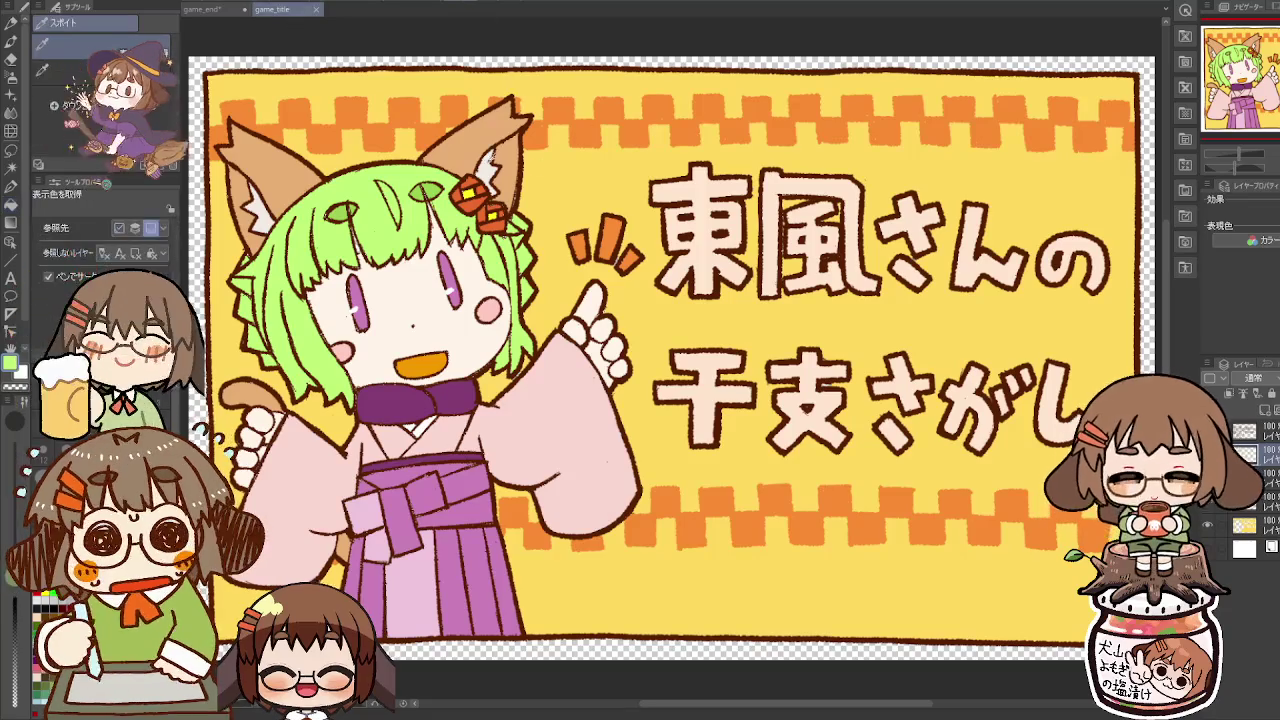
pyautogui.hotkey('ctrl', 'Tab')
pyautogui.click(732, 144)
pyautogui.click(868, 140)
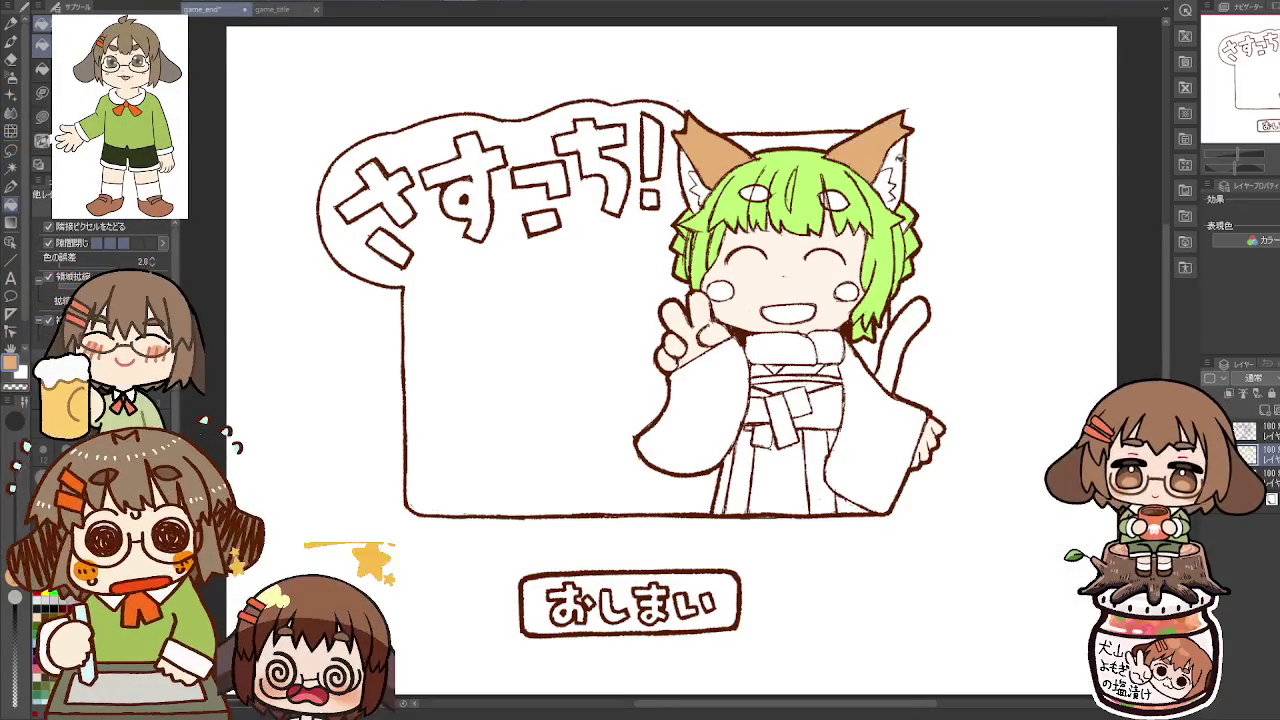
pyautogui.click(902, 158)
pyautogui.click(694, 178)
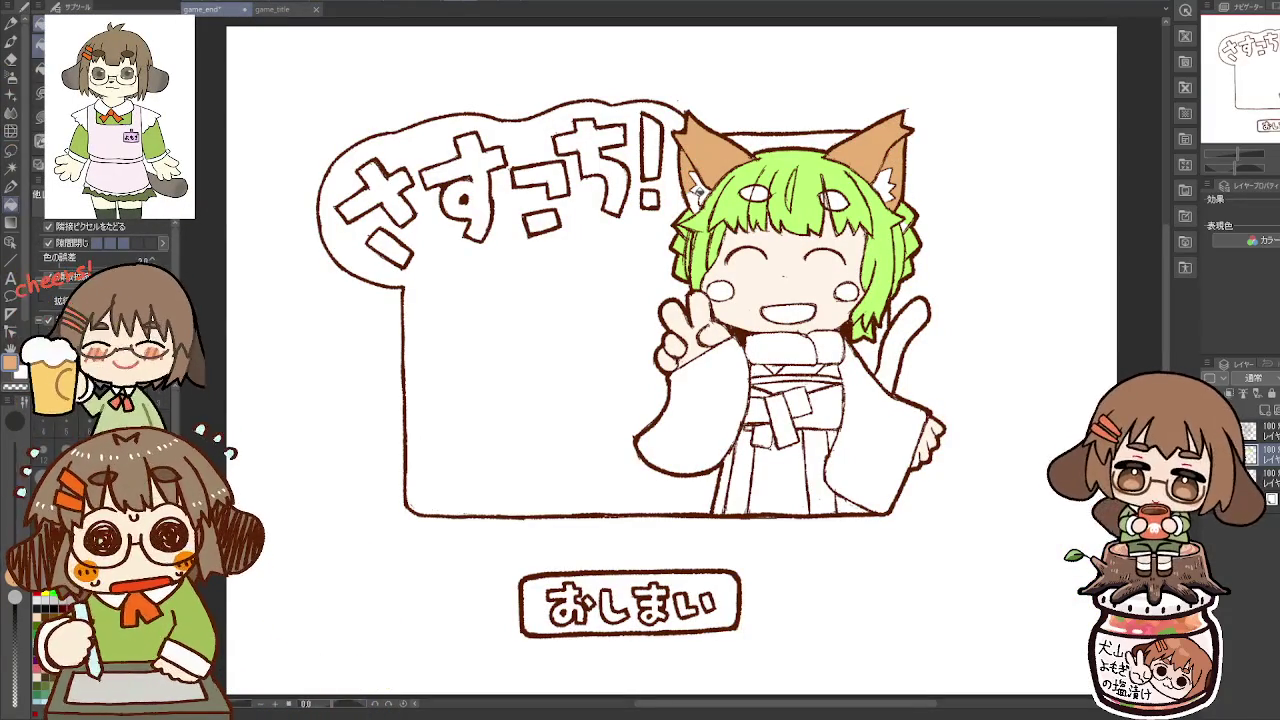
# Step: Fill both of the cat girl's cheeks pink
pyautogui.click(275, 9)
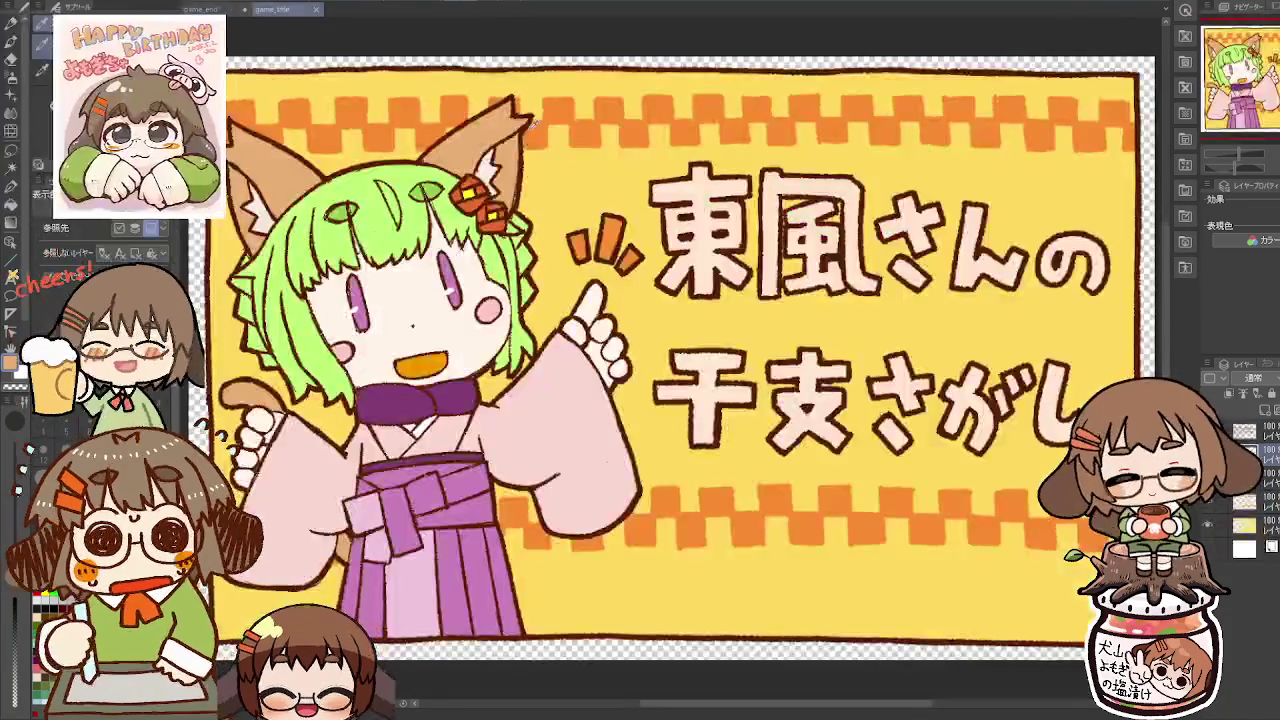
pyautogui.click(202, 9)
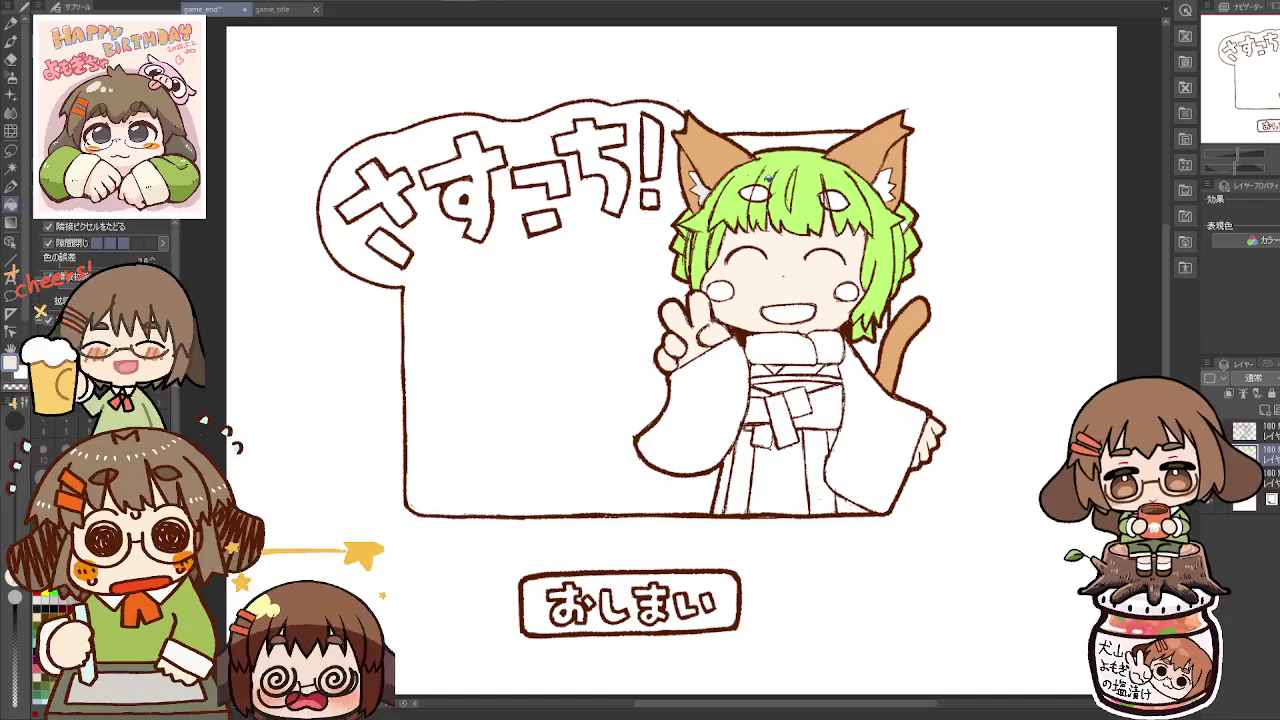
pyautogui.click(272, 9)
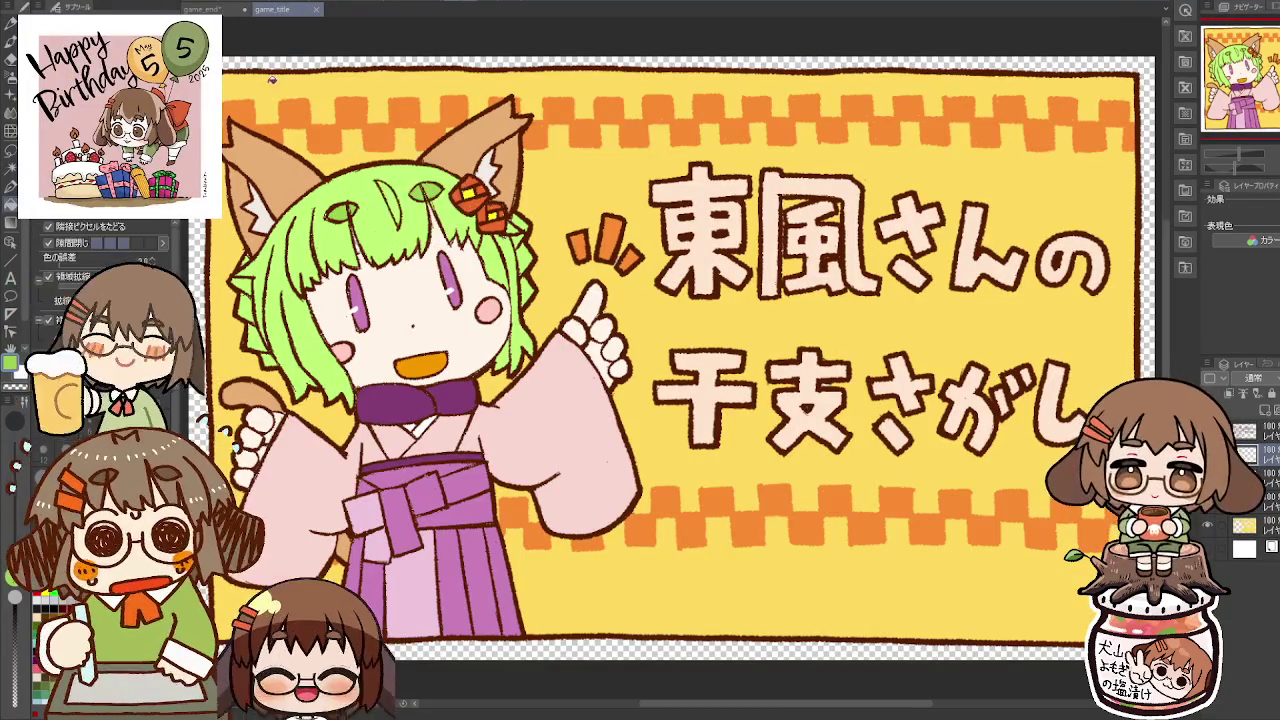
pyautogui.click(238, 11)
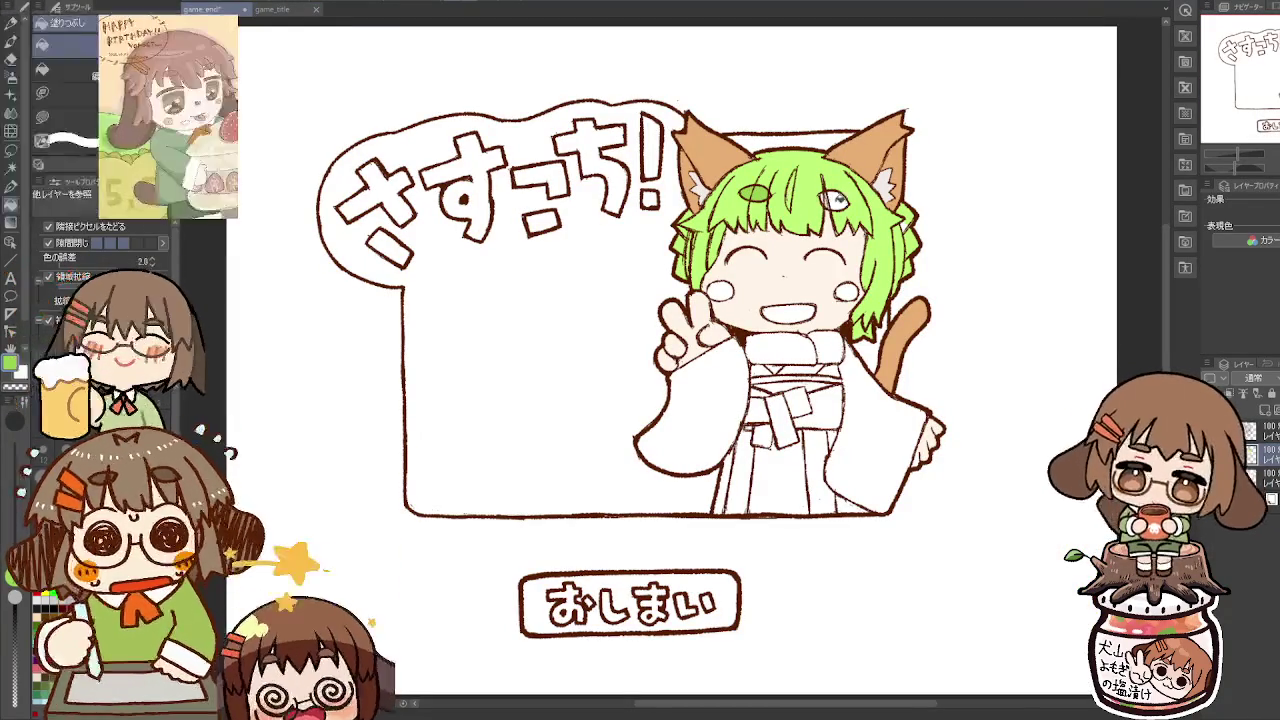
pyautogui.press('p')
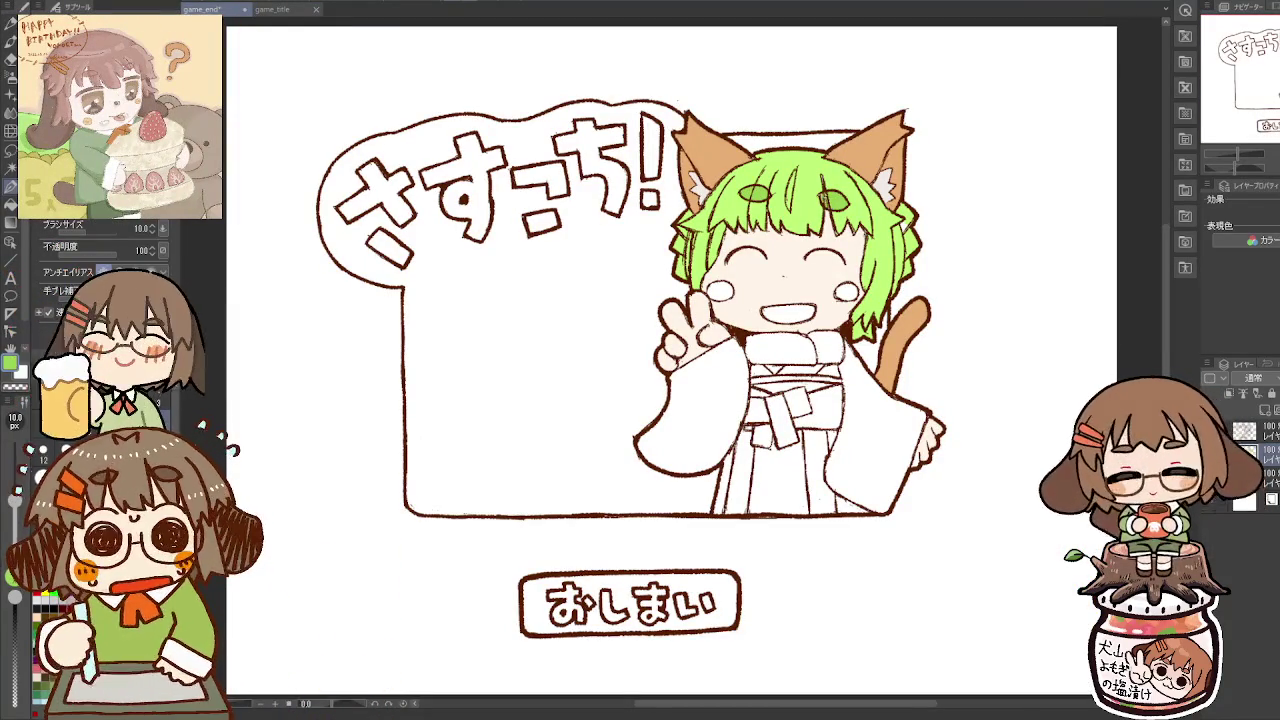
pyautogui.click(272, 9)
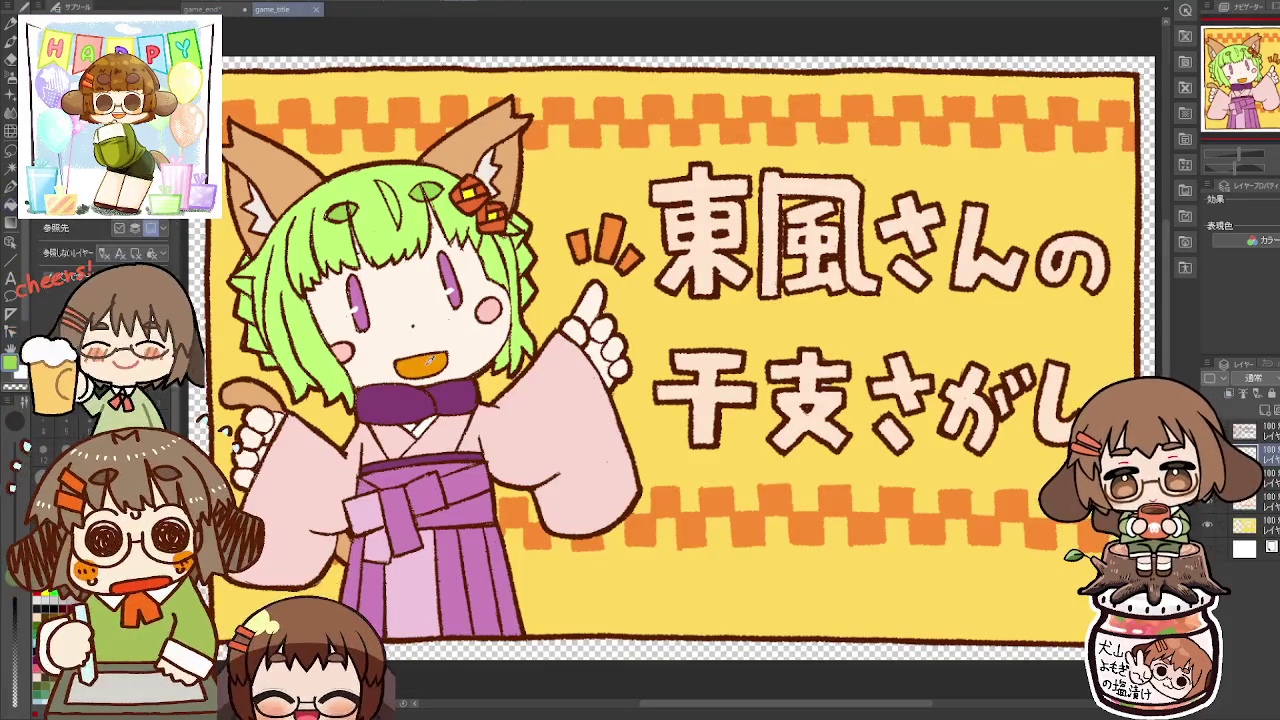
pyautogui.click(240, 14)
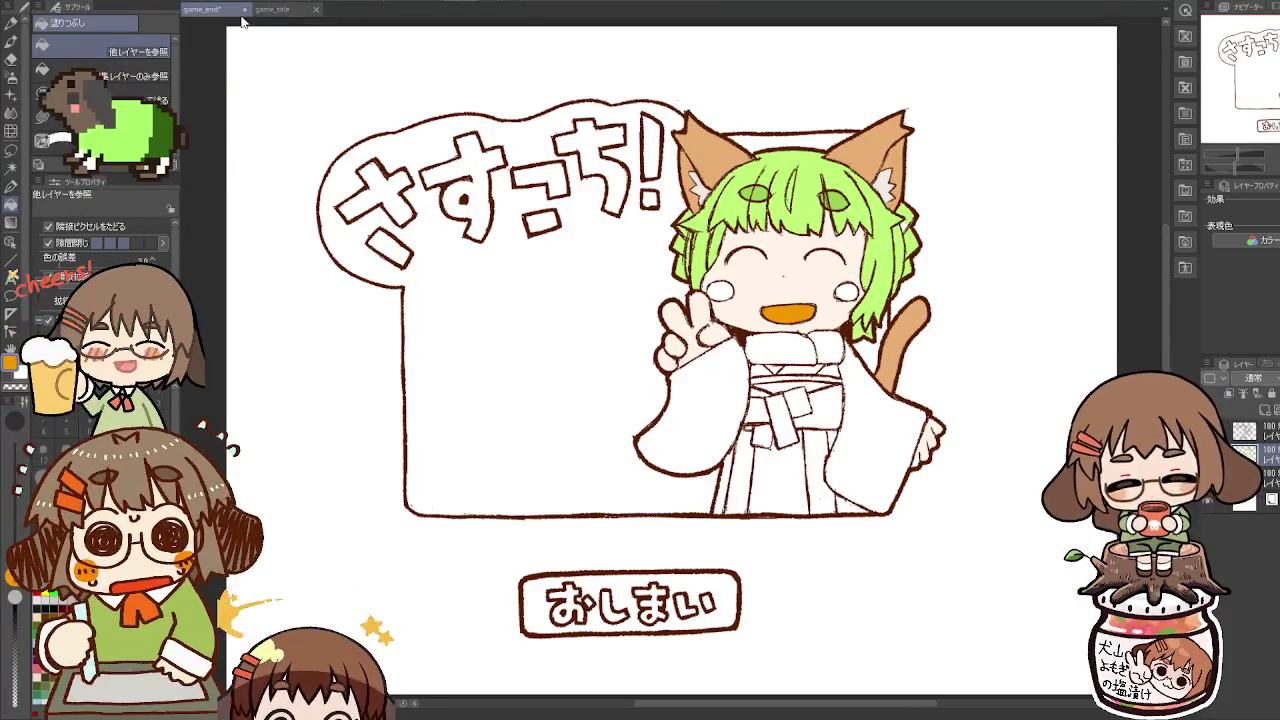
pyautogui.click(272, 9)
pyautogui.click(205, 9)
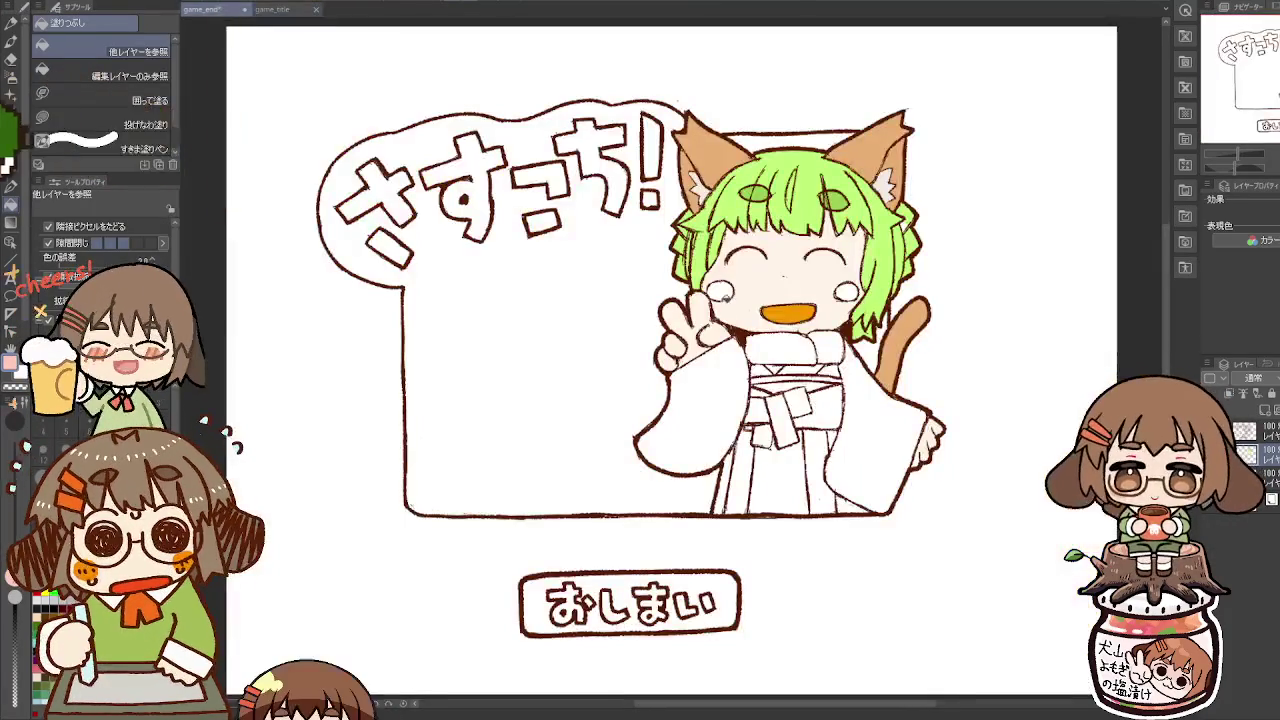
pyautogui.click(718, 290)
pyautogui.click(840, 288)
# Step: Fill both robe sleeves pink and the collar purple
pyautogui.click(294, 12)
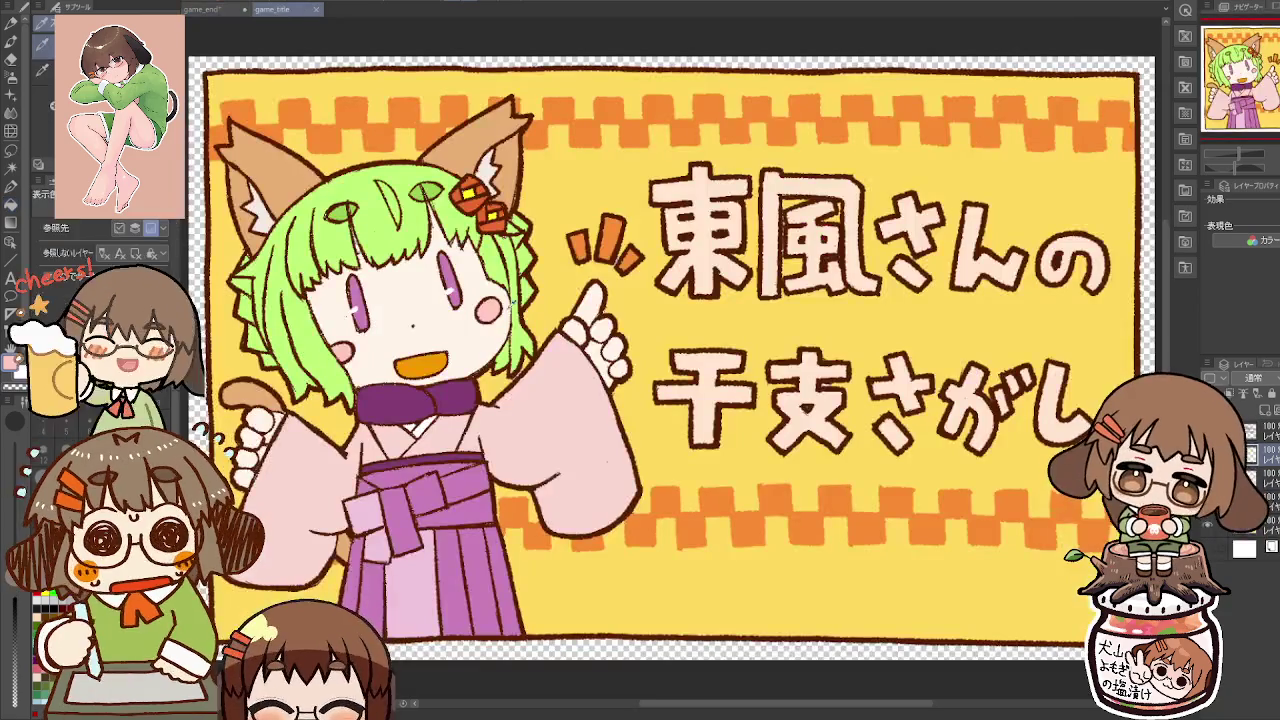
pyautogui.click(240, 12)
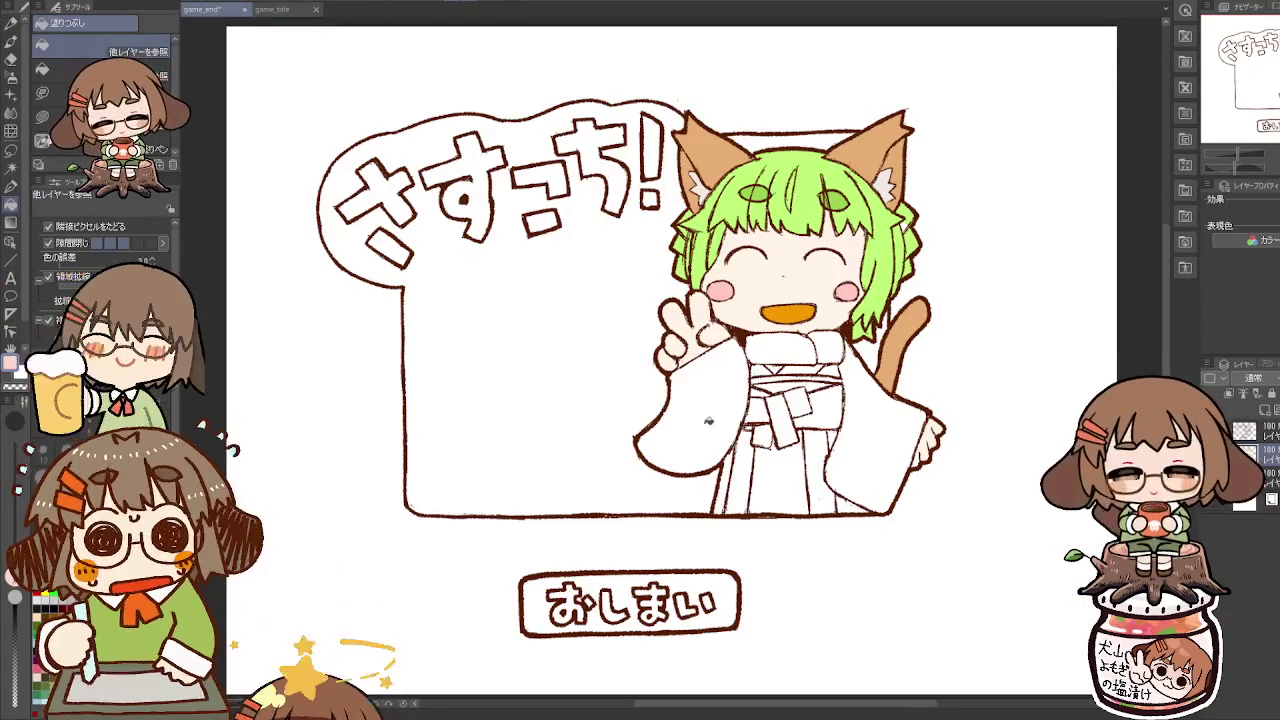
pyautogui.click(706, 421)
pyautogui.click(877, 421)
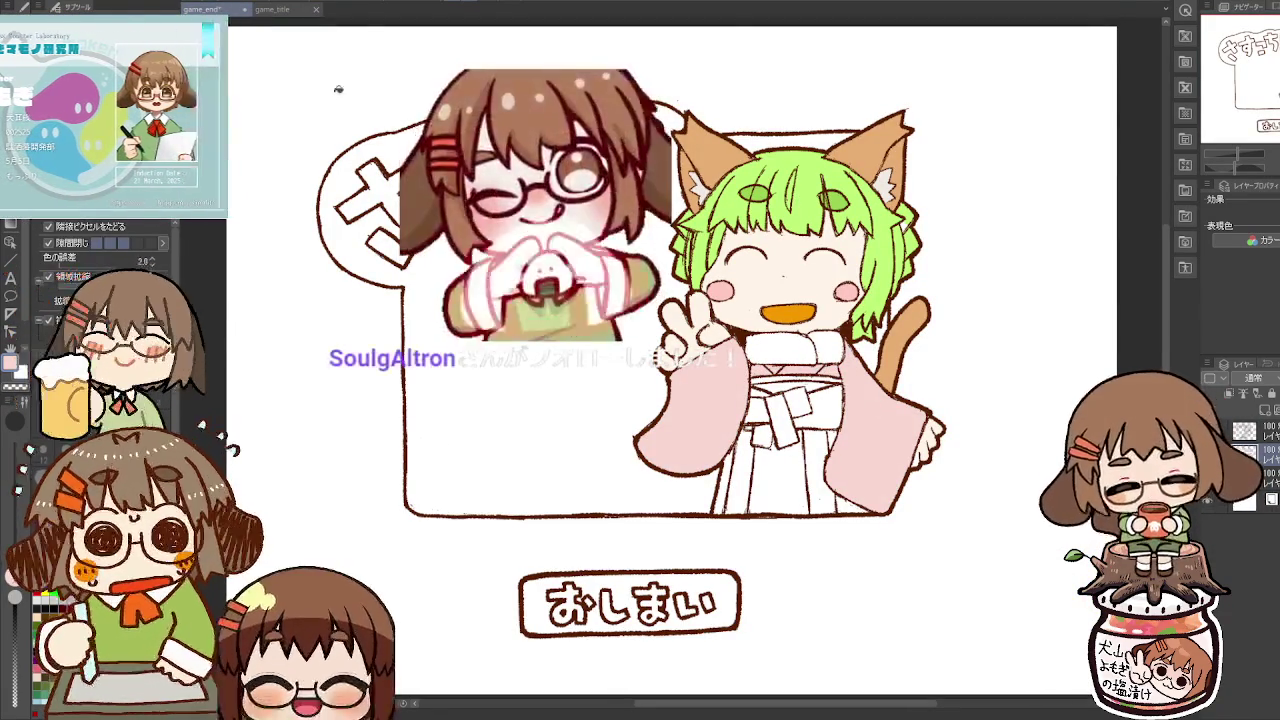
pyautogui.click(285, 9)
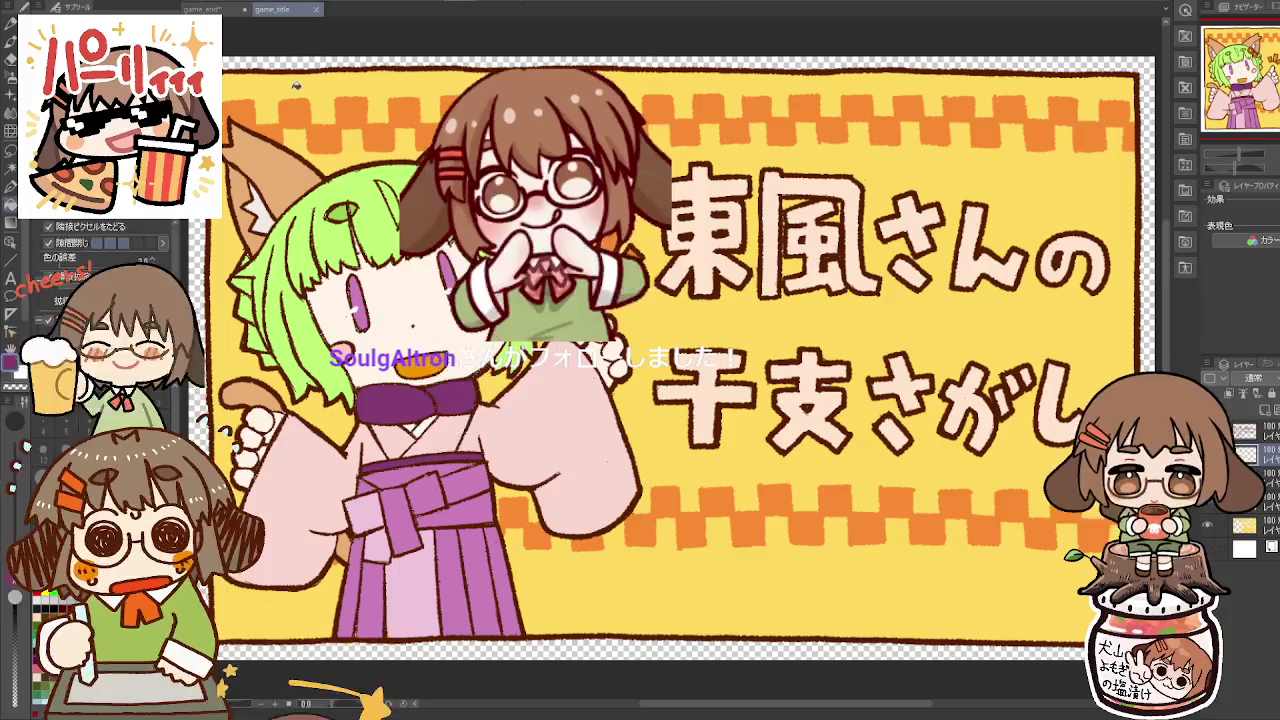
pyautogui.click(202, 9)
pyautogui.click(800, 354)
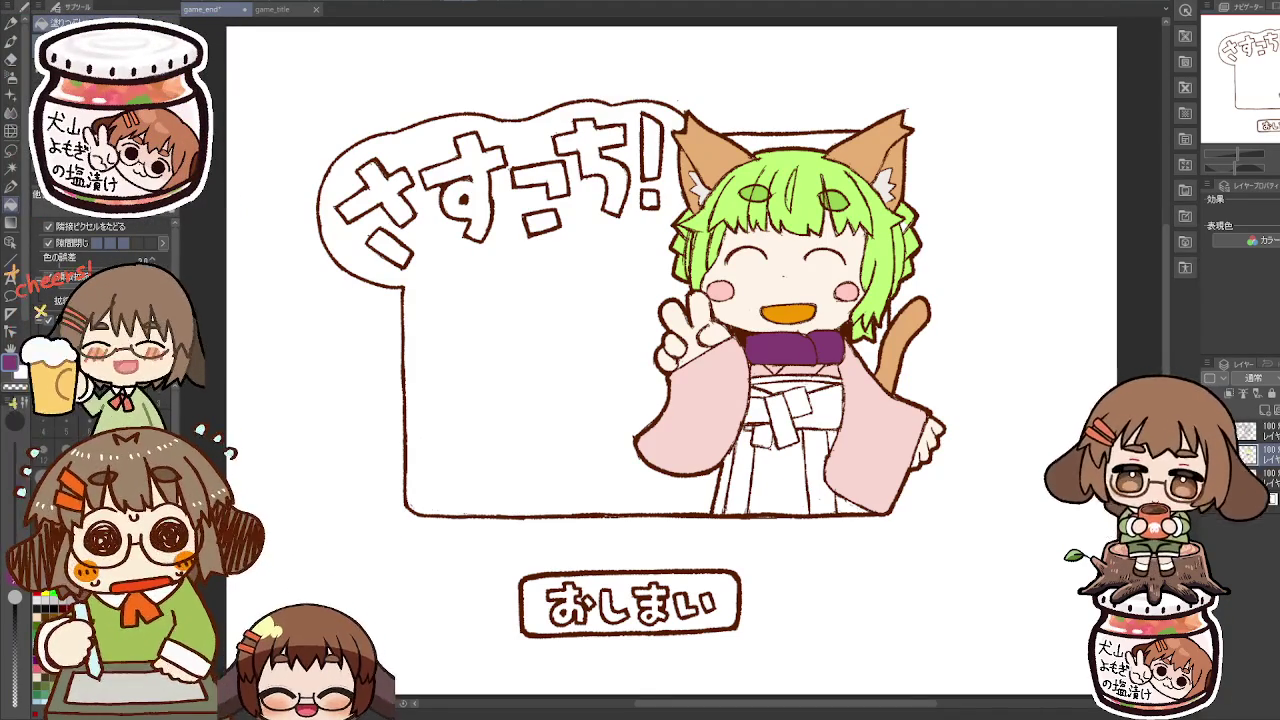
# Step: Fill the hakama bow, ties, skirt sections and the gap by the bow purple
pyautogui.hotkey('ctrl', 'Tab')
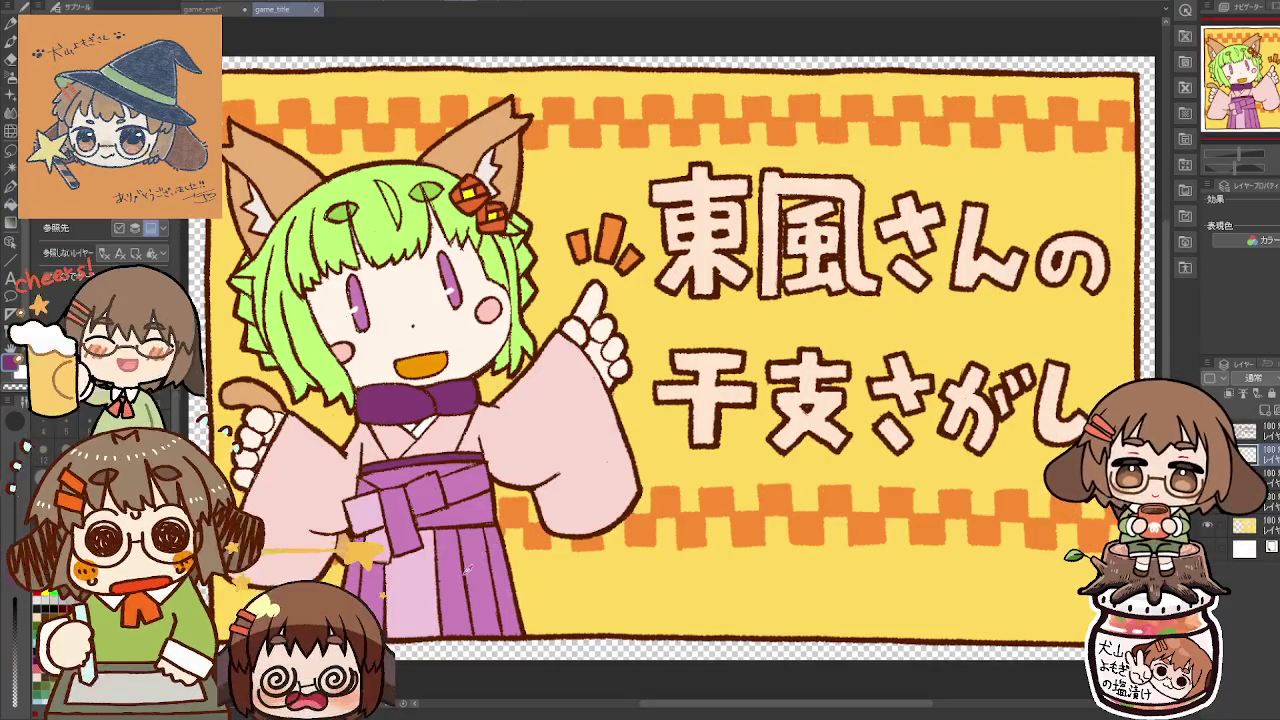
pyautogui.hotkey('ctrl', 'Tab')
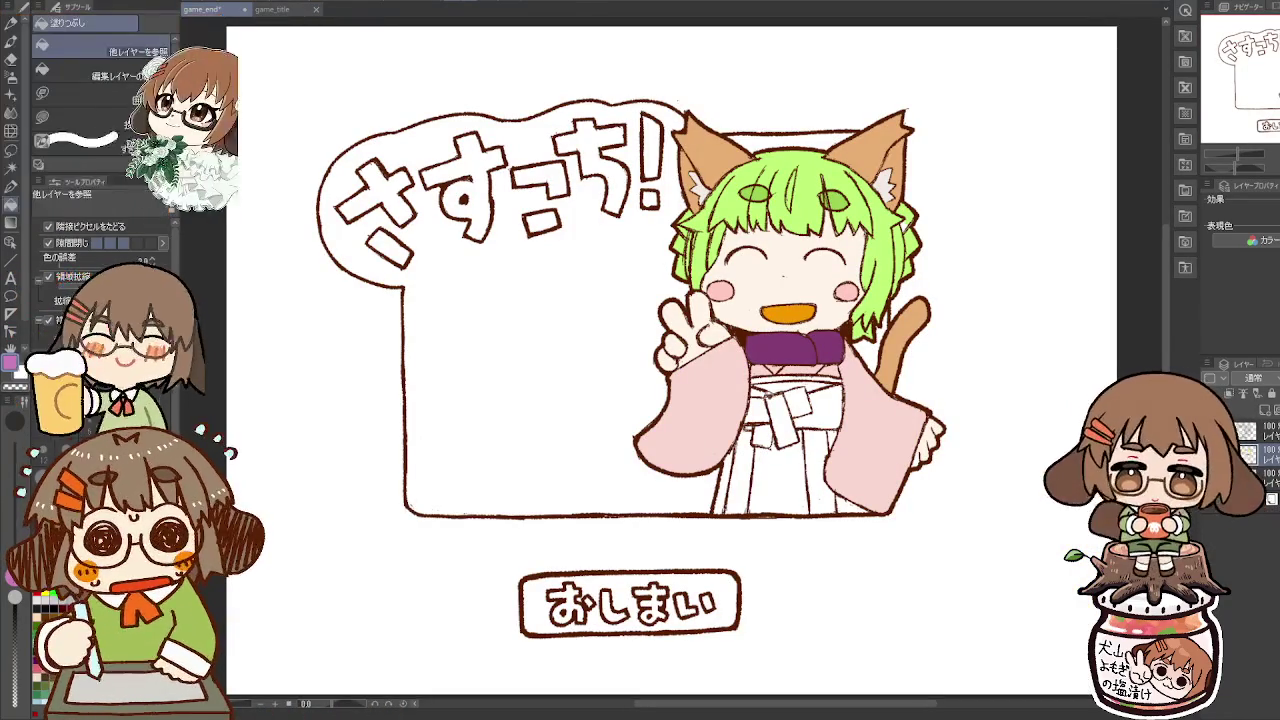
pyautogui.click(775, 410)
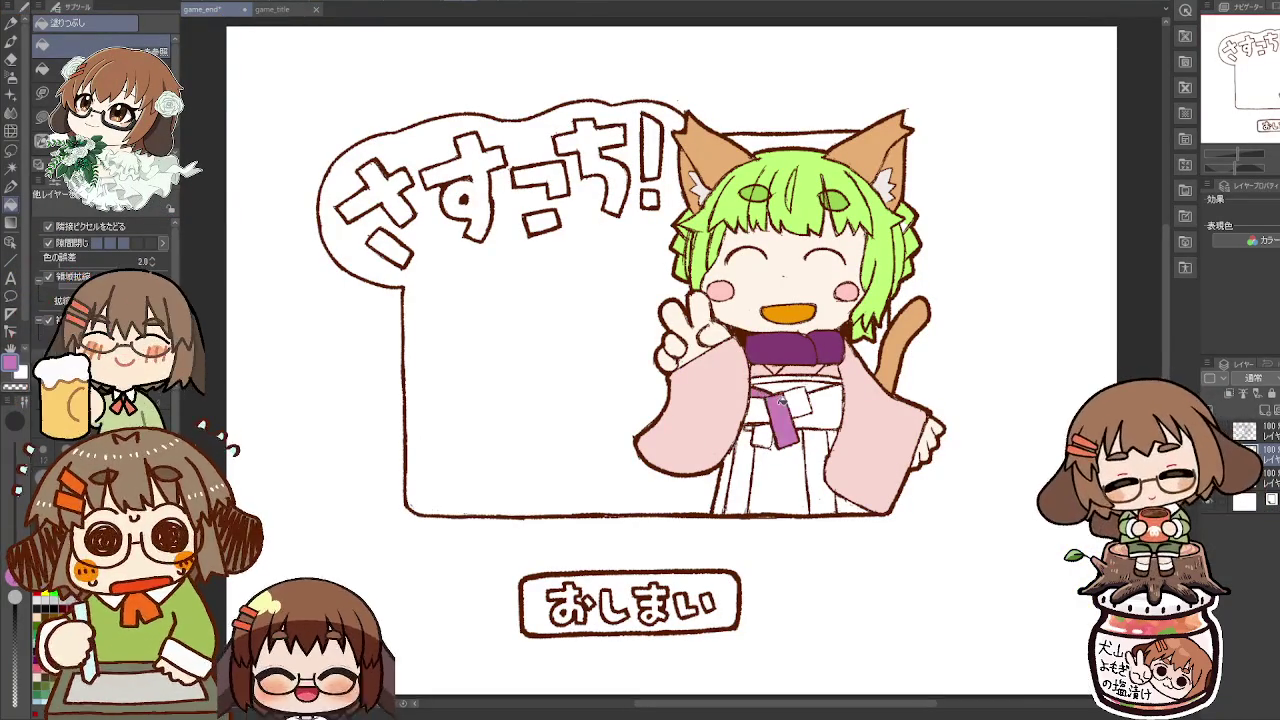
pyautogui.click(780, 390)
pyautogui.click(810, 400)
pyautogui.click(820, 470)
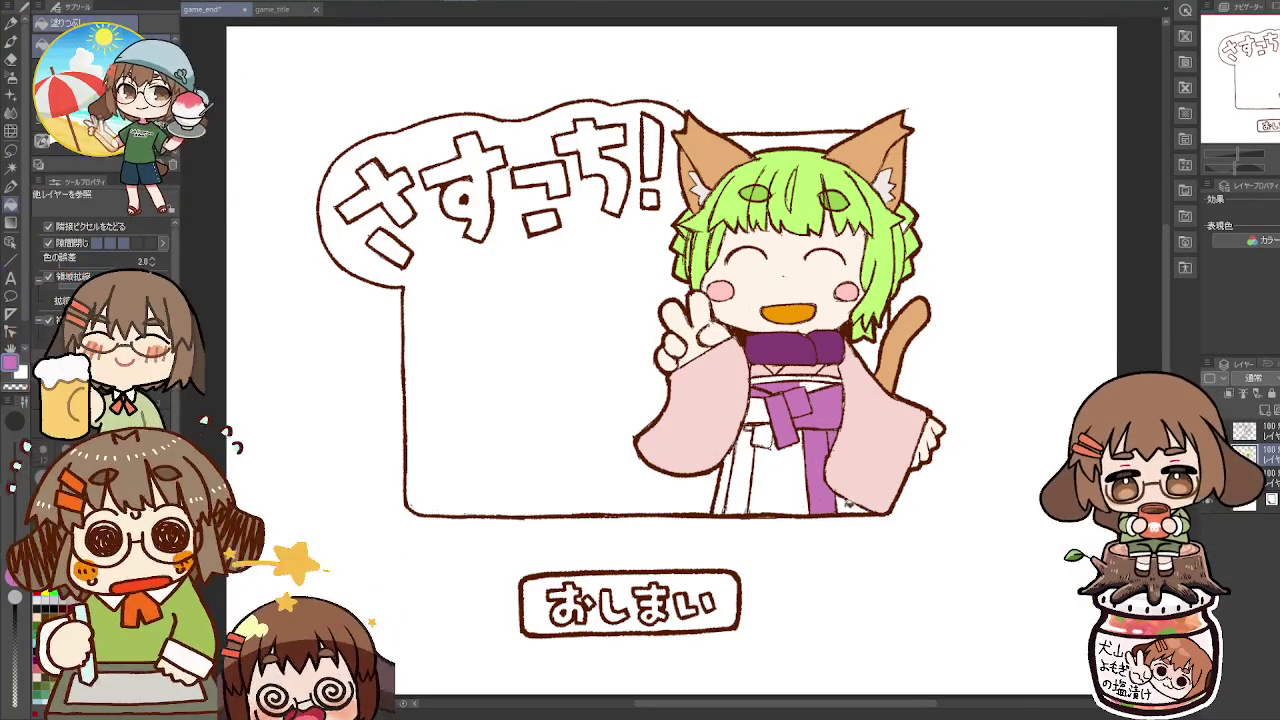
pyautogui.click(740, 470)
pyautogui.click(724, 490)
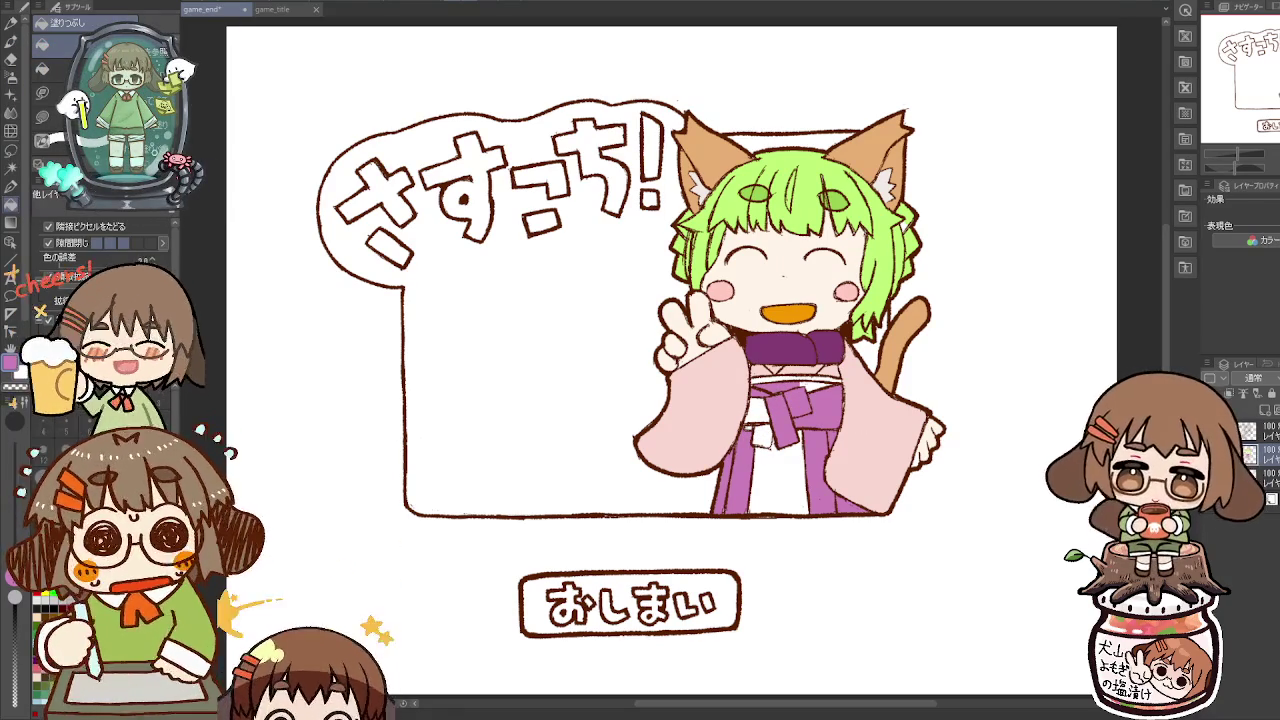
pyautogui.click(754, 425)
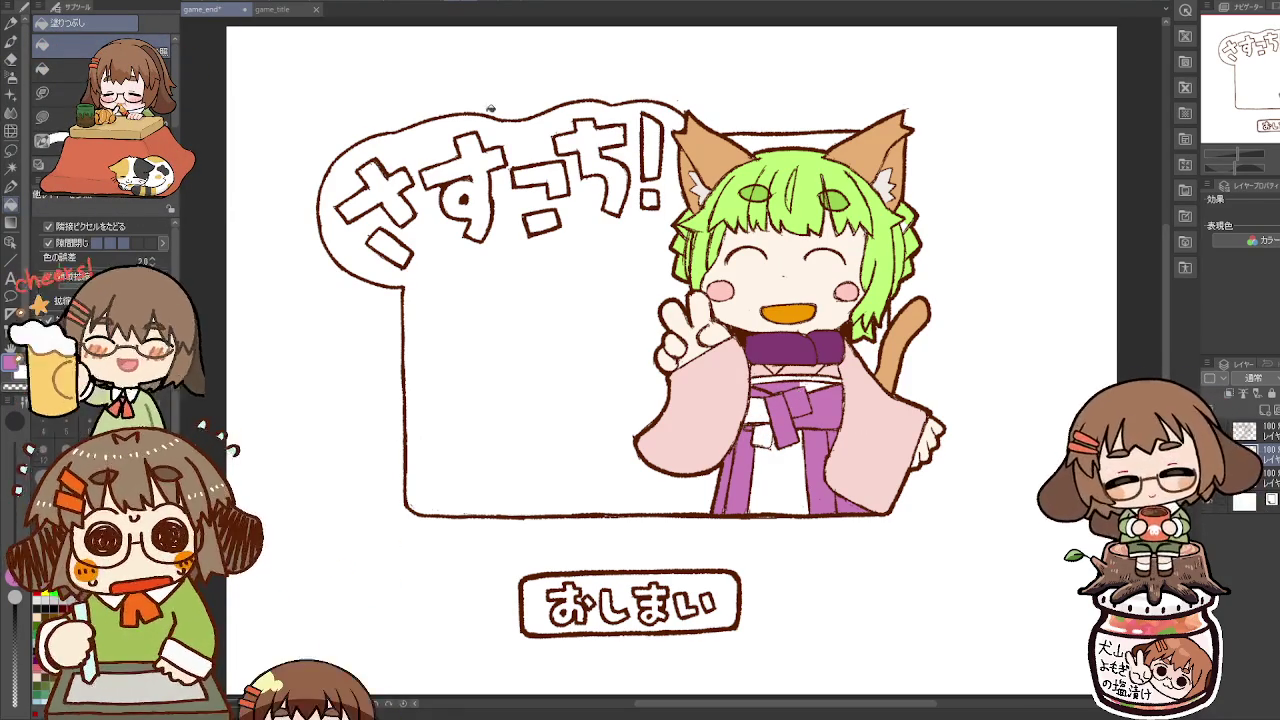
pyautogui.press('p')
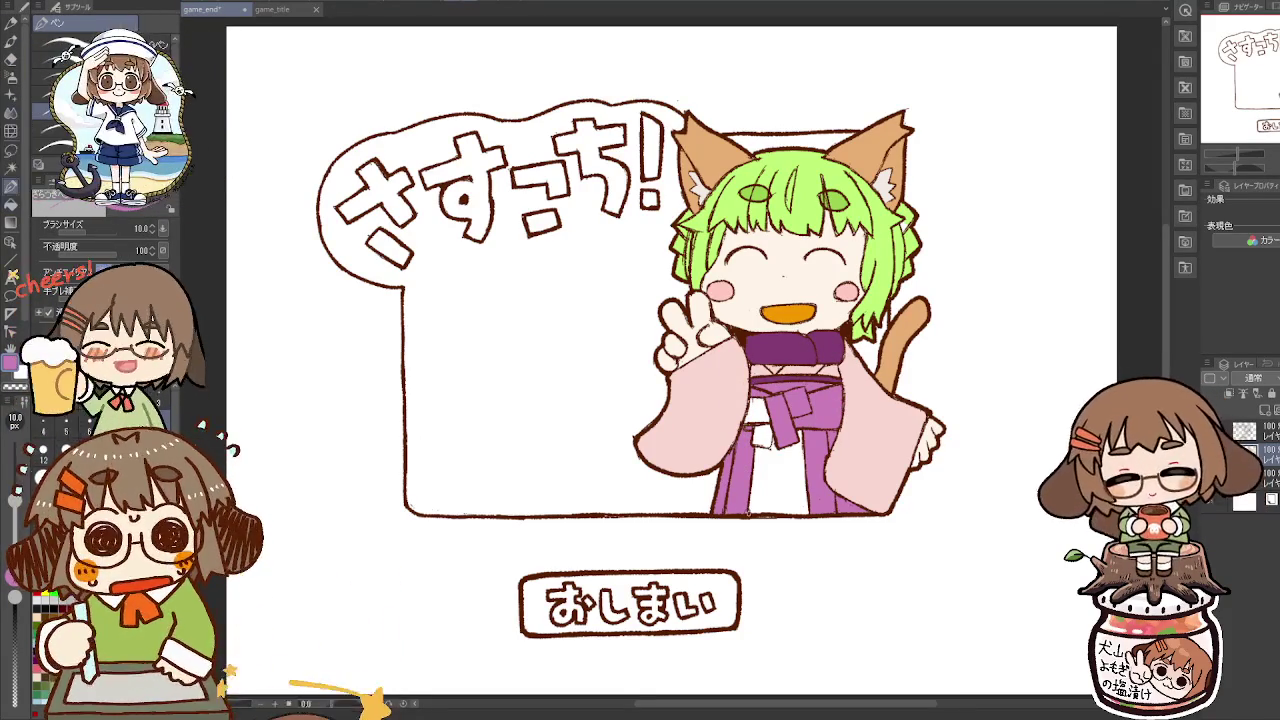
pyautogui.click(285, 10)
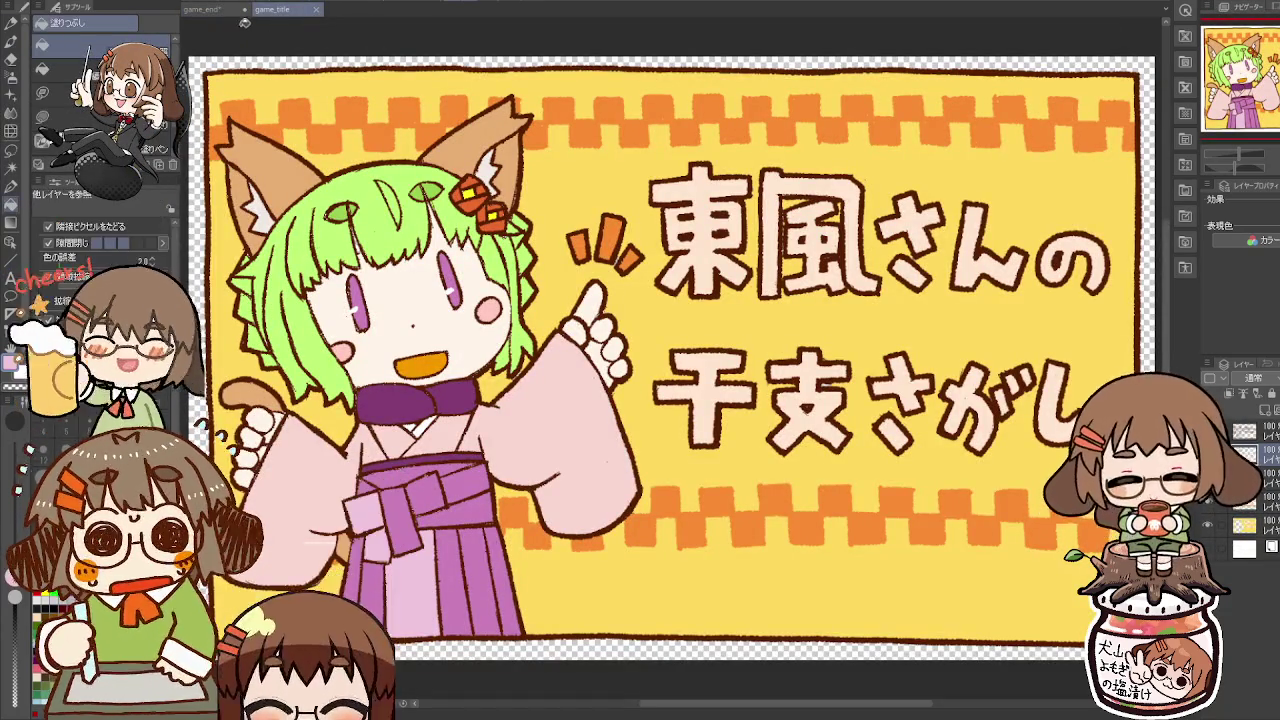
# Step: Fill the inner hakama panels light purple
pyautogui.click(201, 9)
pyautogui.press('g')
pyautogui.click(760, 415)
pyautogui.click(785, 480)
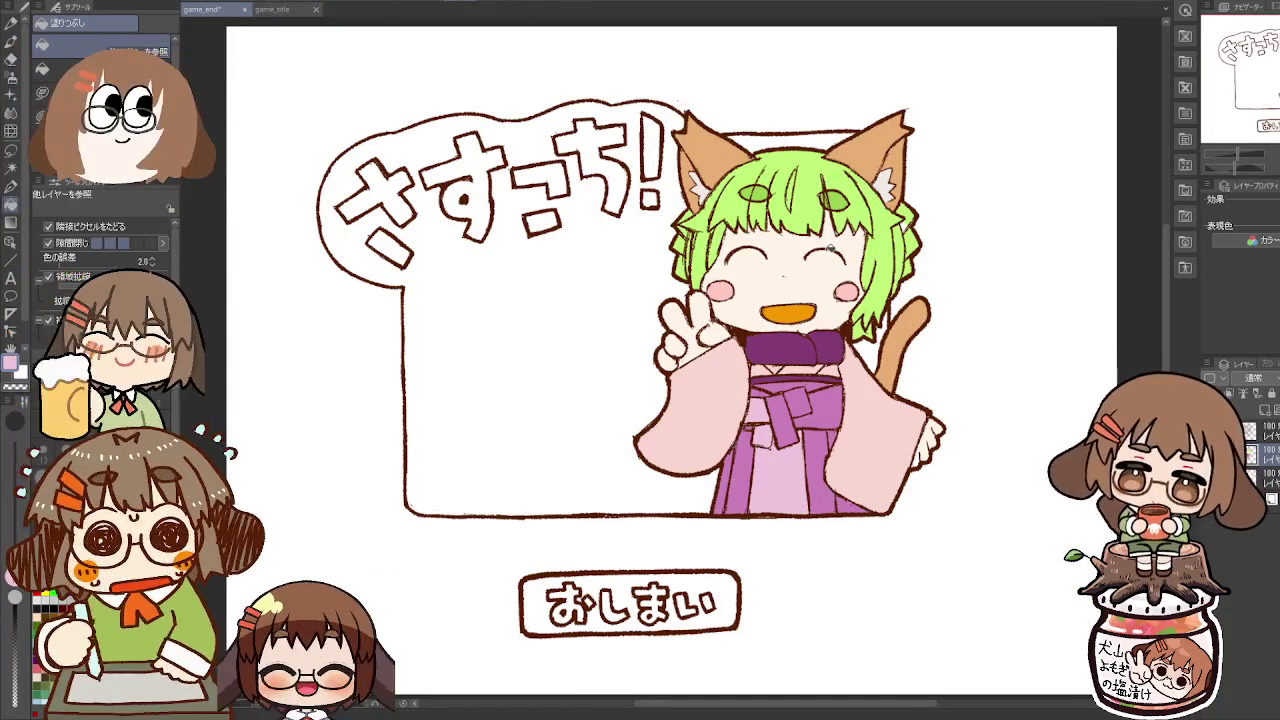
# Step: Save game_end and fill the title letter さ orange
pyautogui.press('i')
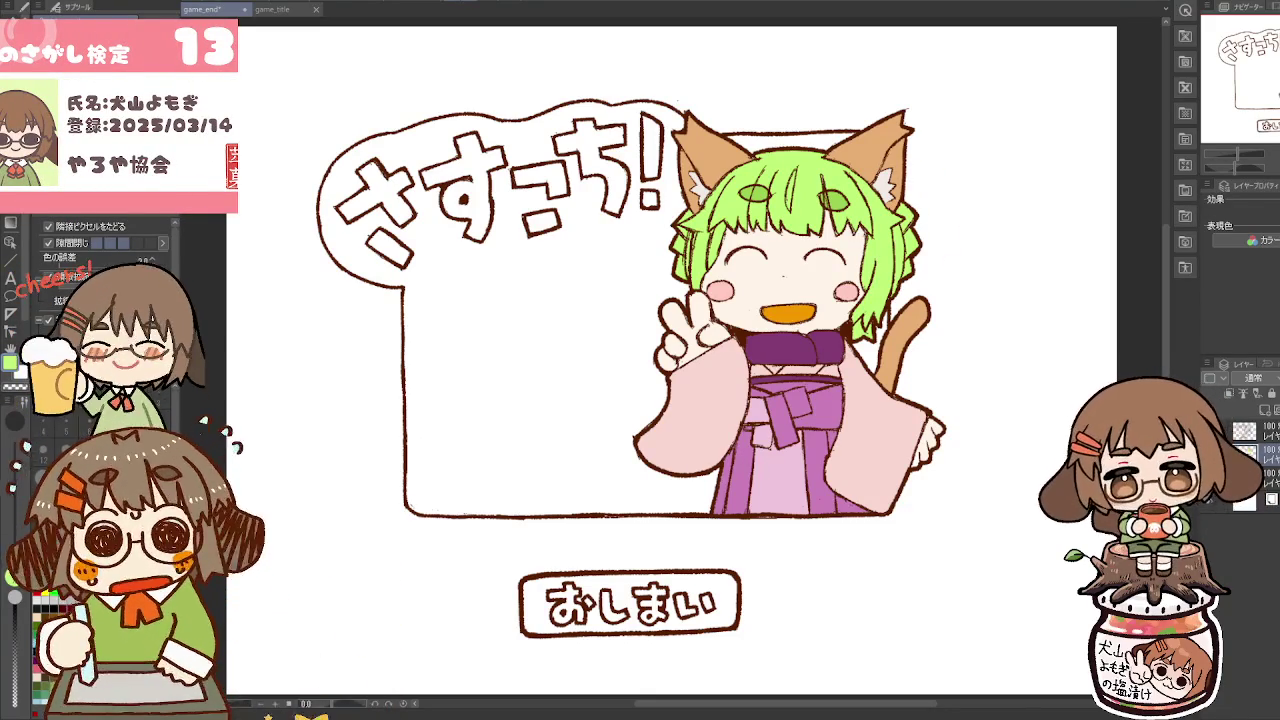
pyautogui.hotkey('ctrl', 's')
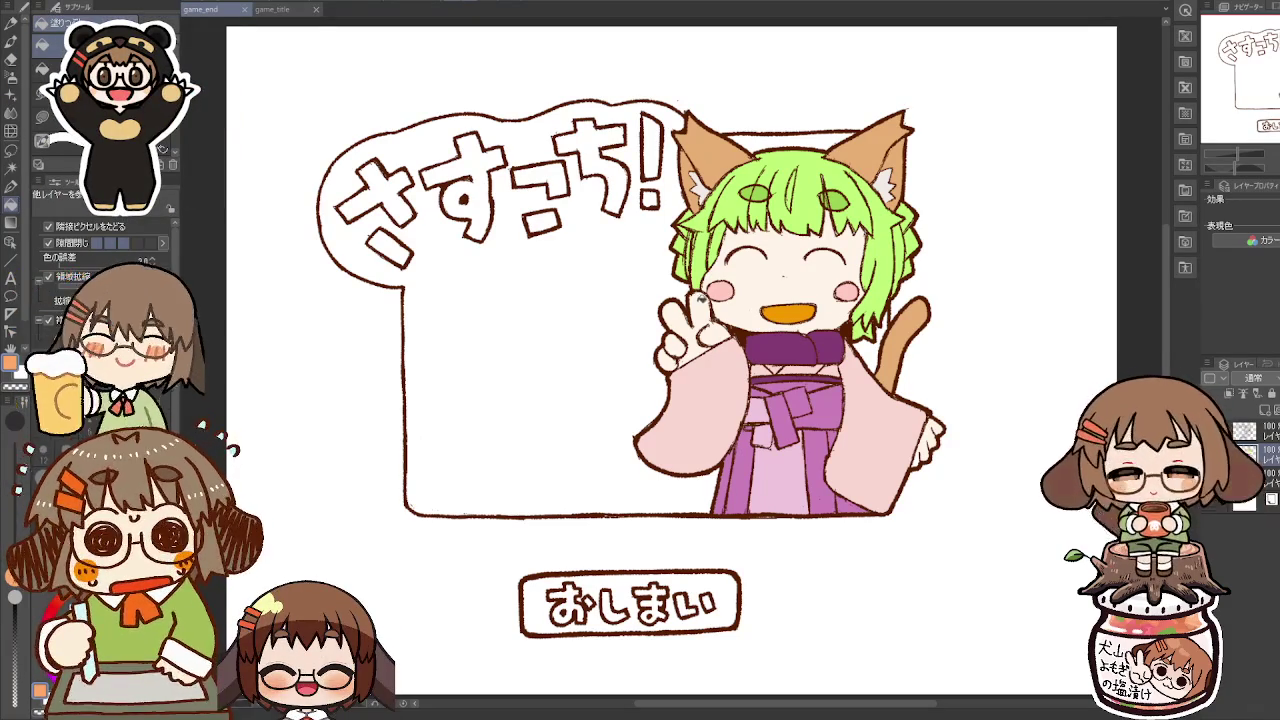
pyautogui.click(397, 213)
pyautogui.click(398, 243)
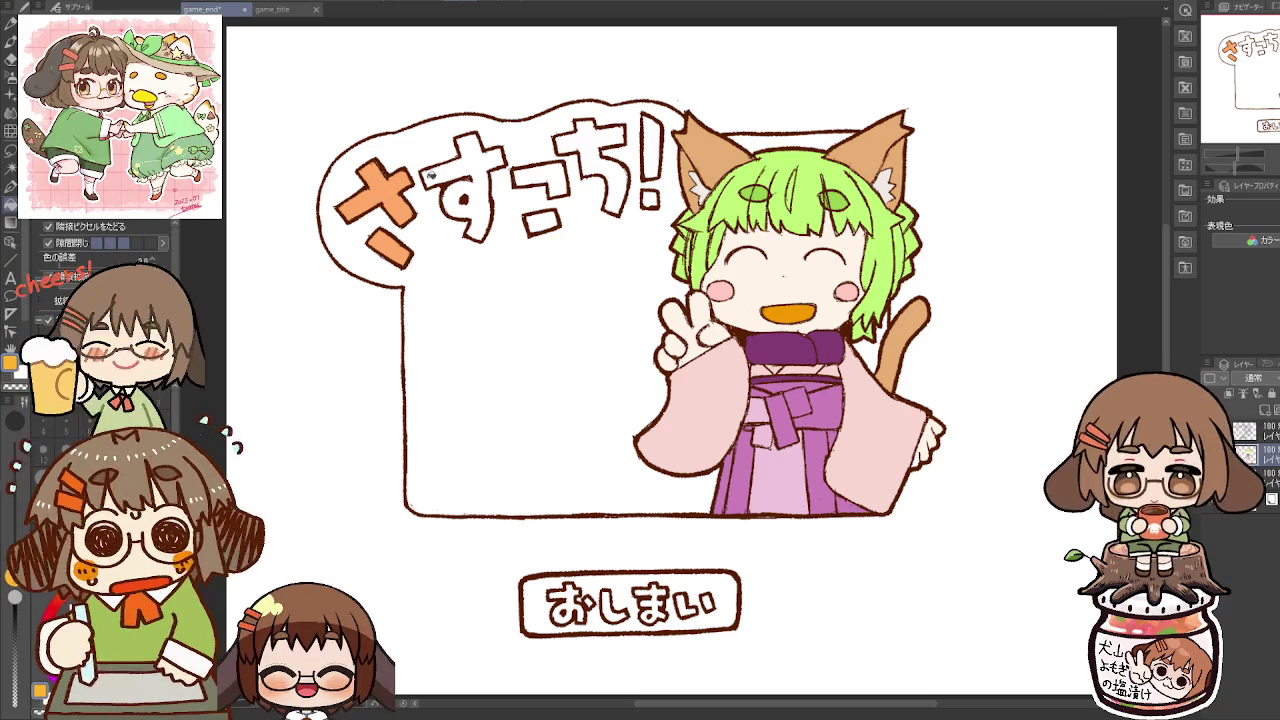
# Step: Fill the remaining title letters すこち and the exclamation mark orange
pyautogui.click(465, 195)
pyautogui.click(554, 176)
pyautogui.click(548, 220)
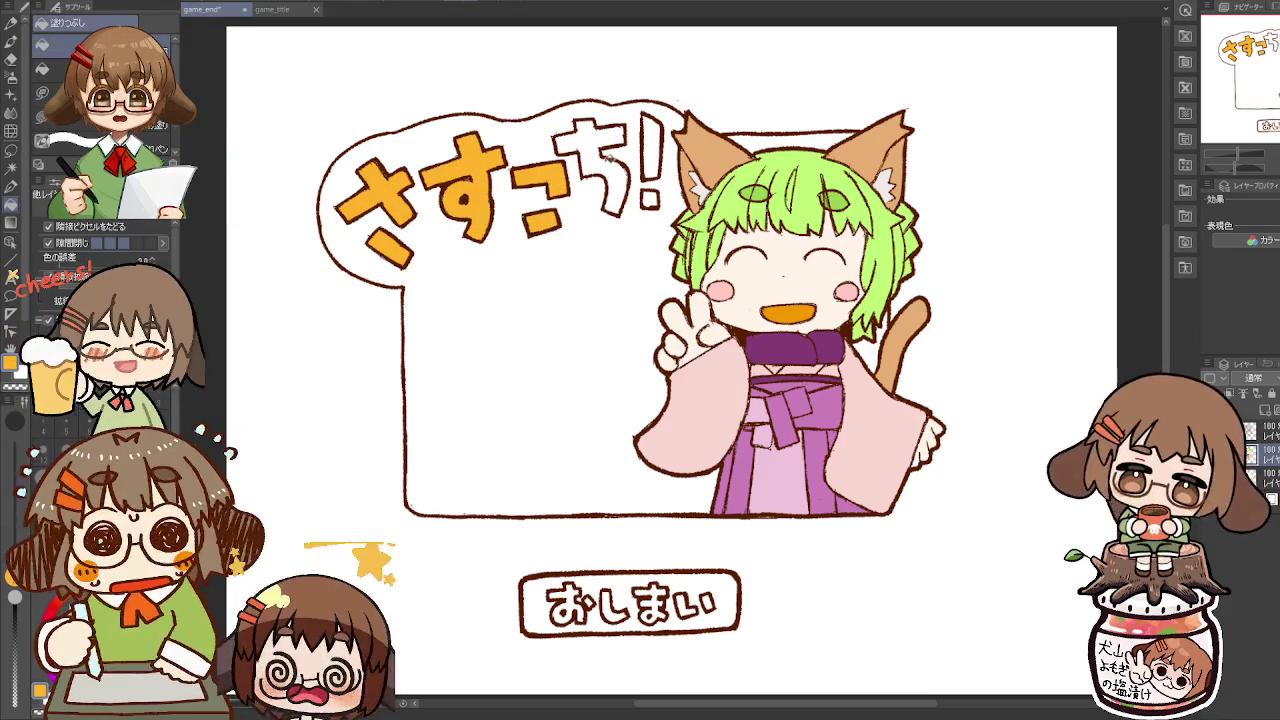
pyautogui.click(607, 160)
pyautogui.click(651, 150)
pyautogui.click(655, 194)
# Step: Fill each letter of おしまい orange and the speech bubble interior cream
pyautogui.click(568, 602)
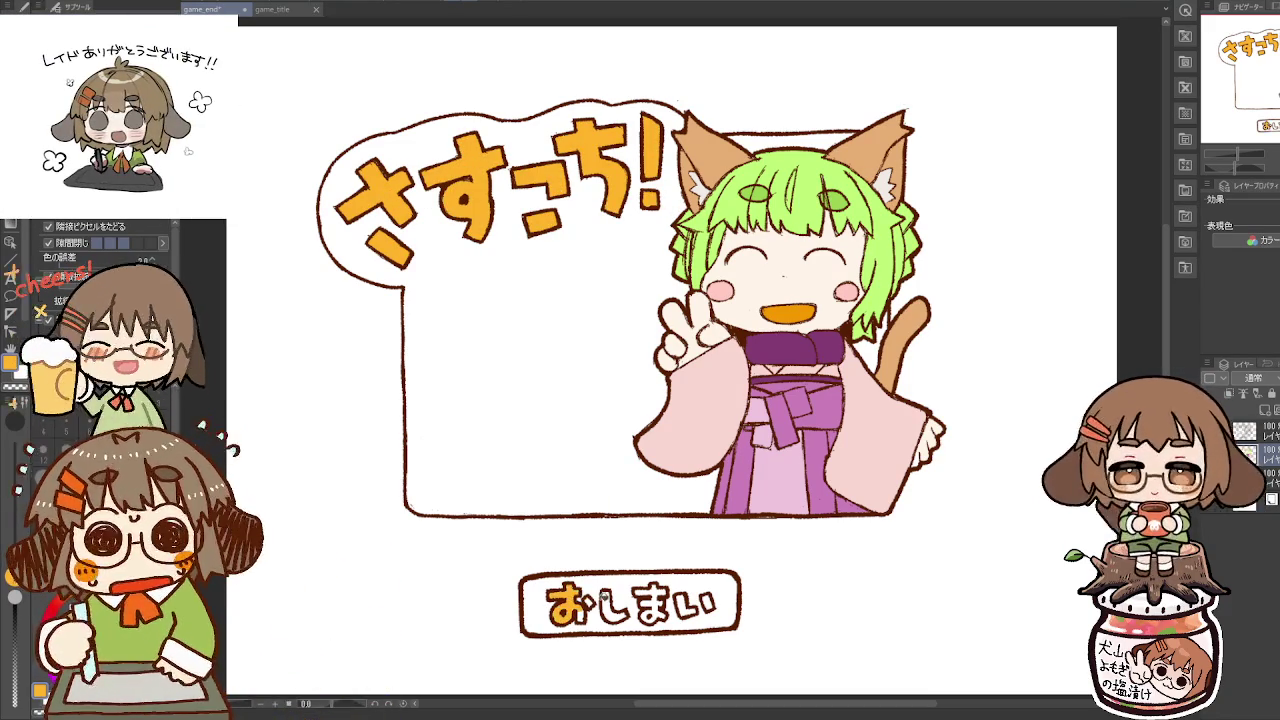
pyautogui.click(611, 606)
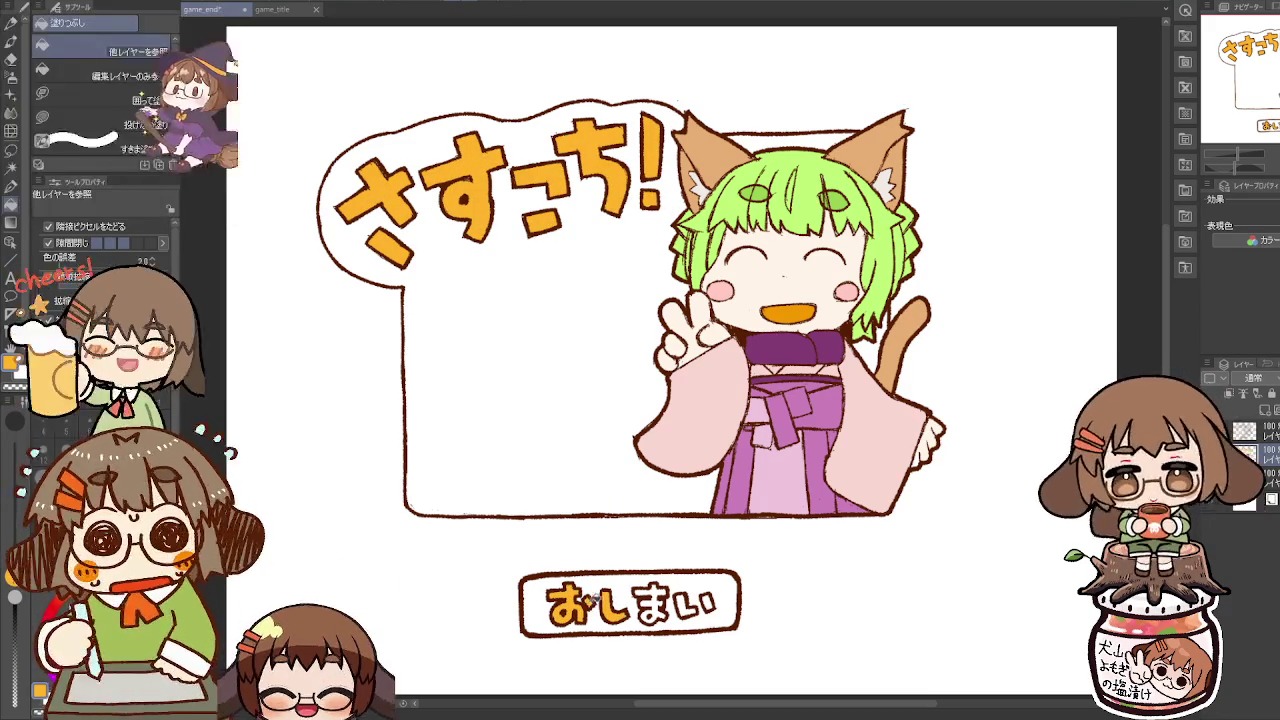
pyautogui.click(650, 610)
pyautogui.click(648, 615)
pyautogui.click(687, 604)
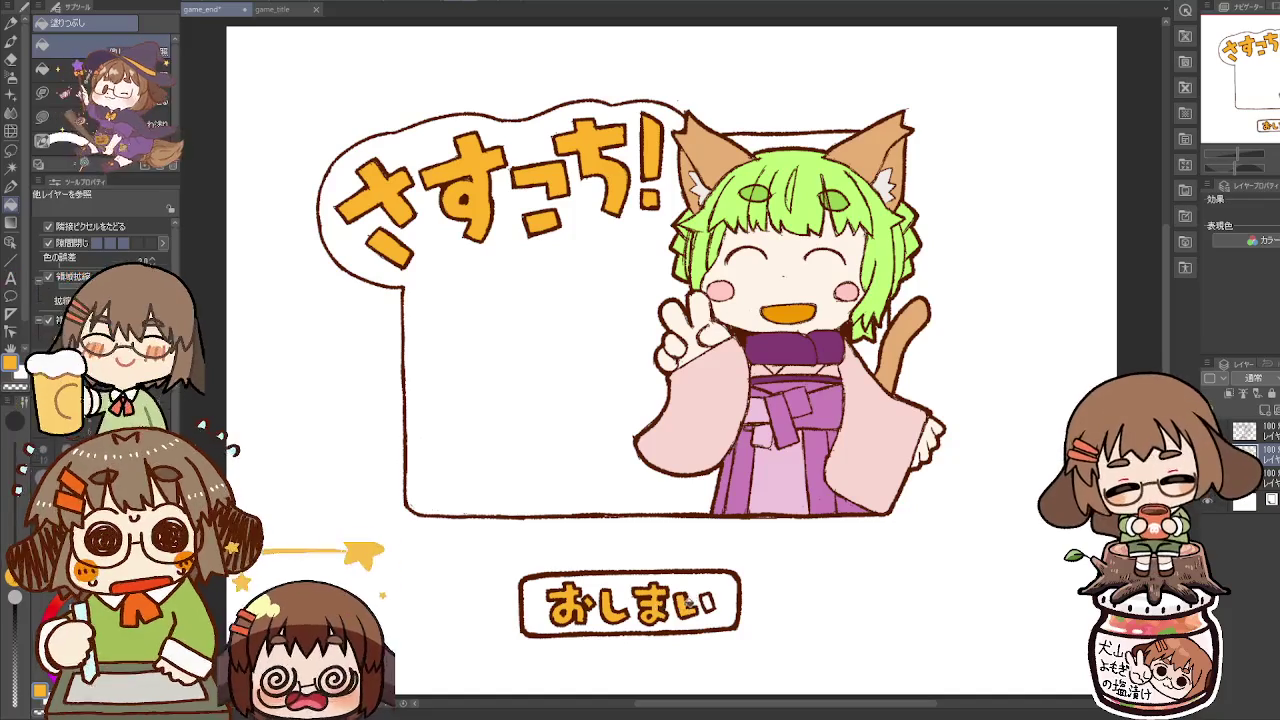
pyautogui.click(709, 596)
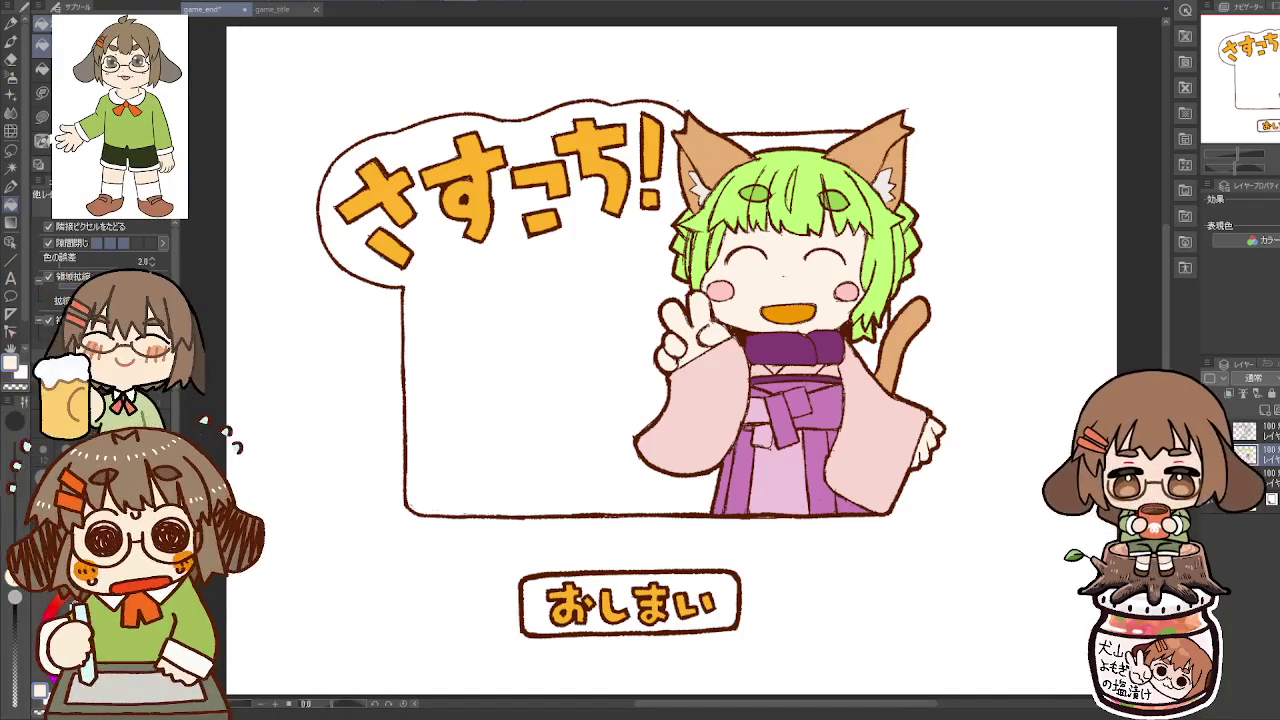
pyautogui.click(490, 406)
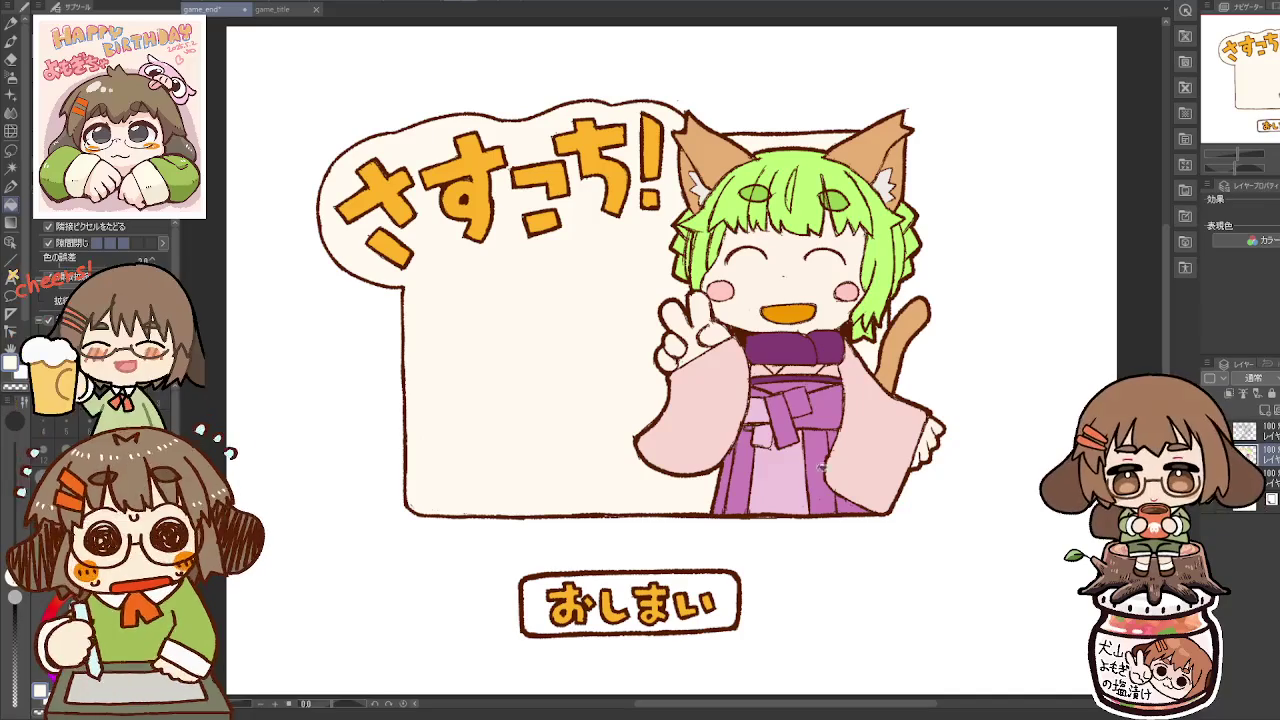
# Step: Hide the Paper layer so the artwork sits over a transparent checkerboard
pyautogui.press('p')
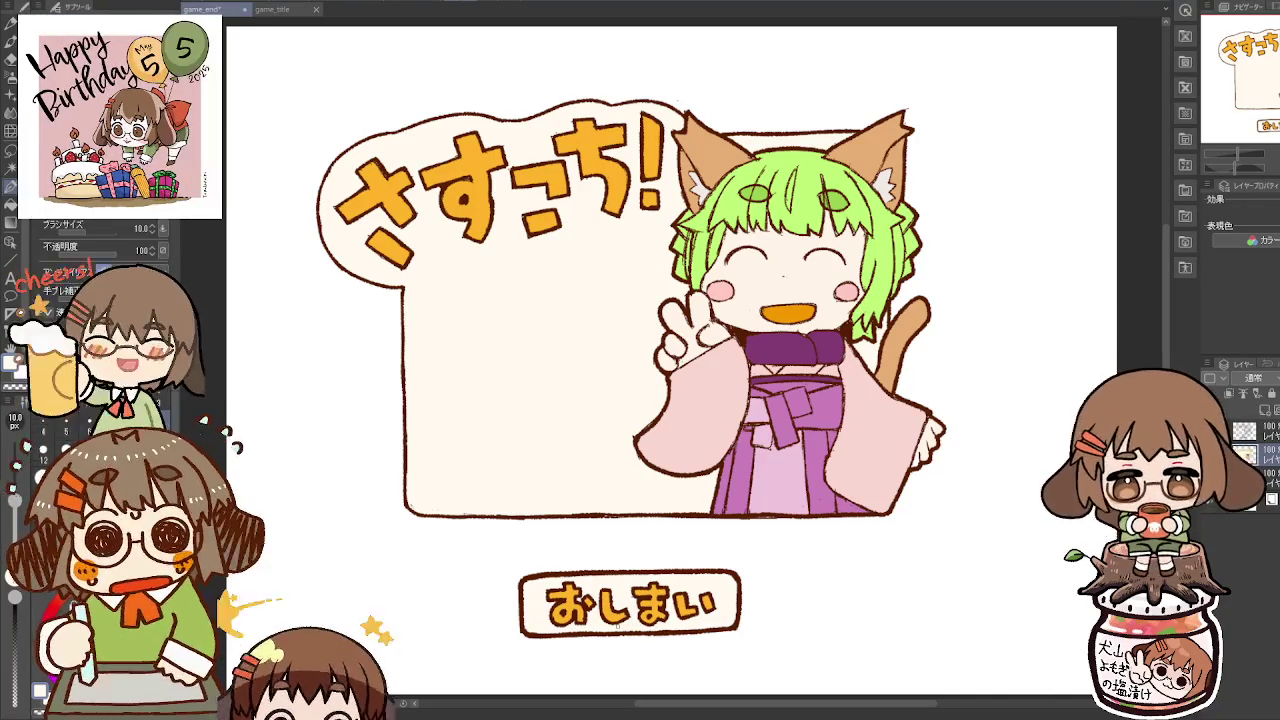
pyautogui.press('g')
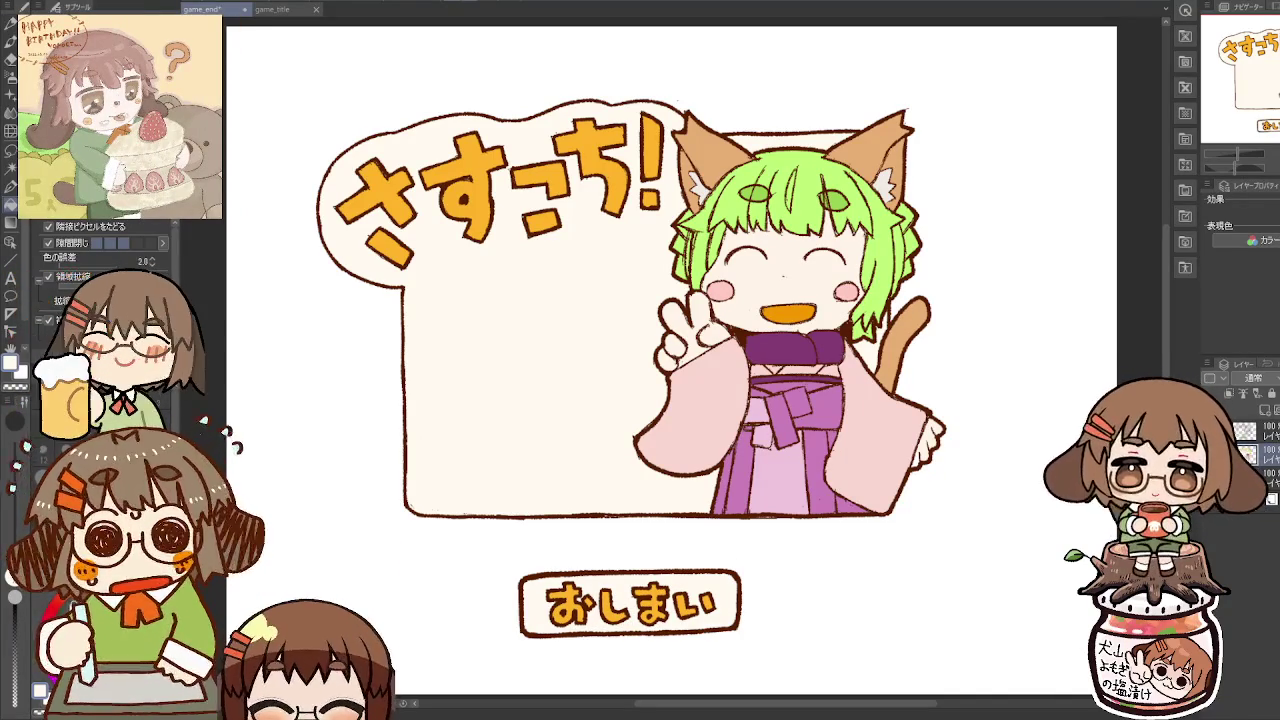
pyautogui.click(1216, 508)
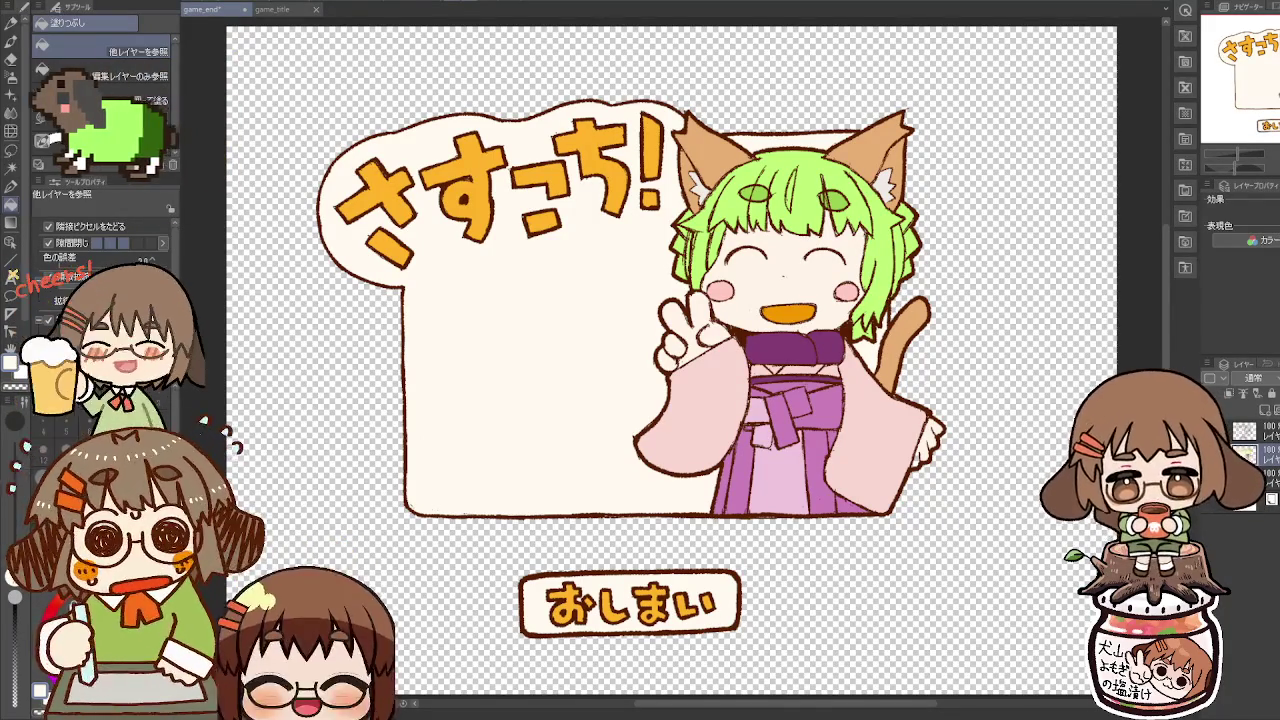
# Step: Pick the Pen tool from the left toolbar
pyautogui.click(10, 187)
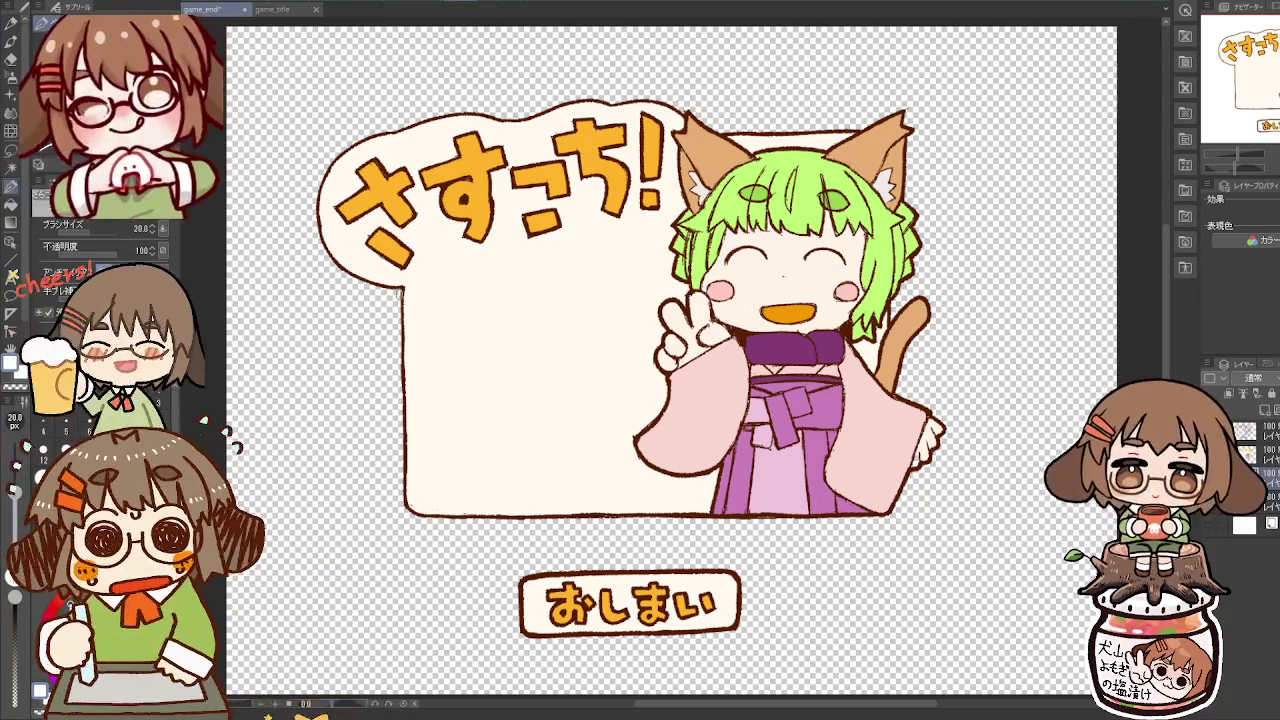
# Step: Enlarge the pen to size 30 and trace a white border around bubble and girl
pyautogui.press(']')
pyautogui.press(']')
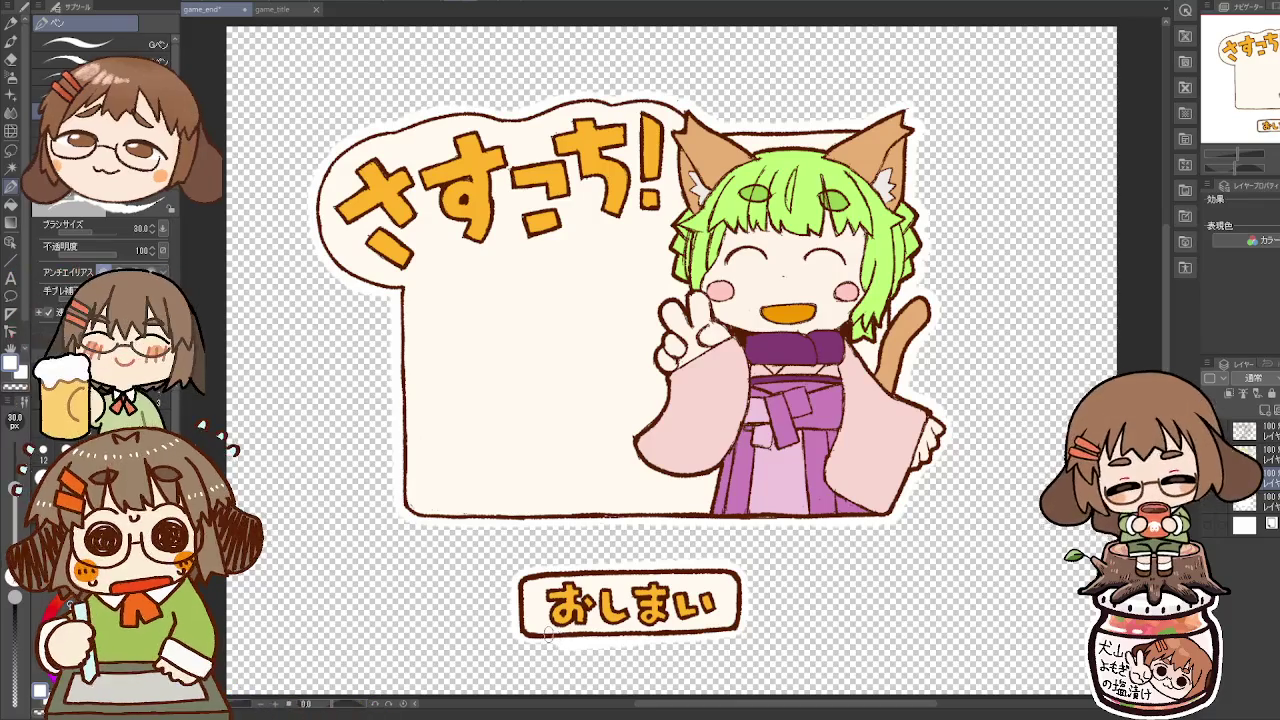
# Step: Tidy the white outline, alternating between eraser and pen
pyautogui.press('e')
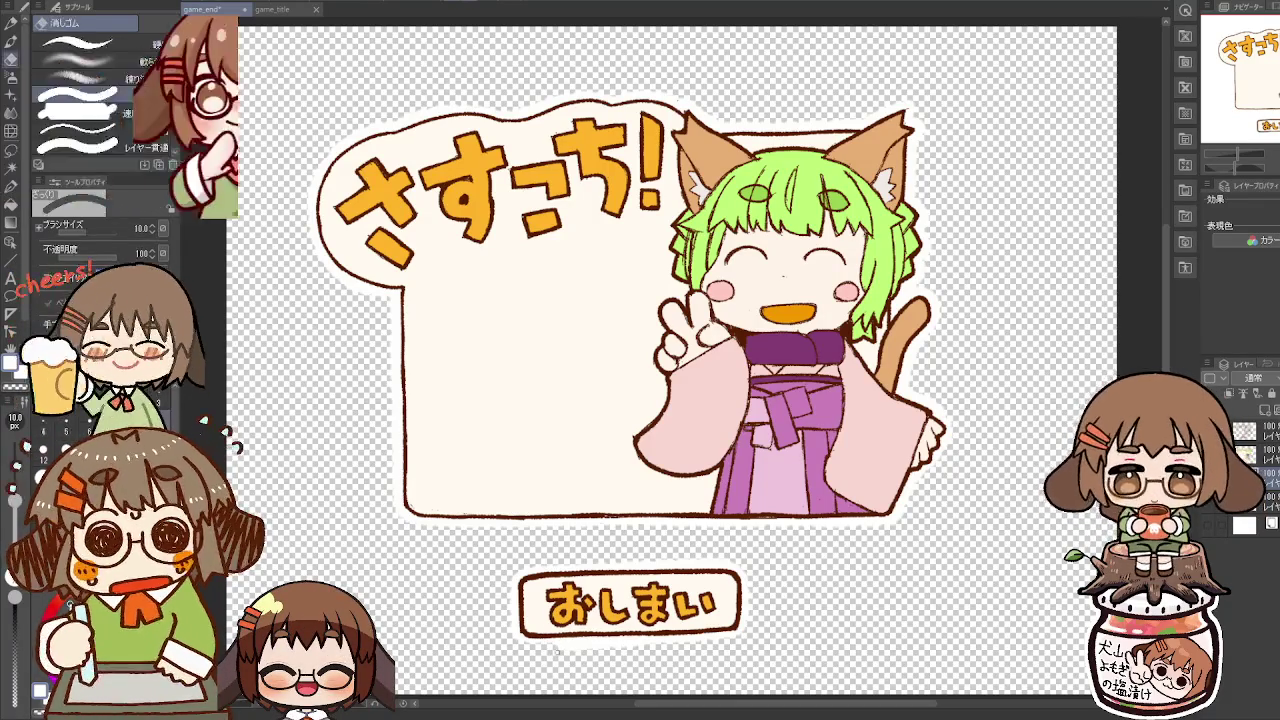
pyautogui.press('p')
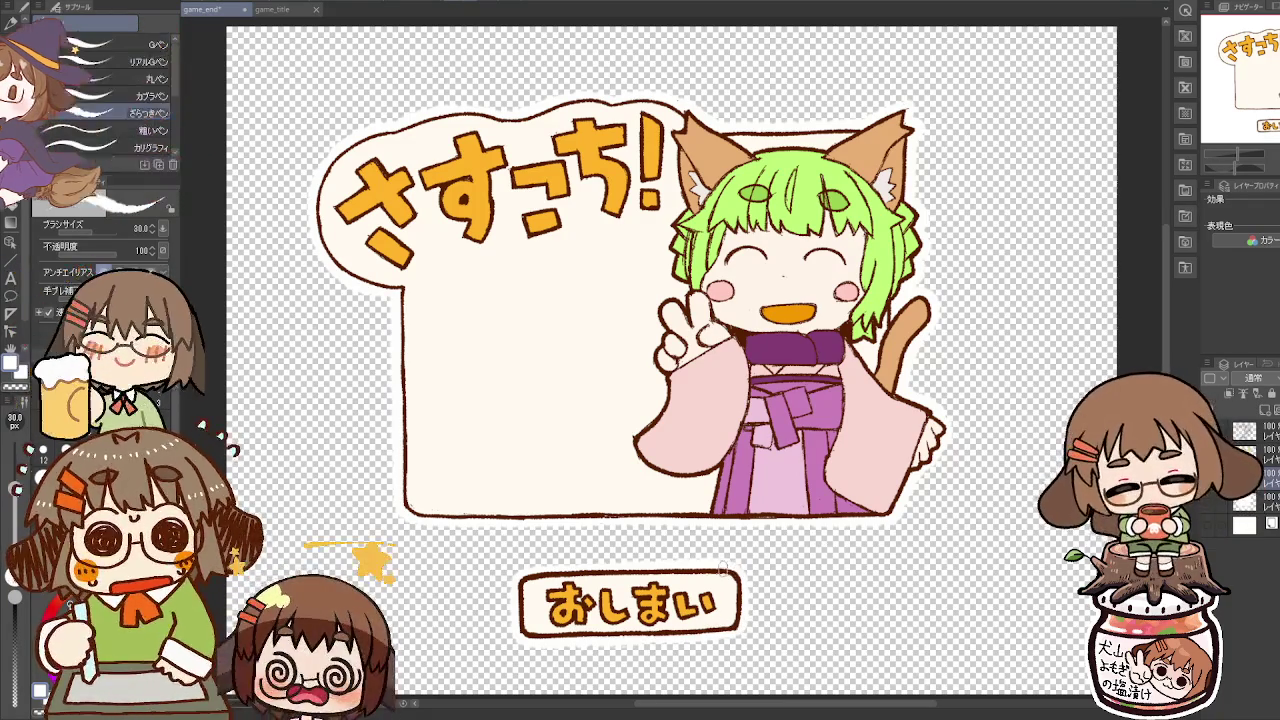
pyautogui.press('e')
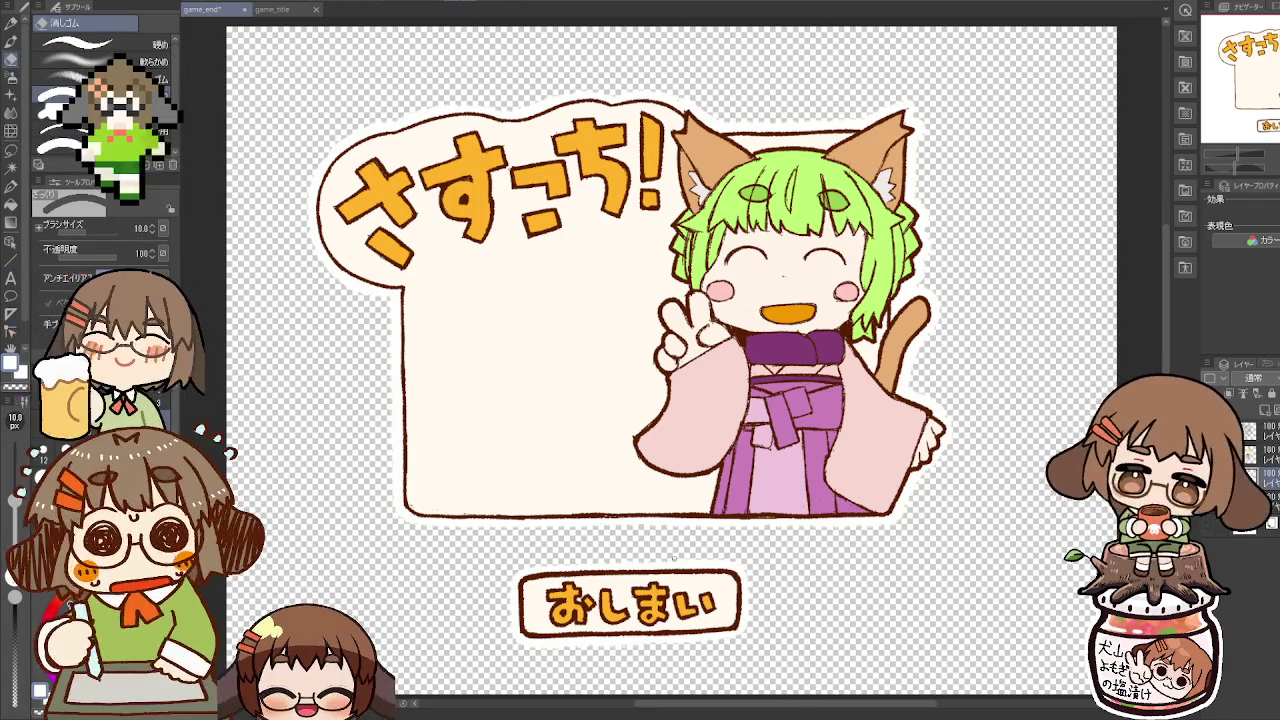
pyautogui.press('p')
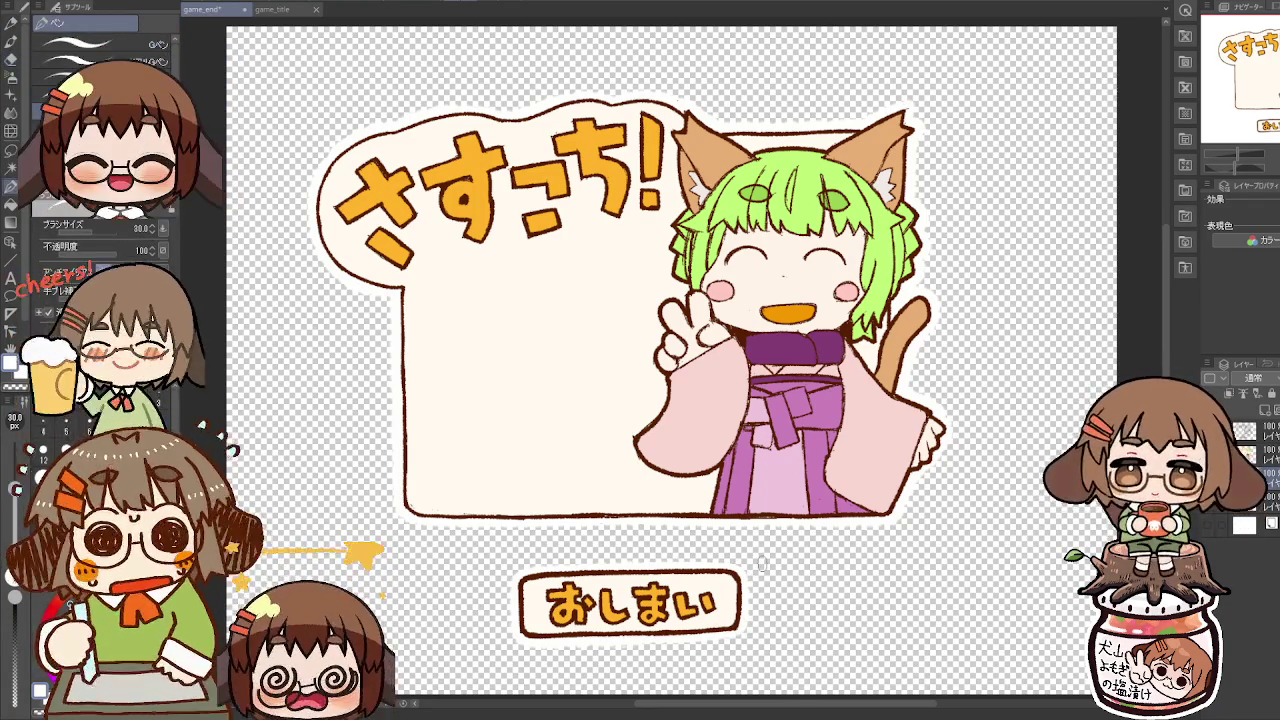
# Step: Save the file and draw a rectangle selection around the bubble and girl
pyautogui.hotkey('ctrl', 's')
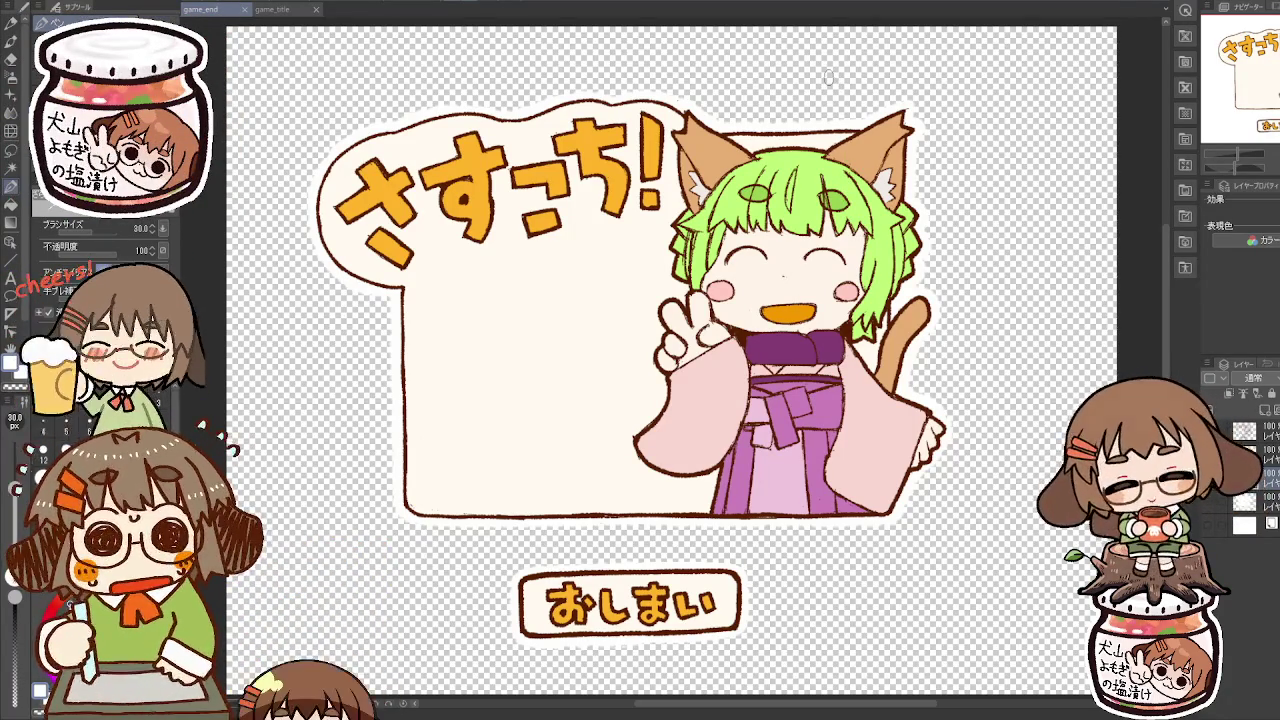
pyautogui.click(11, 151)
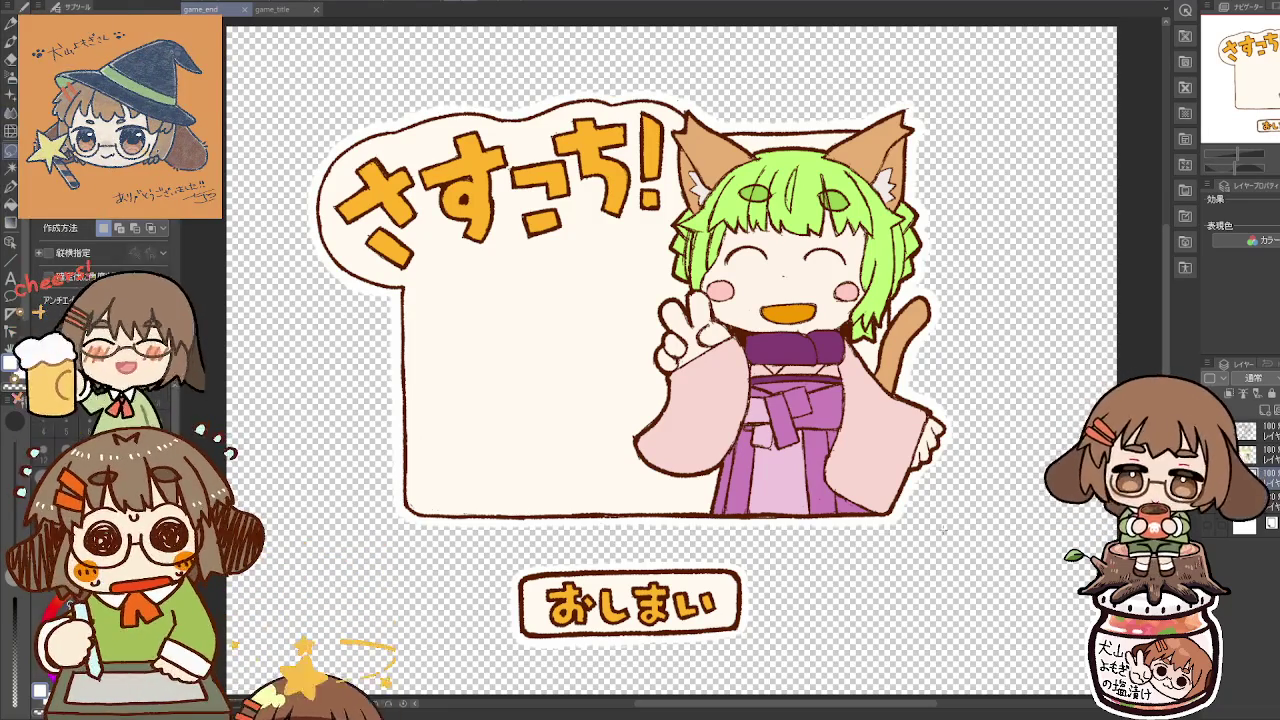
pyautogui.moveTo(738, 345)
pyautogui.mouseDown()
pyautogui.moveTo(416, 118)
pyautogui.moveTo(428, 120)
pyautogui.mouseUp()
# Step: Replace the artwork selection with a rectangle around just the おしまい button, then save
pyautogui.moveTo(629, 315)
pyautogui.mouseDown()
pyautogui.moveTo(914, 480)
pyautogui.moveTo(951, 535)
pyautogui.mouseUp()
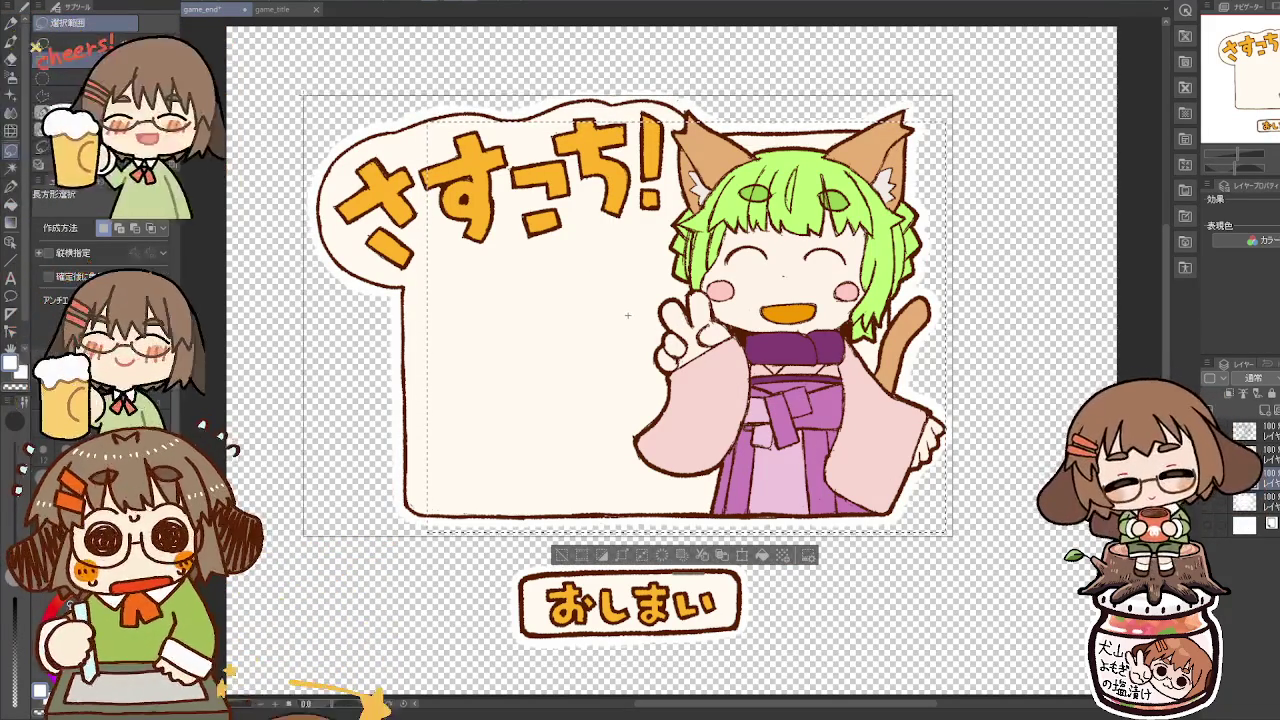
pyautogui.press('Return')
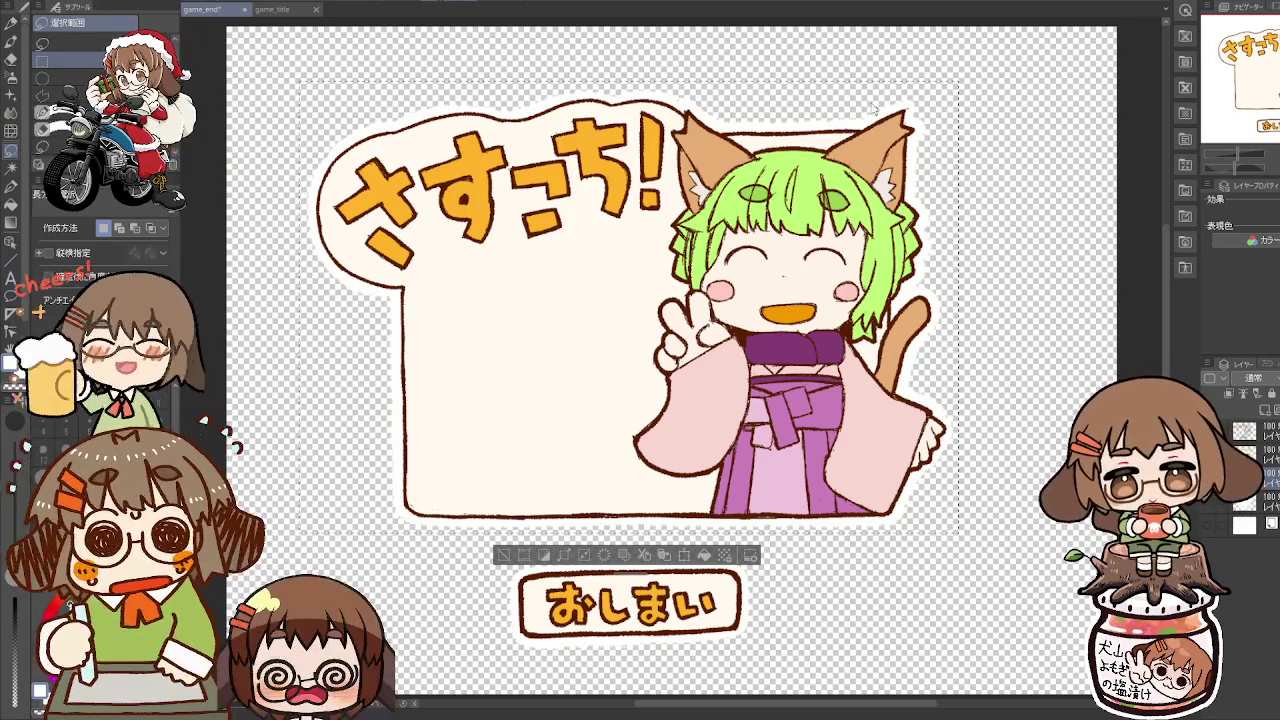
pyautogui.hotkey('ctrl', 'd')
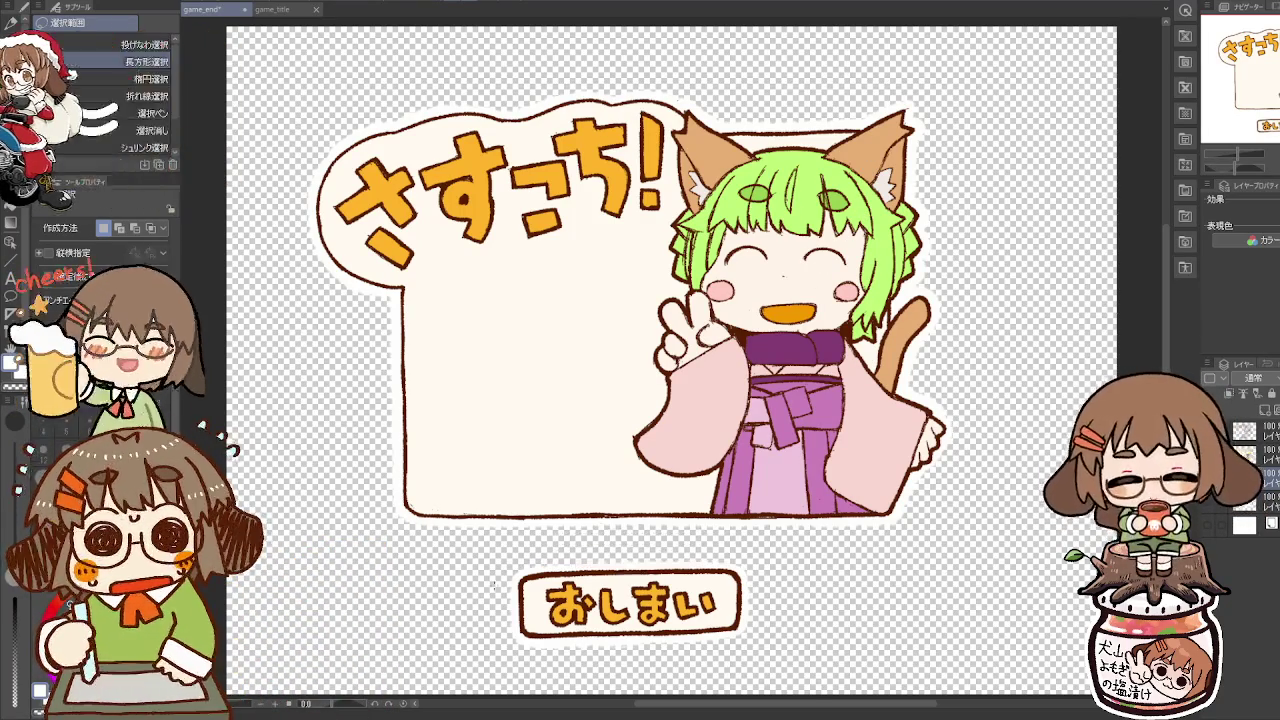
pyautogui.moveTo(680, 652); pyautogui.dragTo(732, 658)
pyautogui.click(743, 637)
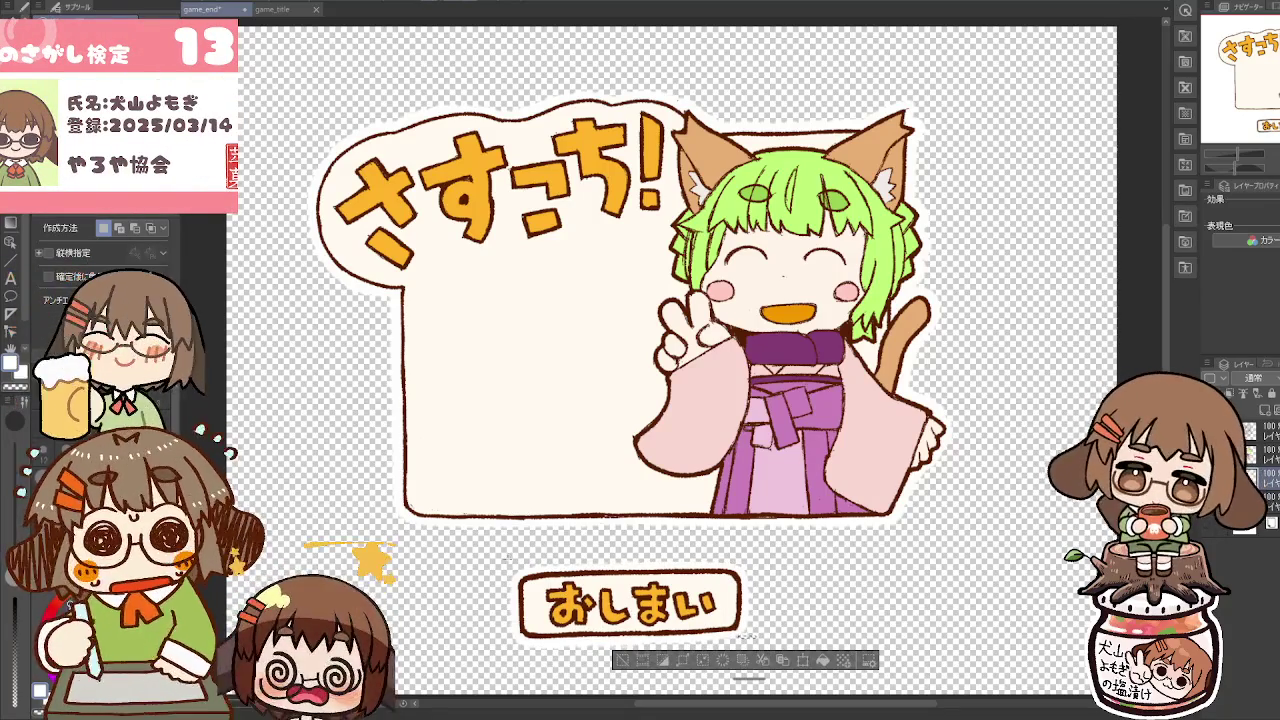
pyautogui.moveTo(747, 642); pyautogui.dragTo(754, 650)
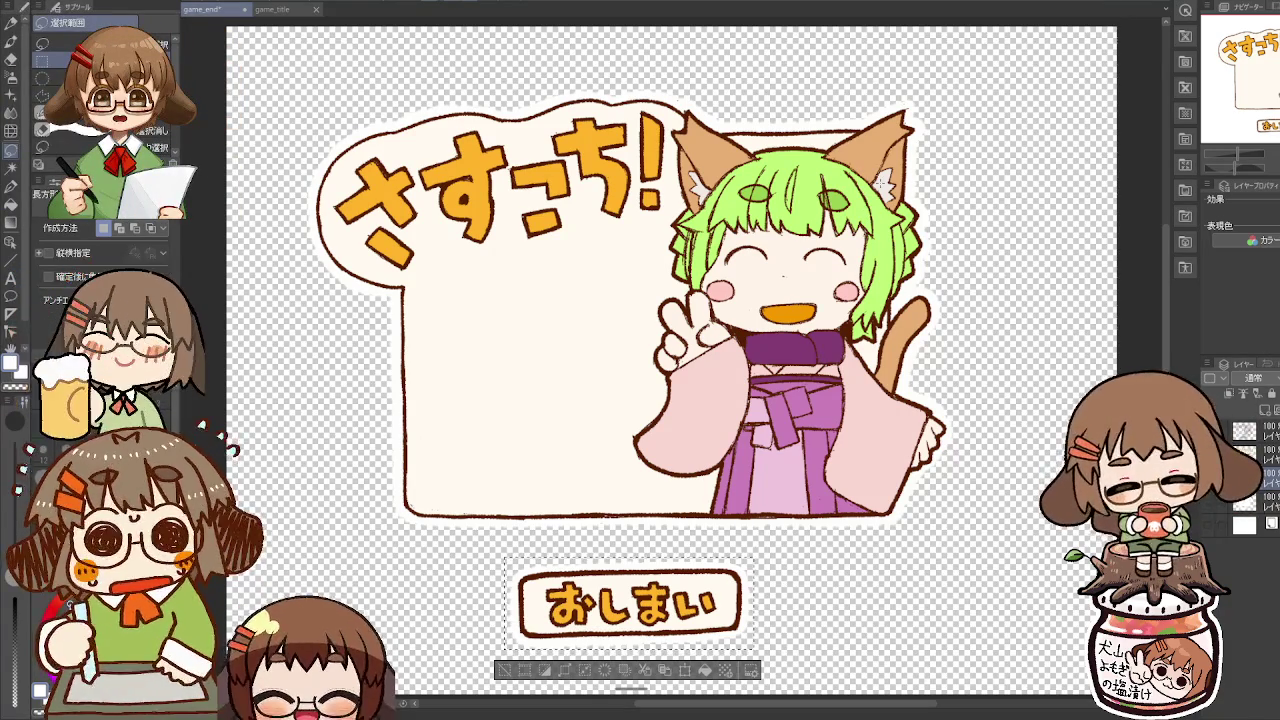
pyautogui.hotkey('ctrl', 's')
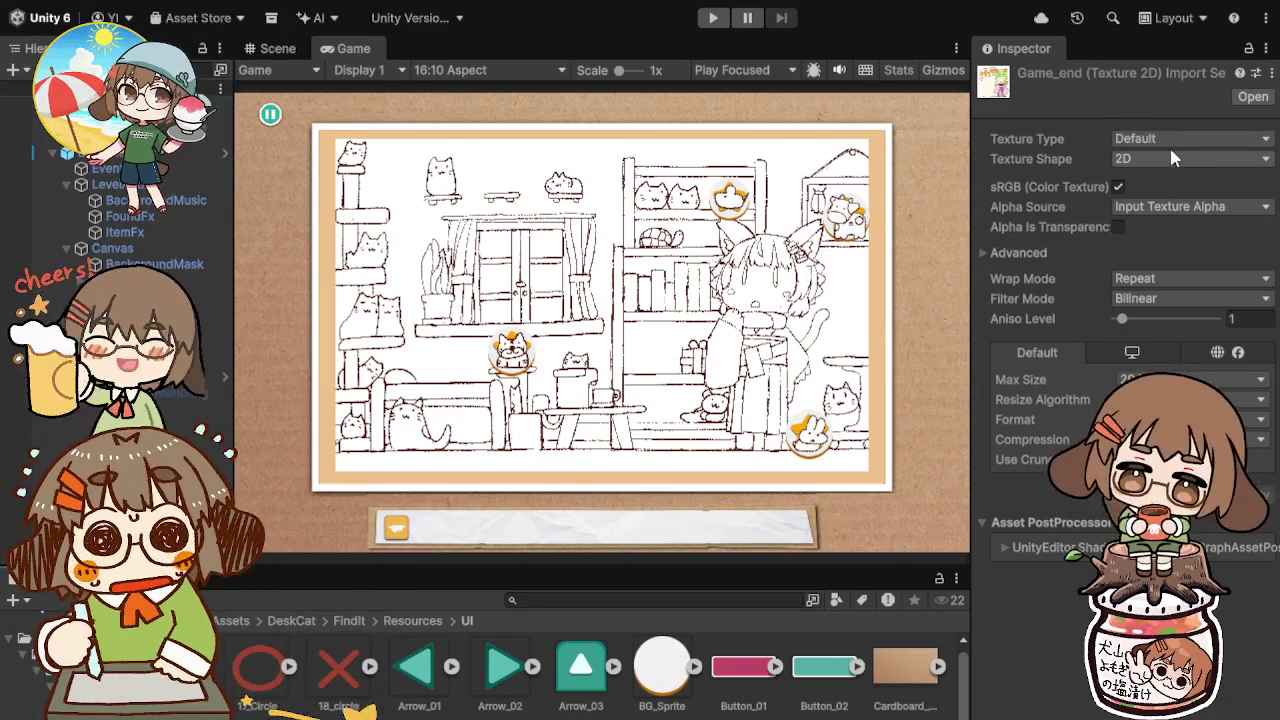
# Step: Set Game_end's texture type to Sprite (2D and UI) with Single sprite mode
pyautogui.click(1190, 138)
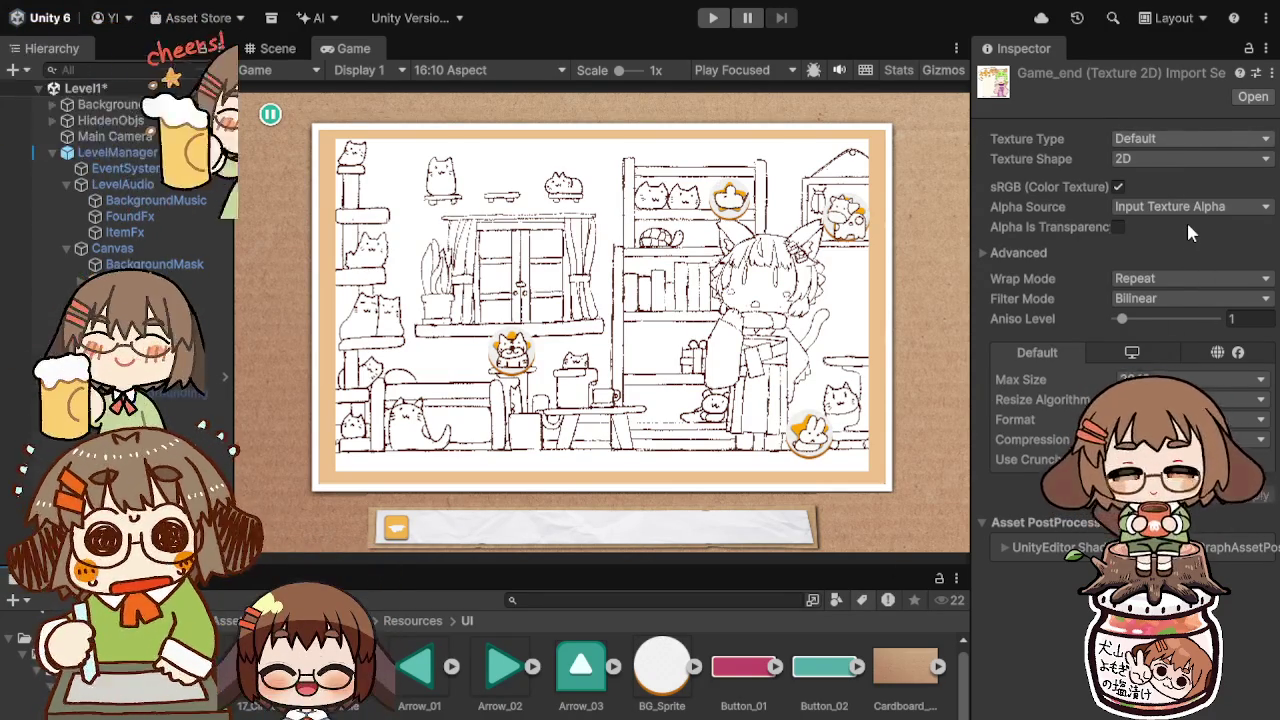
pyautogui.click(1186, 220)
pyautogui.click(1179, 186)
pyautogui.click(1179, 168)
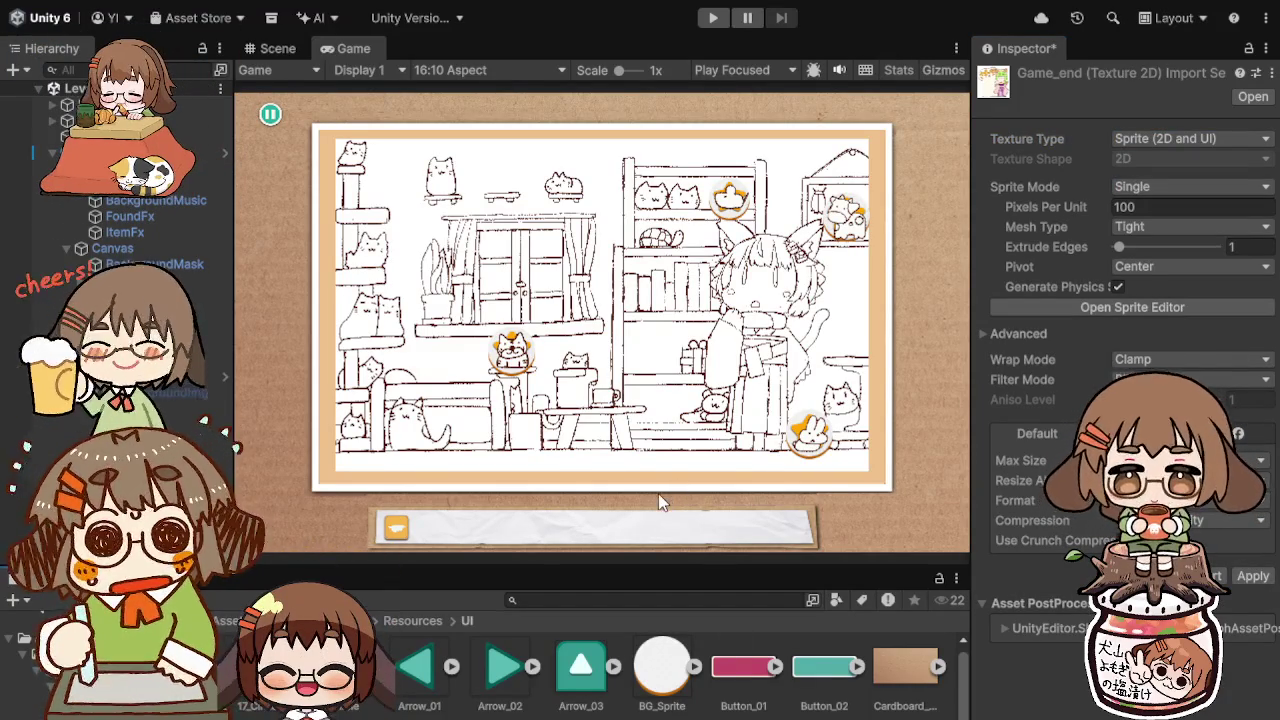
pyautogui.press('Right')
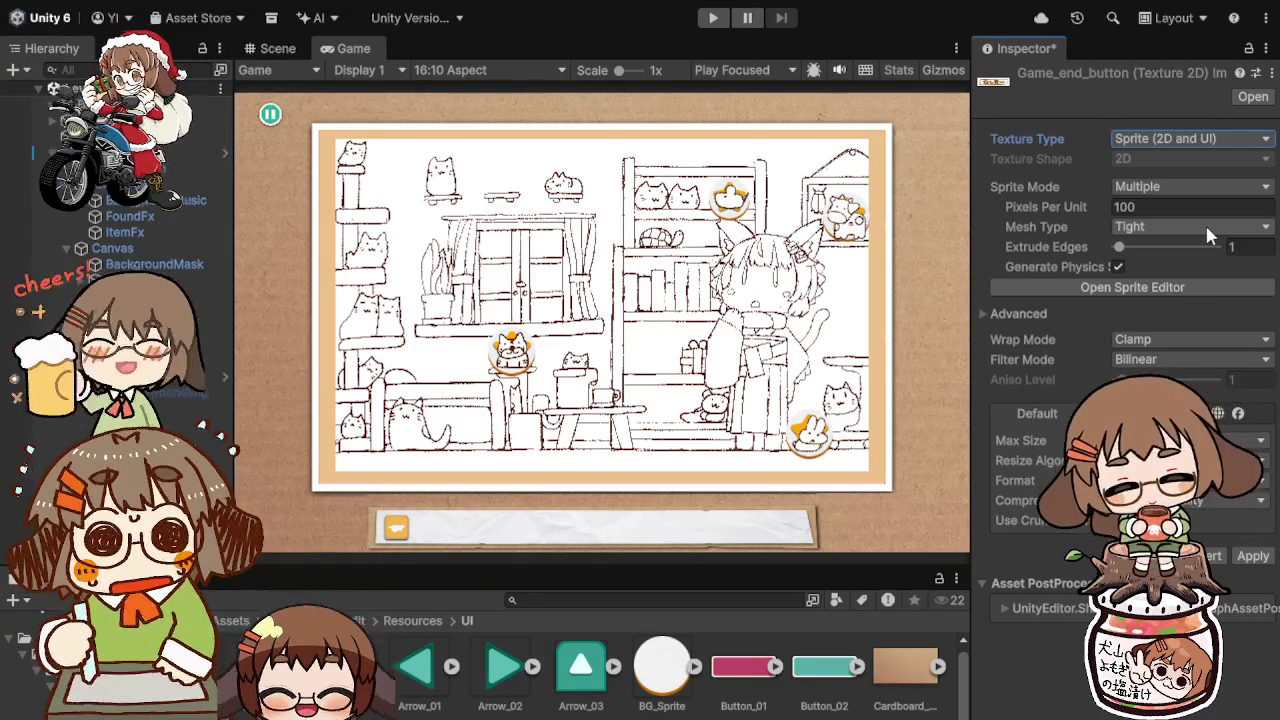
# Step: Set Game_end_button's sprite mode to Single and apply the import settings
pyautogui.click(1185, 186)
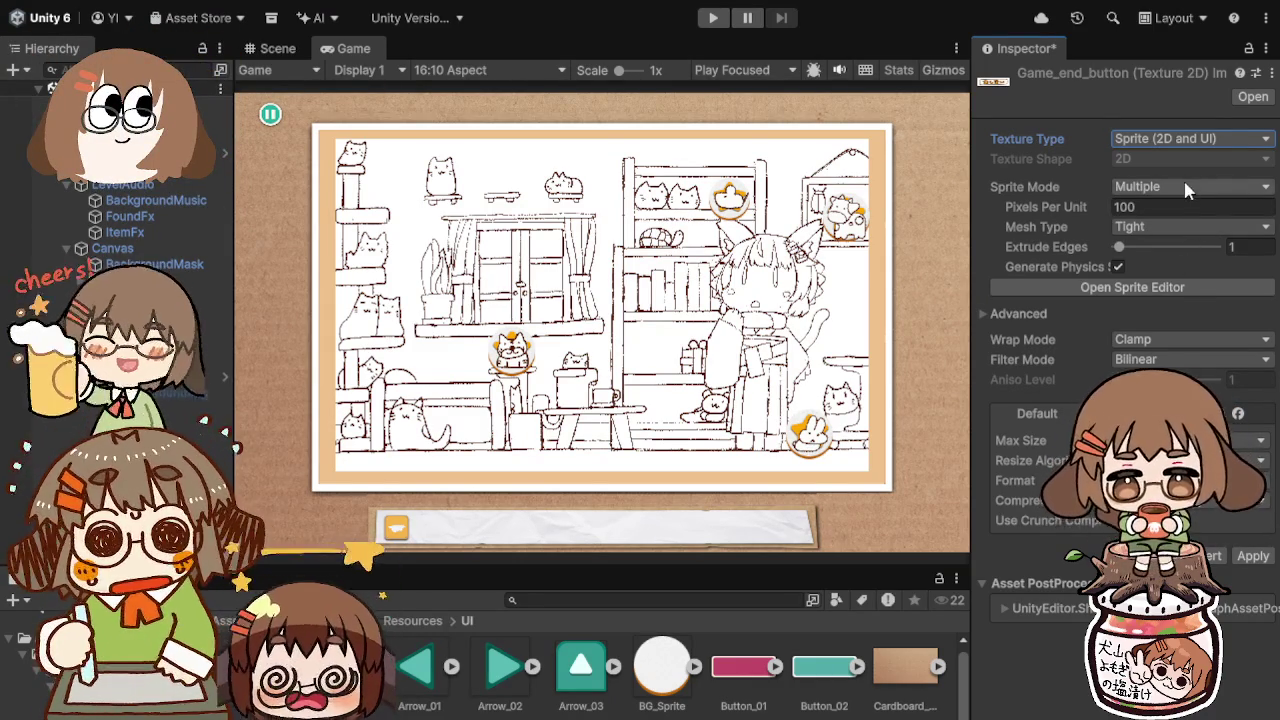
pyautogui.click(1174, 202)
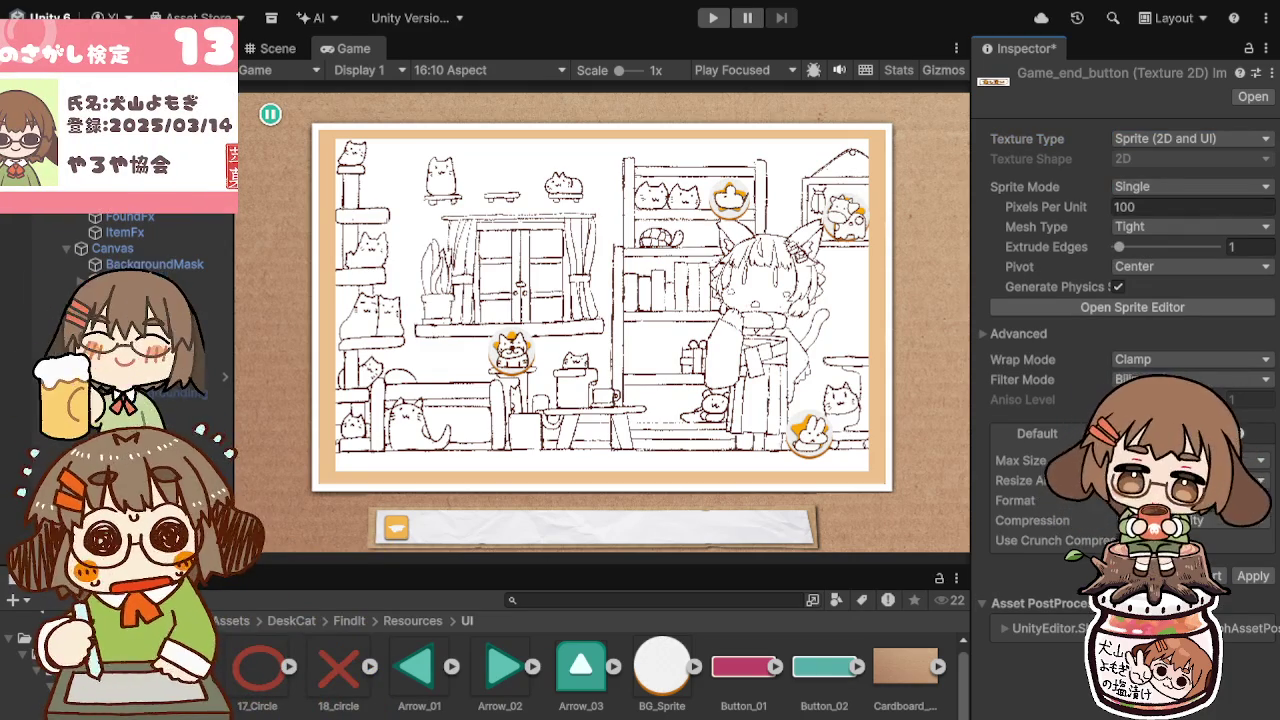
pyautogui.click(1252, 576)
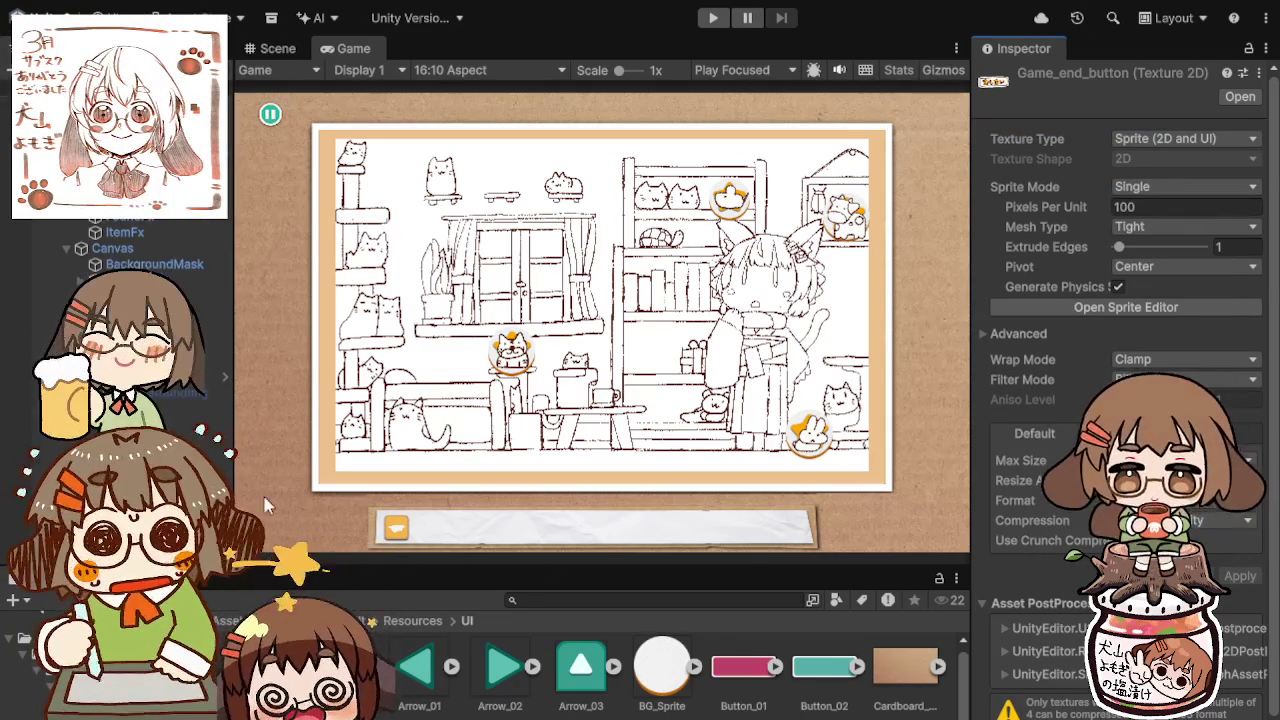
pyautogui.click(150, 376)
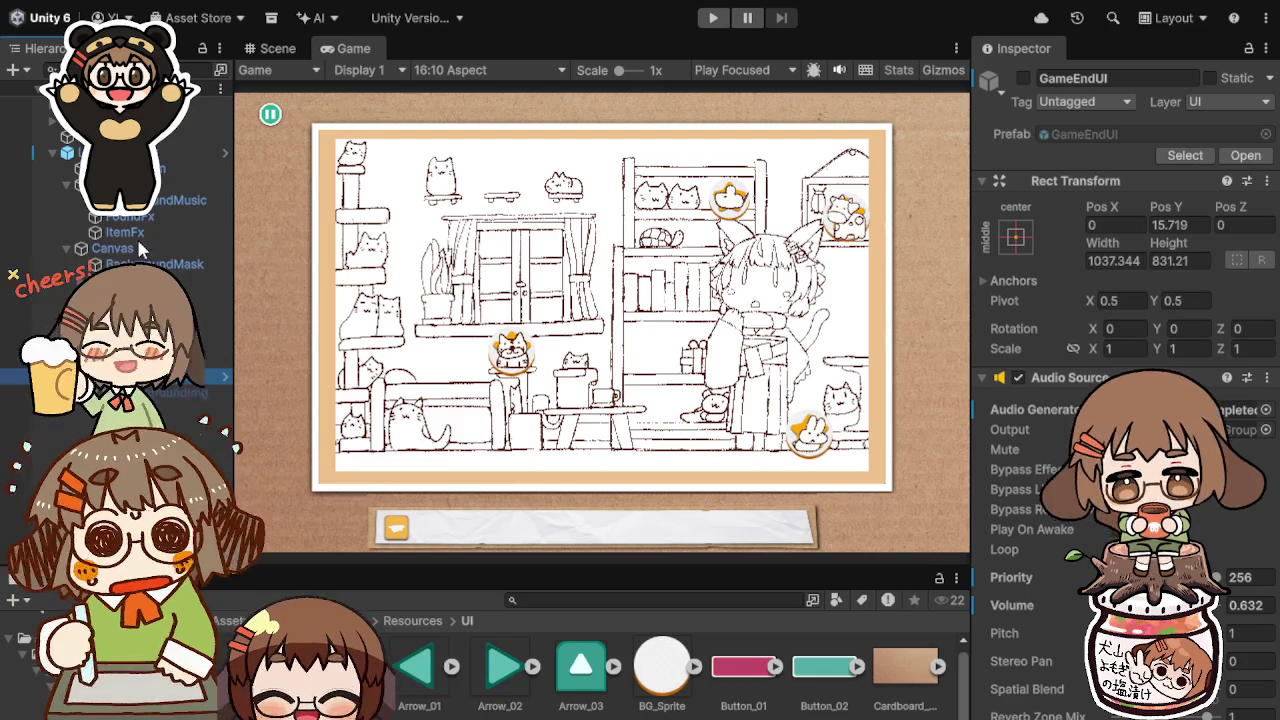
# Step: Enable the GameEndUI panel in the scene and hide the LEVEL COMPLETED flag image
pyautogui.click(115, 152)
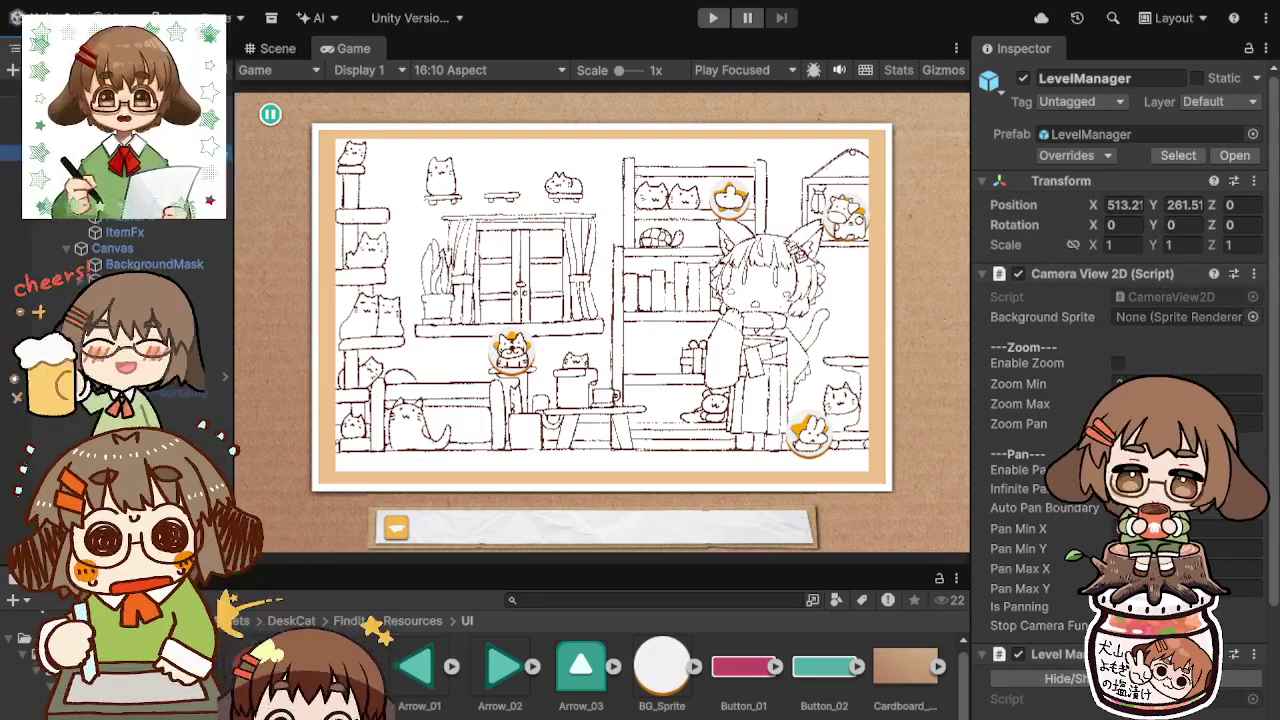
pyautogui.click(278, 47)
pyautogui.click(150, 376)
pyautogui.click(1023, 78)
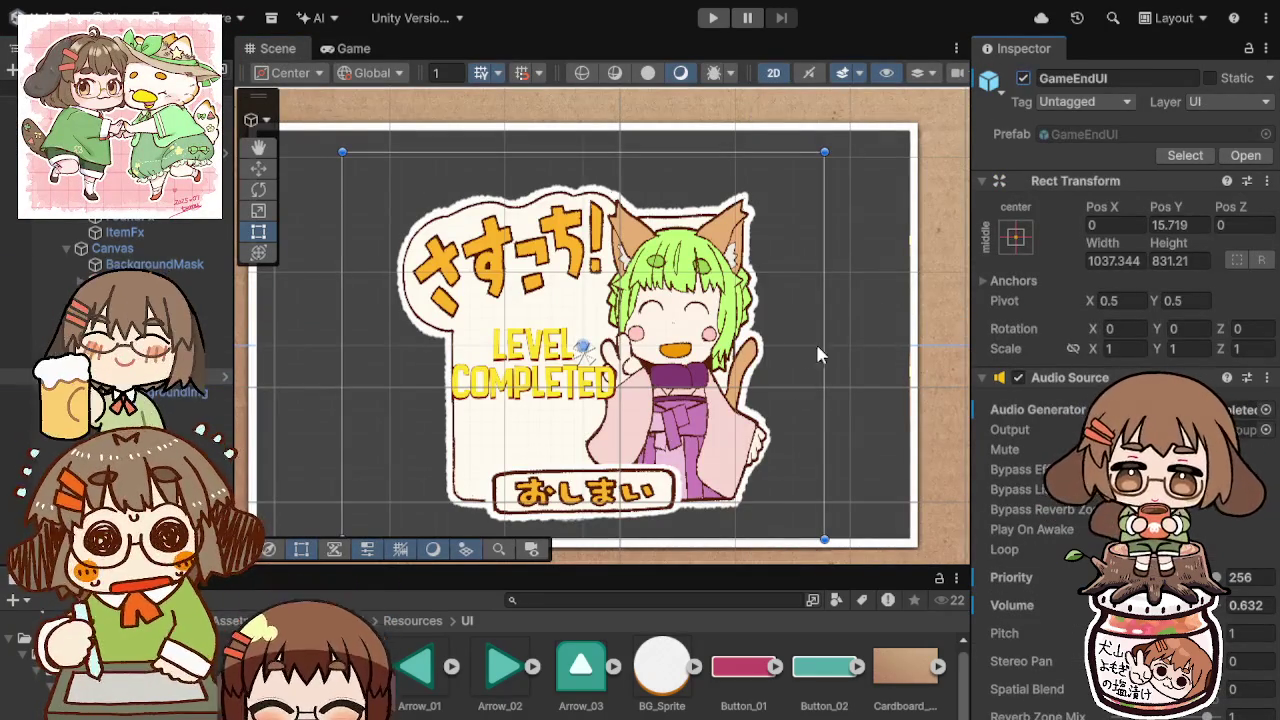
pyautogui.click(583, 346)
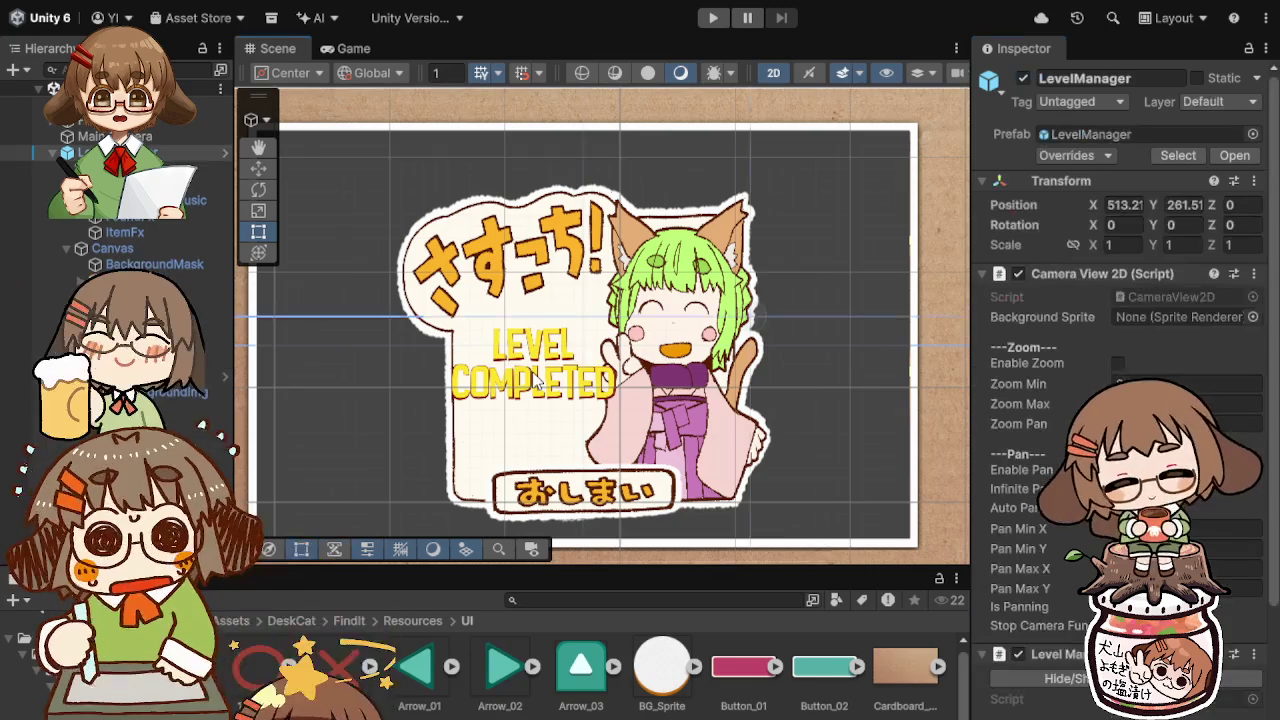
pyautogui.click(533, 395)
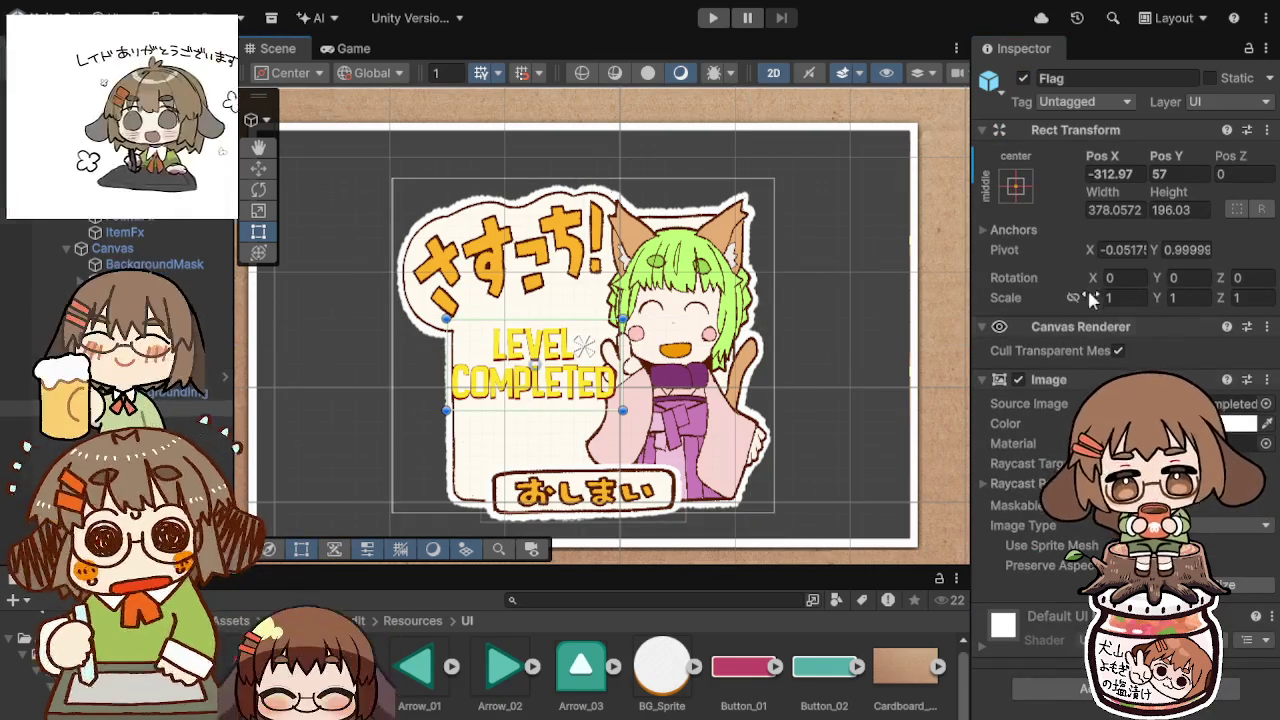
pyautogui.click(1022, 78)
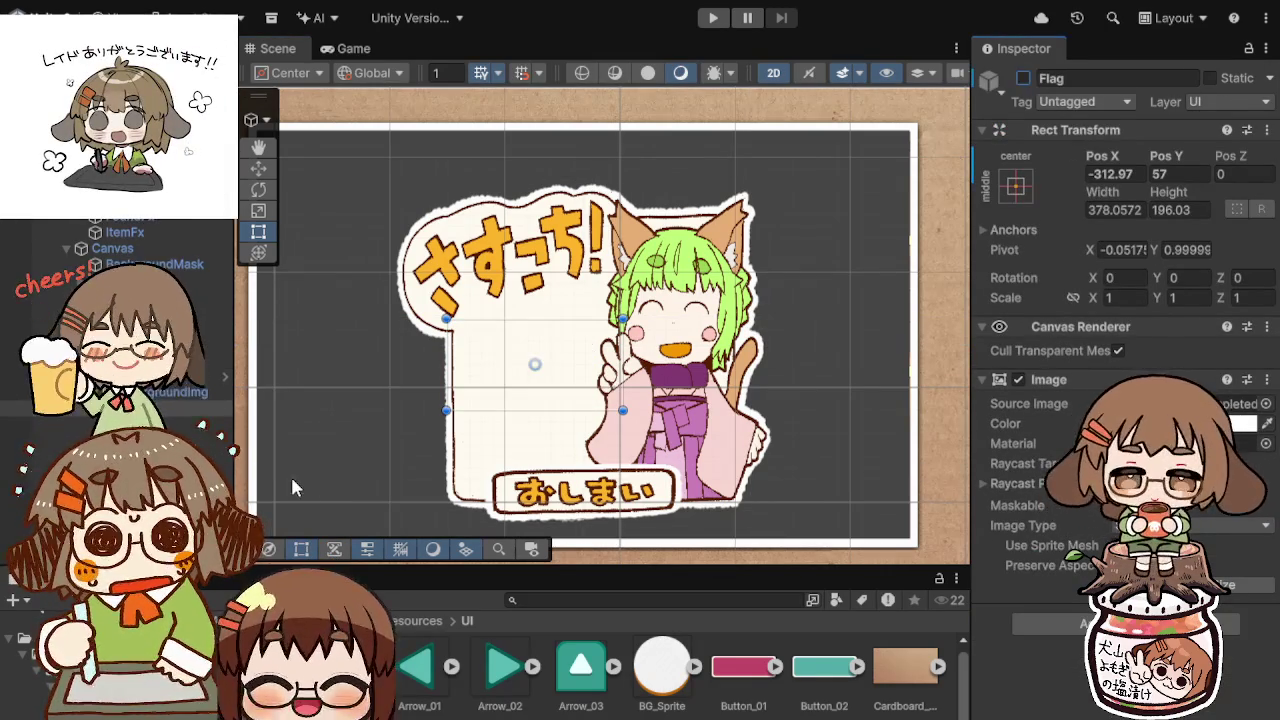
# Step: Stretch the BackgroundImg art outward on both sides to about 1041.8 wide
pyautogui.click(120, 488)
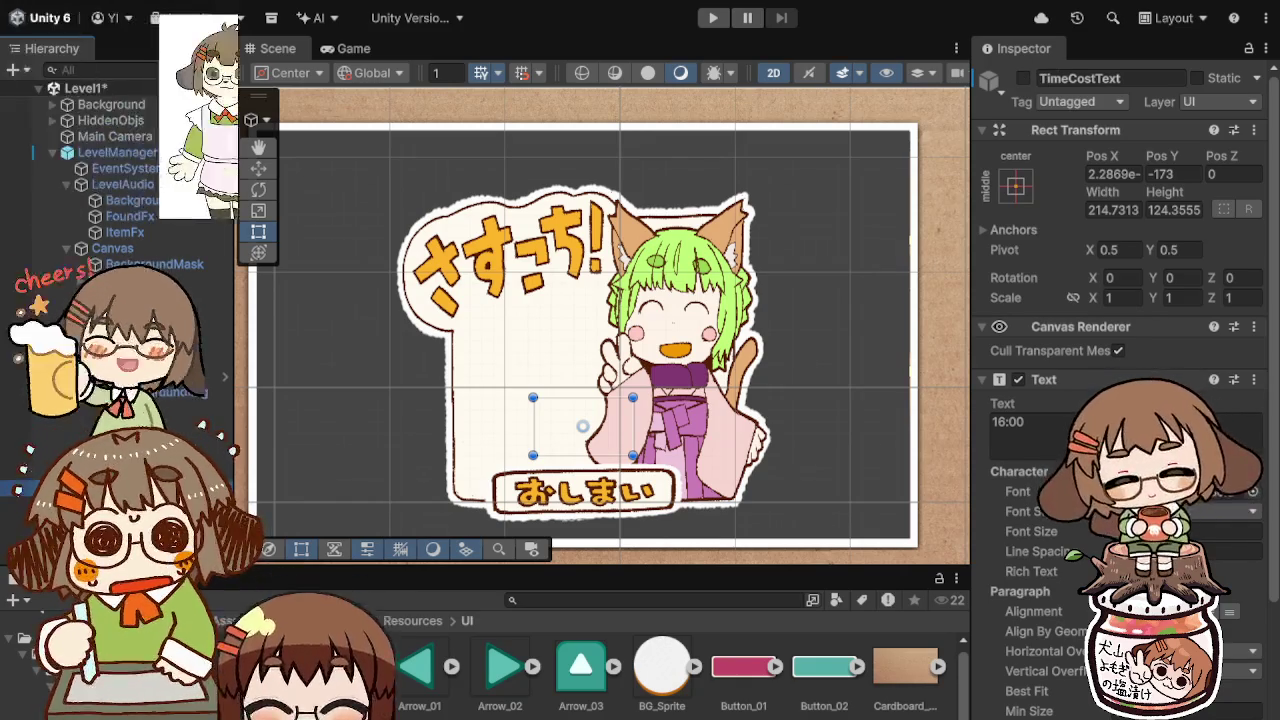
pyautogui.click(158, 393)
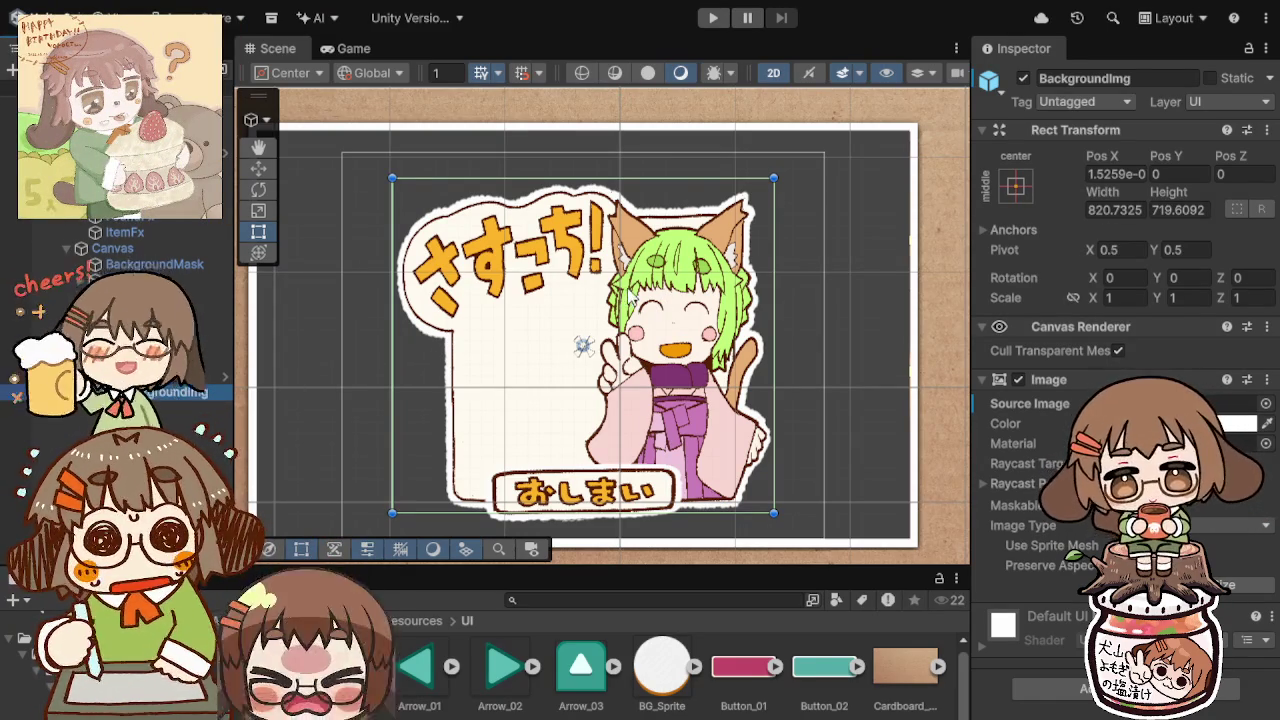
pyautogui.click(574, 305)
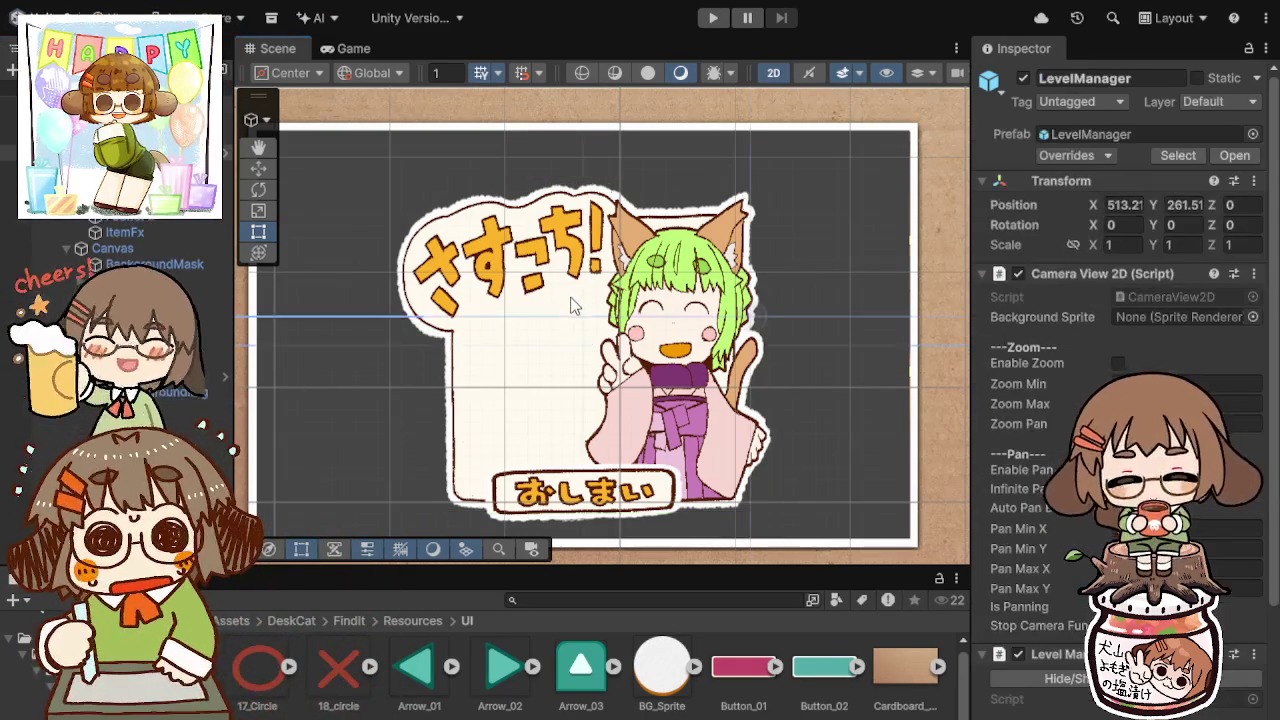
pyautogui.click(526, 366)
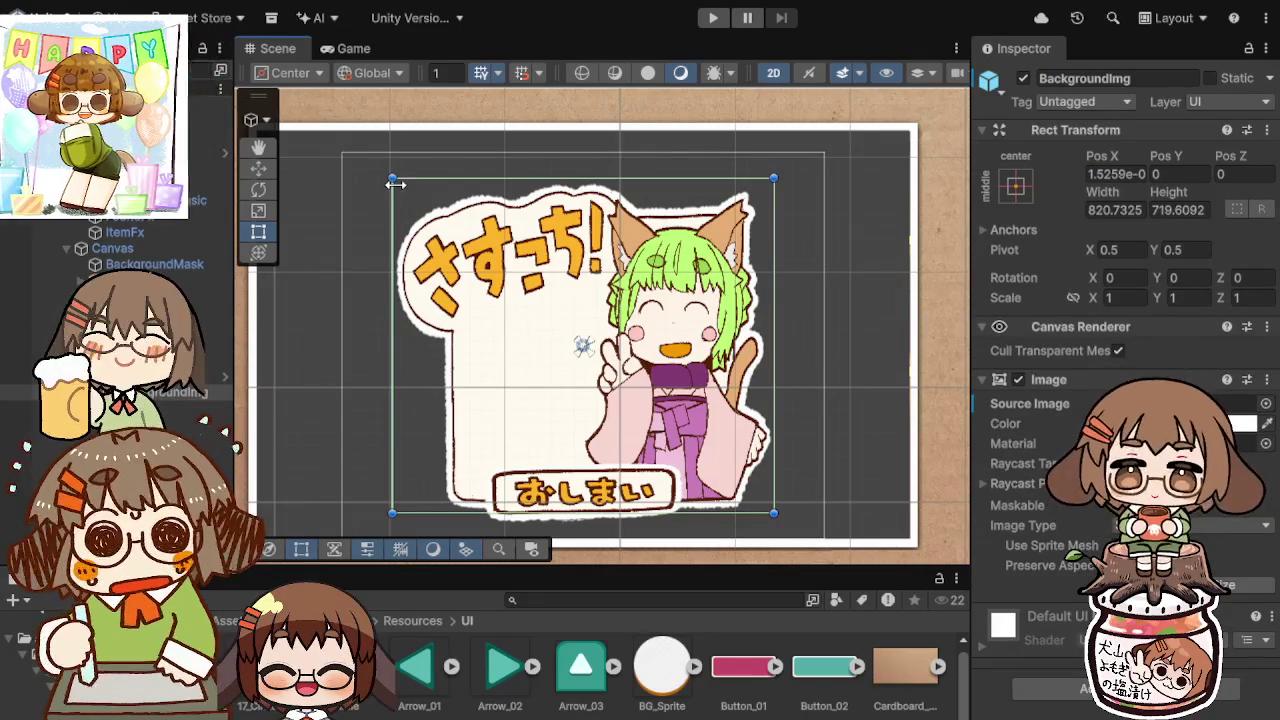
pyautogui.moveTo(392, 188); pyautogui.dragTo(329, 202)
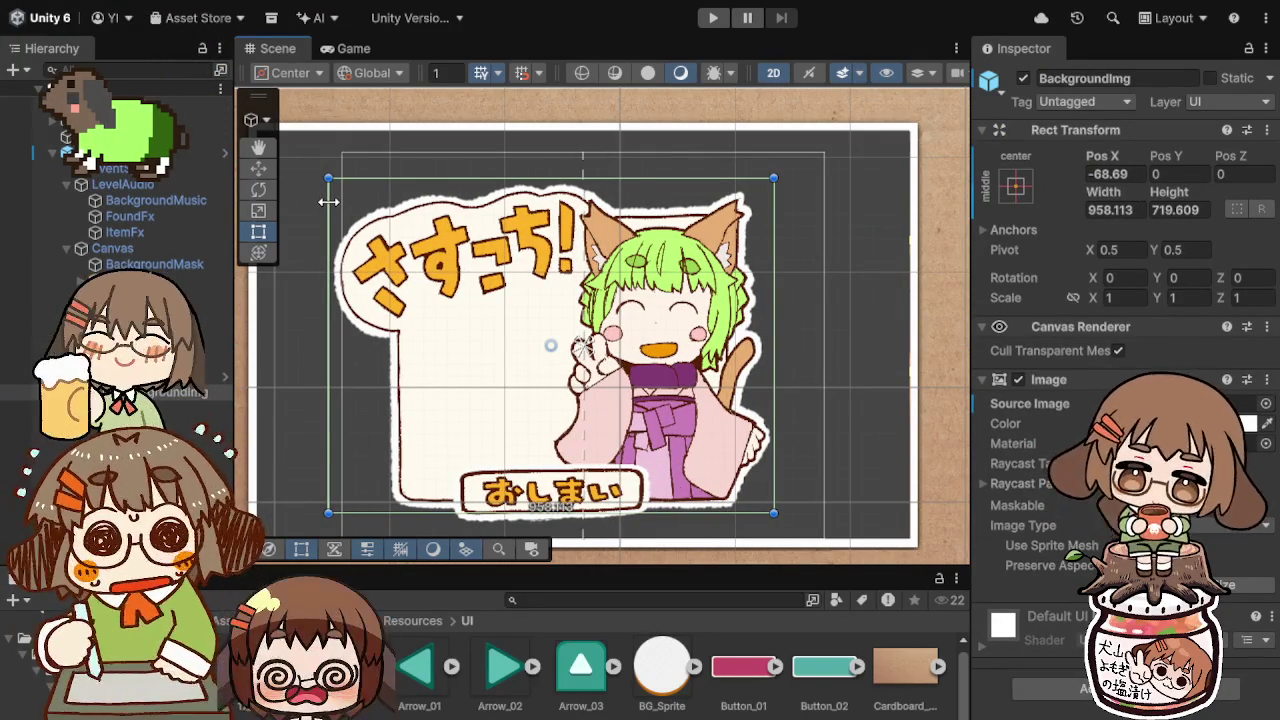
pyautogui.moveTo(774, 238); pyautogui.dragTo(811, 237)
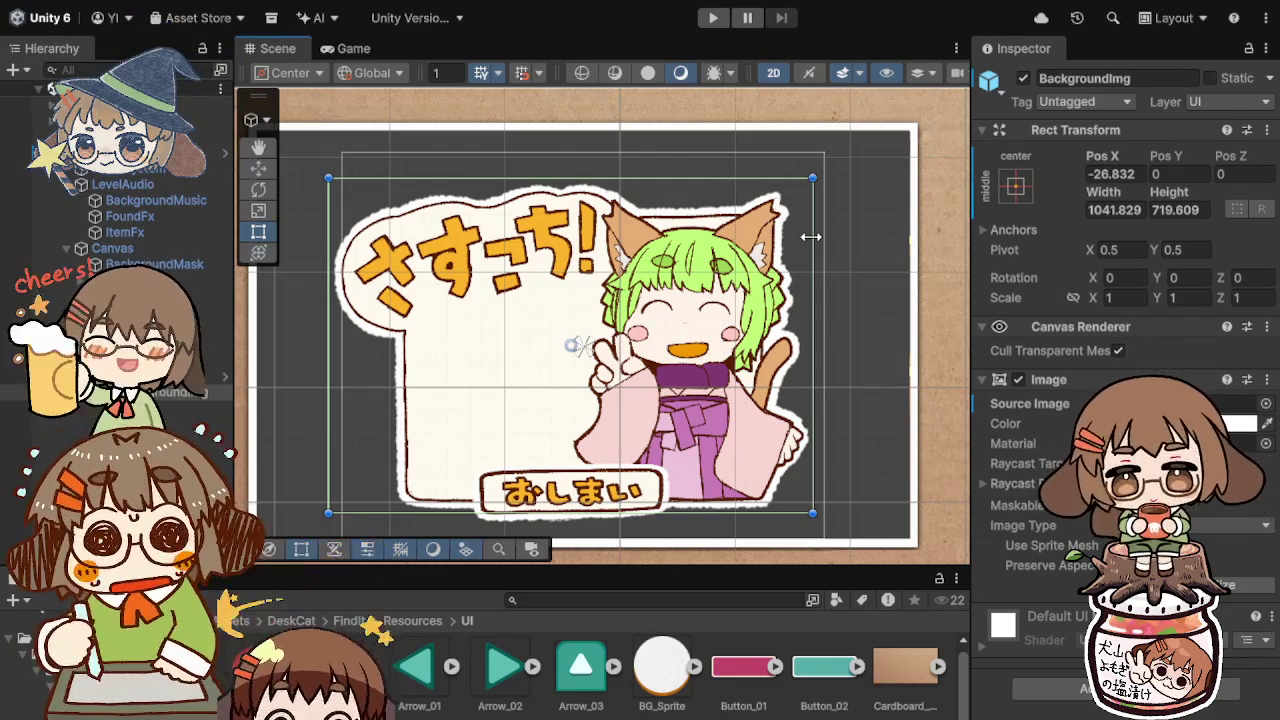
pyautogui.click(522, 489)
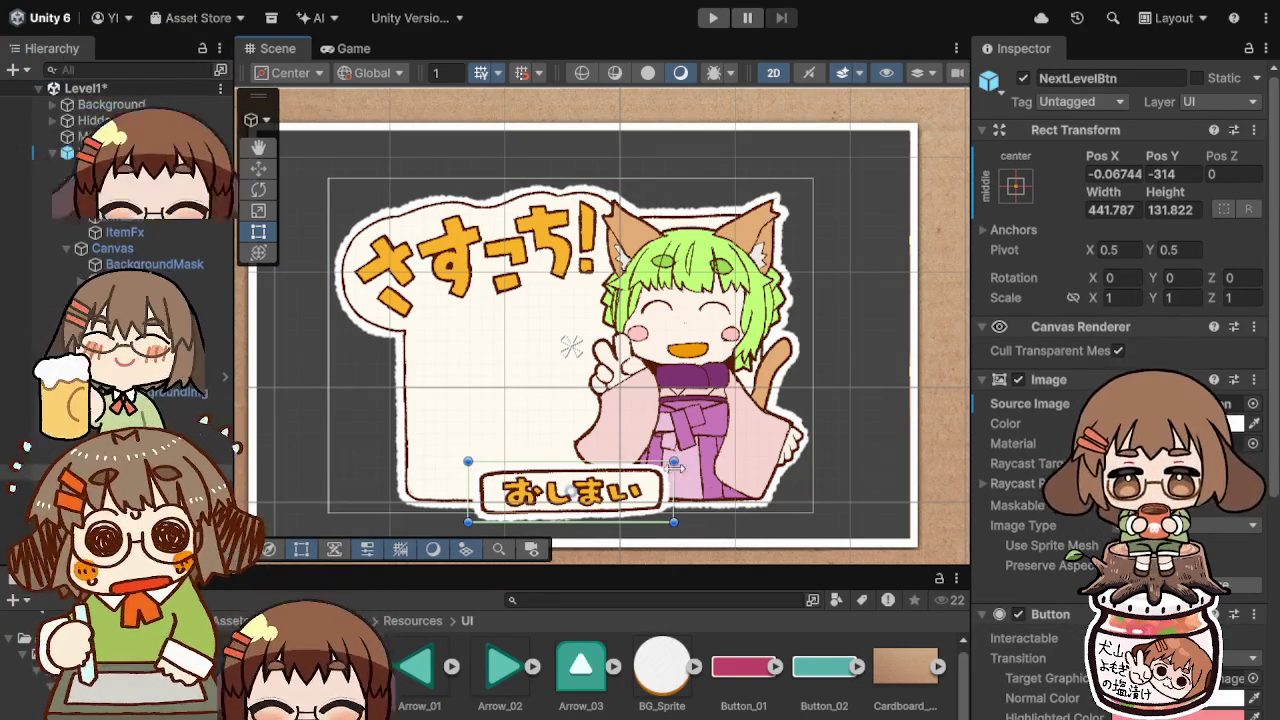
# Step: Narrow the おしまい button, nudge the background art to Pos -2.2427, 15, then hide it
pyautogui.moveTo(673, 482)
pyautogui.mouseDown()
pyautogui.moveTo(531, 500)
pyautogui.moveTo(551, 510)
pyautogui.mouseUp()
pyautogui.click(527, 328)
pyautogui.moveTo(537, 366); pyautogui.dragTo(552, 356)
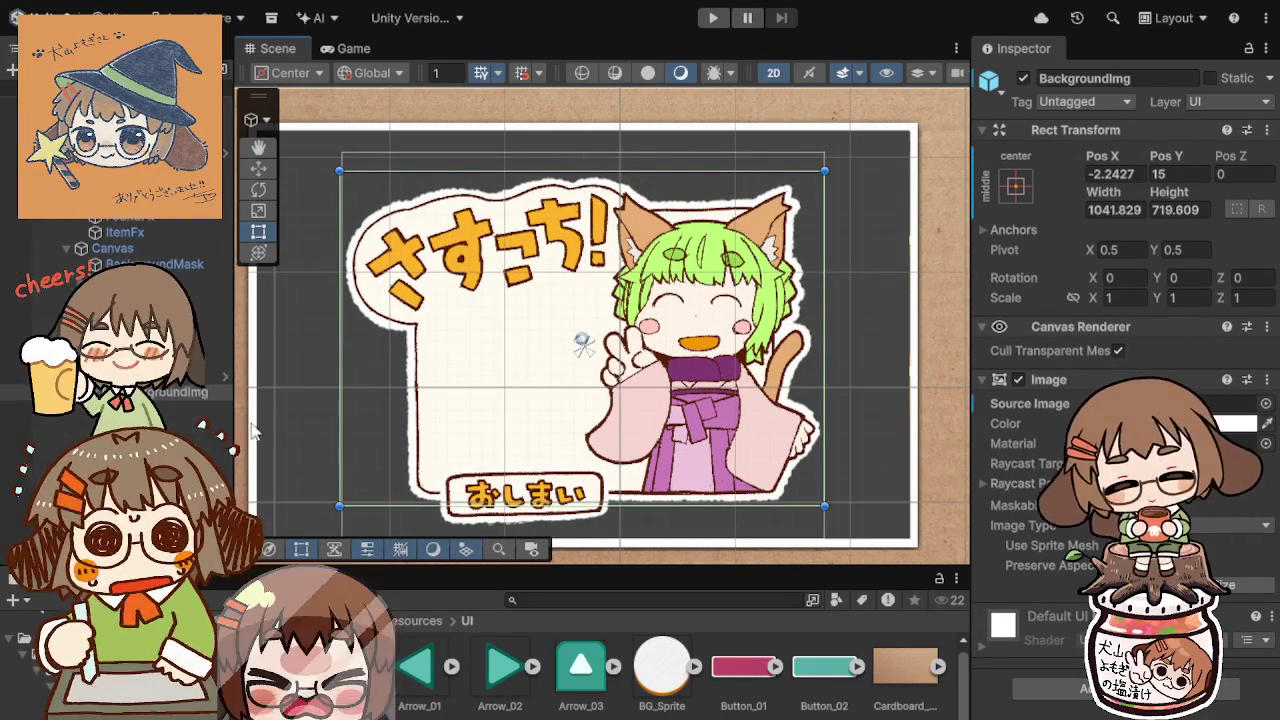
pyautogui.click(1023, 78)
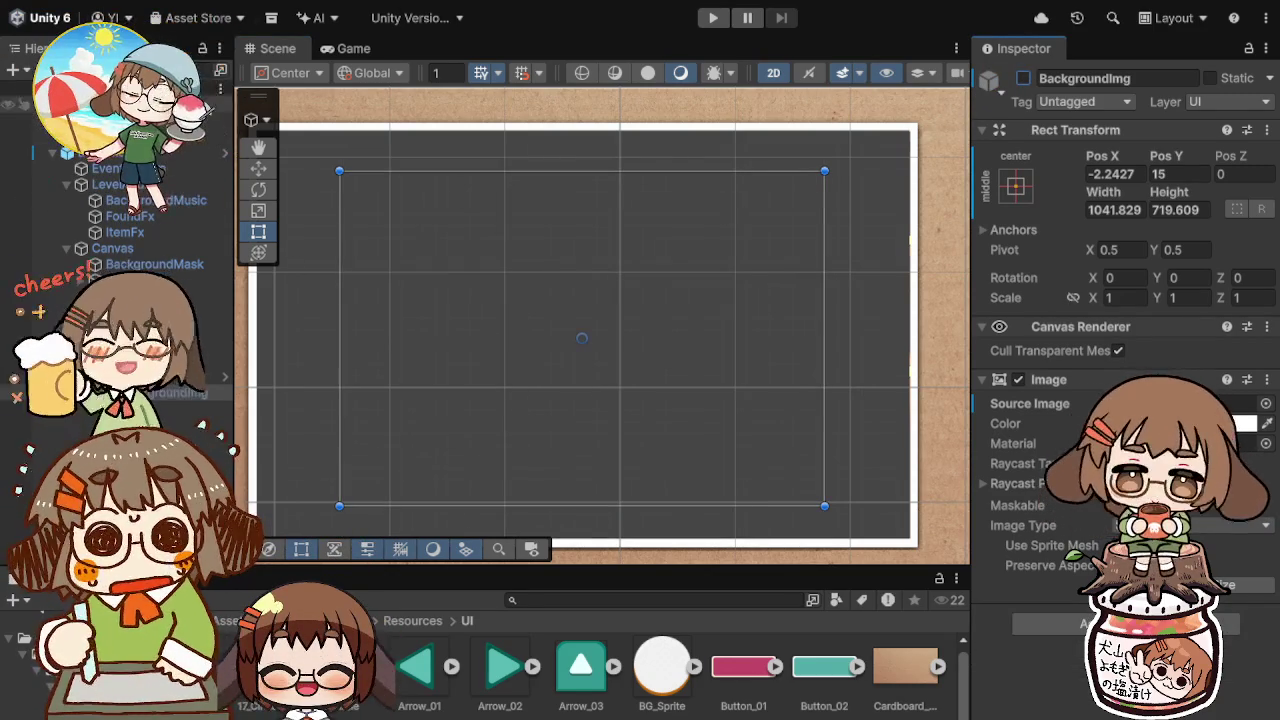
# Step: Test-play the level, stop it, and reselect GameEndUI in the Scene view
pyautogui.click(355, 49)
pyautogui.click(714, 18)
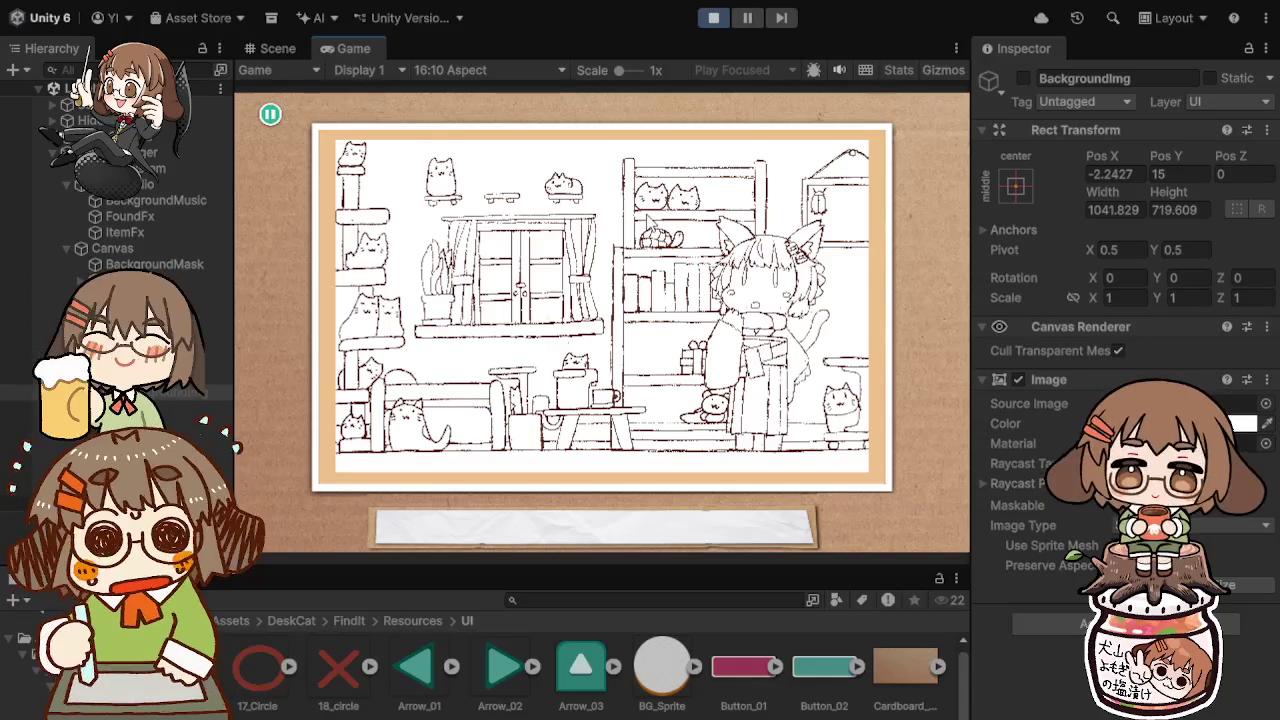
pyautogui.click(710, 18)
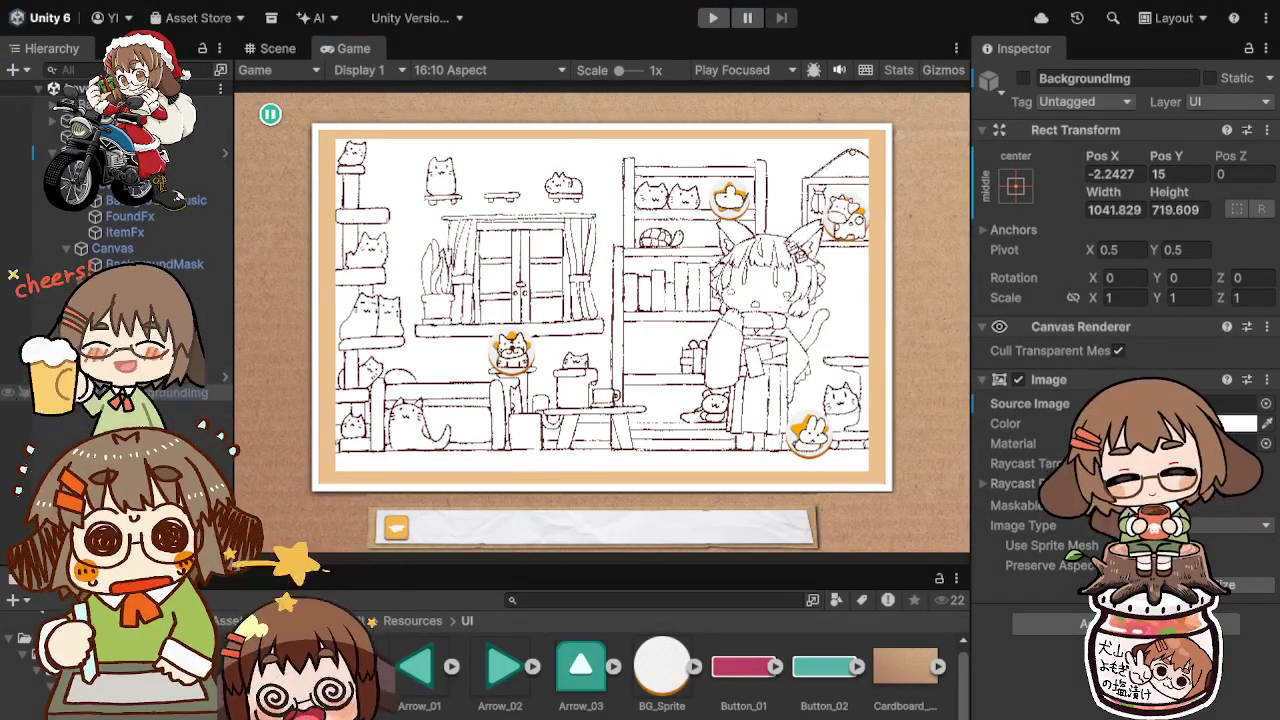
pyautogui.click(120, 377)
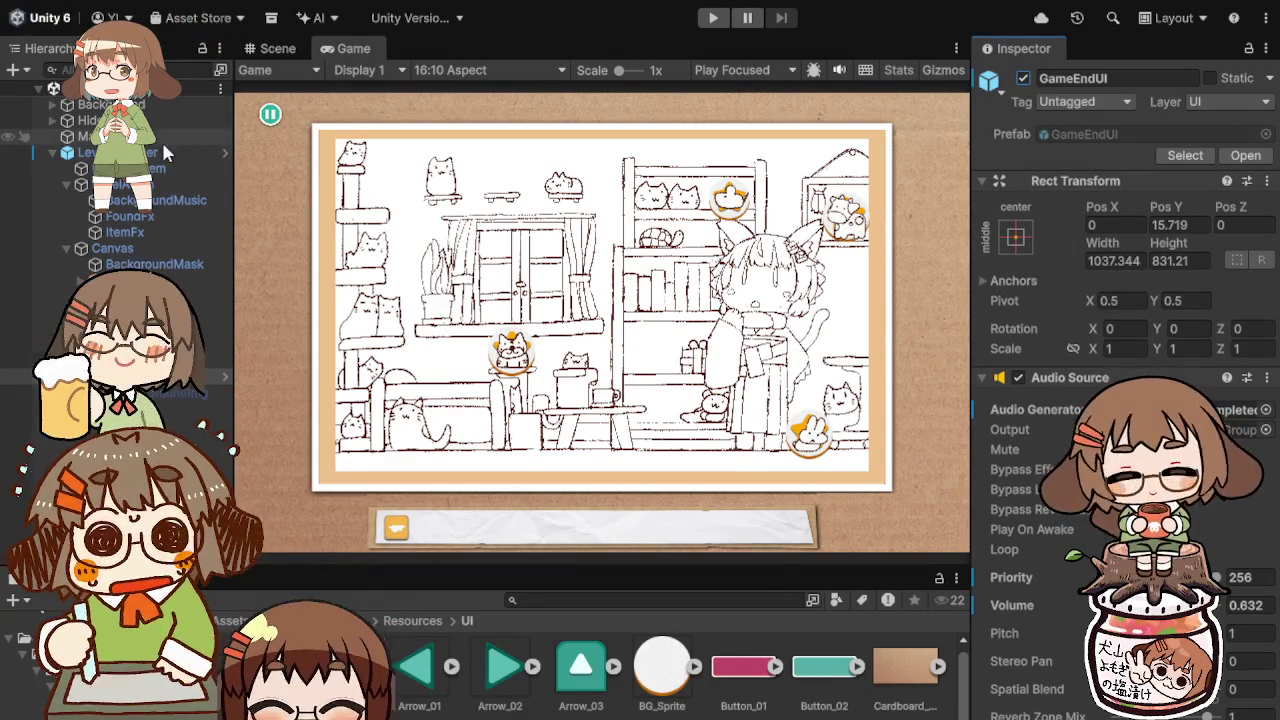
pyautogui.click(160, 148)
pyautogui.click(150, 376)
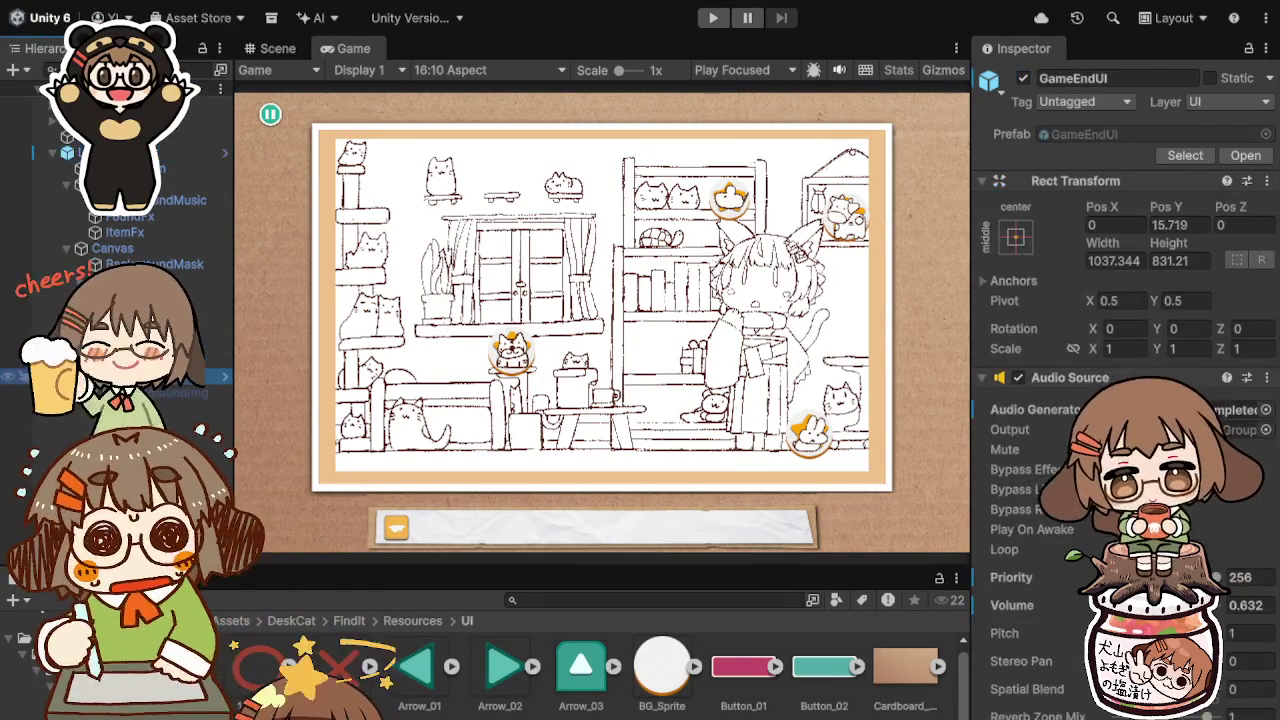
pyautogui.click(272, 48)
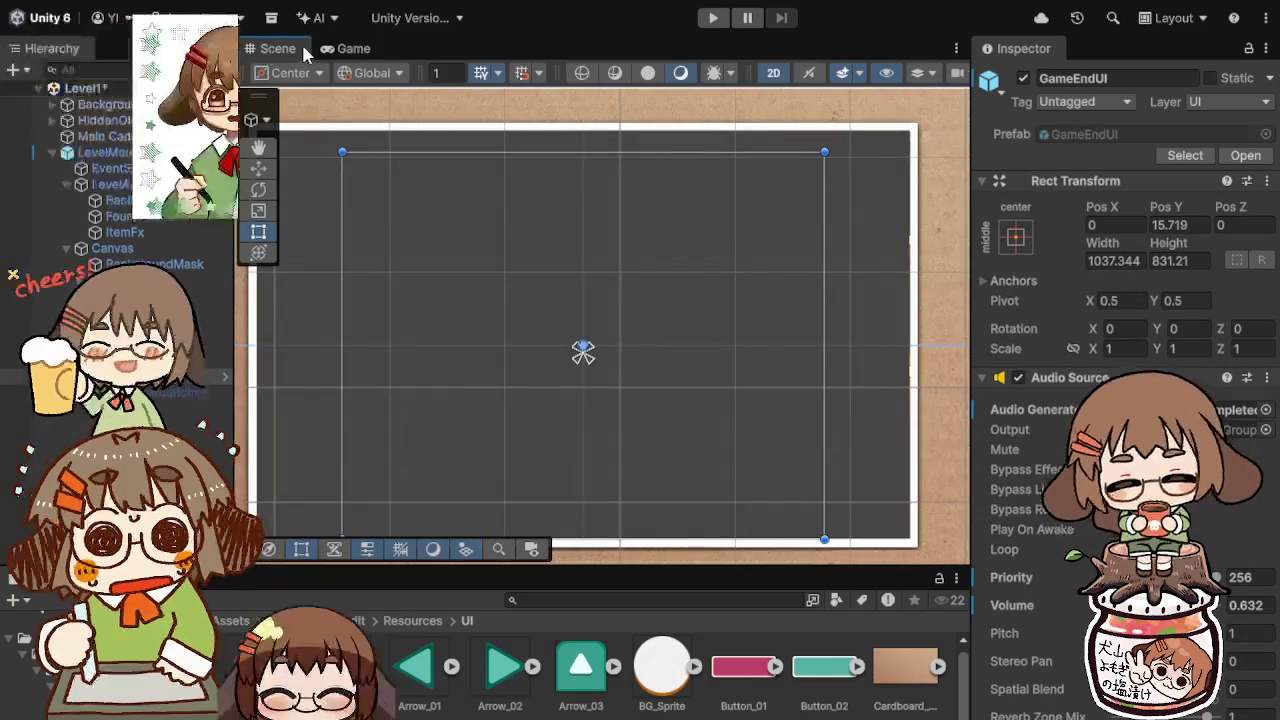
# Step: Re-enable BackgroundImg, disable GameEndUI, and confirm in play that おしまい returns to the title screen
pyautogui.click(175, 393)
pyautogui.hotkey('alt', 'shift', 'a')
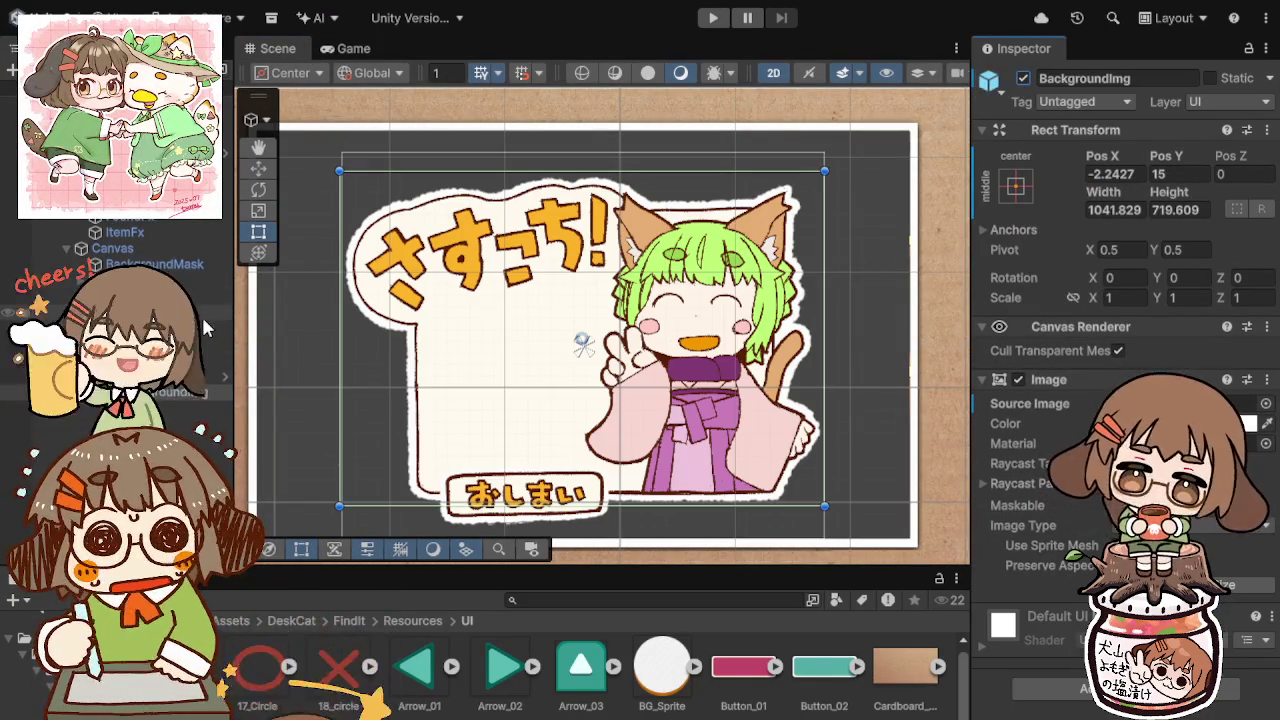
pyautogui.click(160, 376)
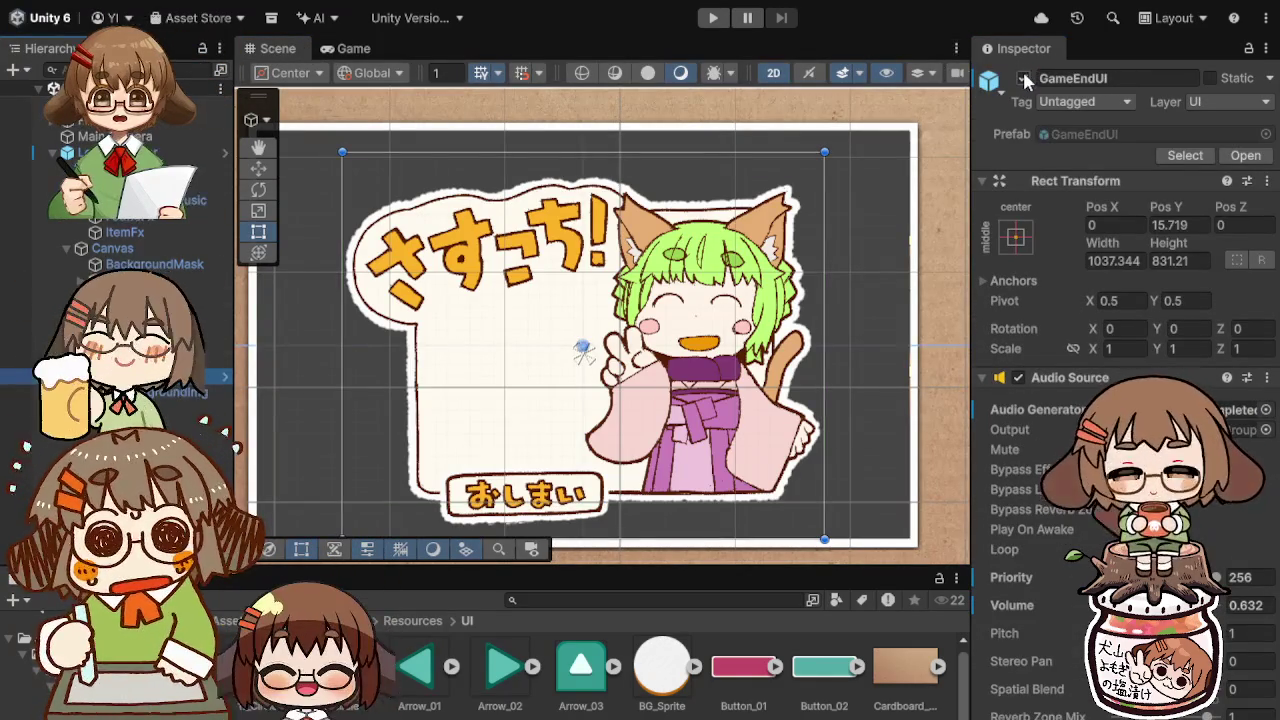
pyautogui.click(1023, 78)
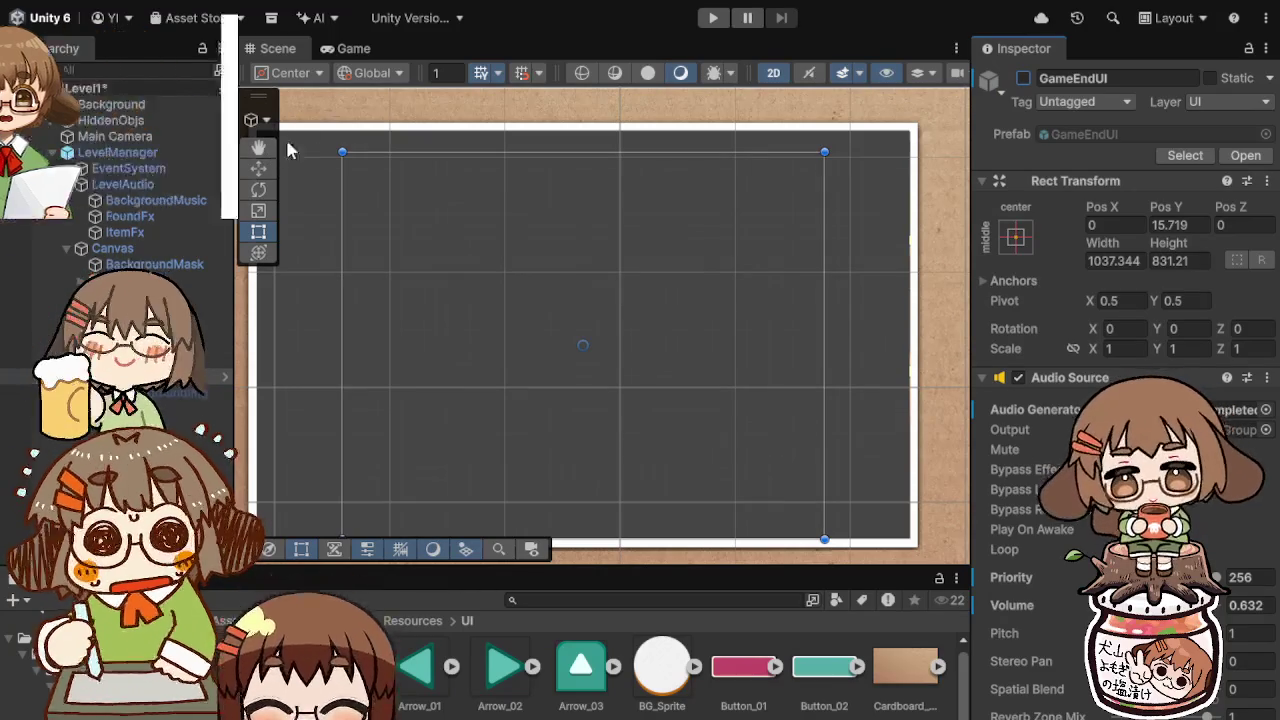
pyautogui.click(713, 17)
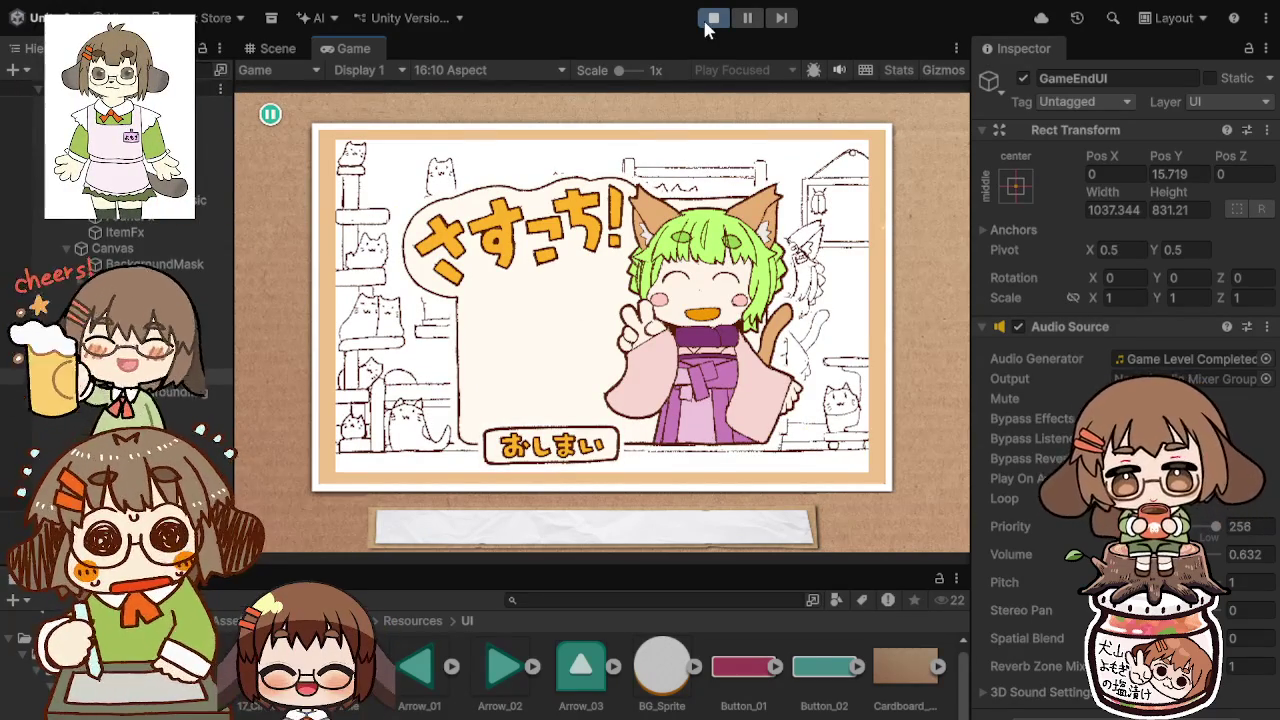
pyautogui.click(548, 447)
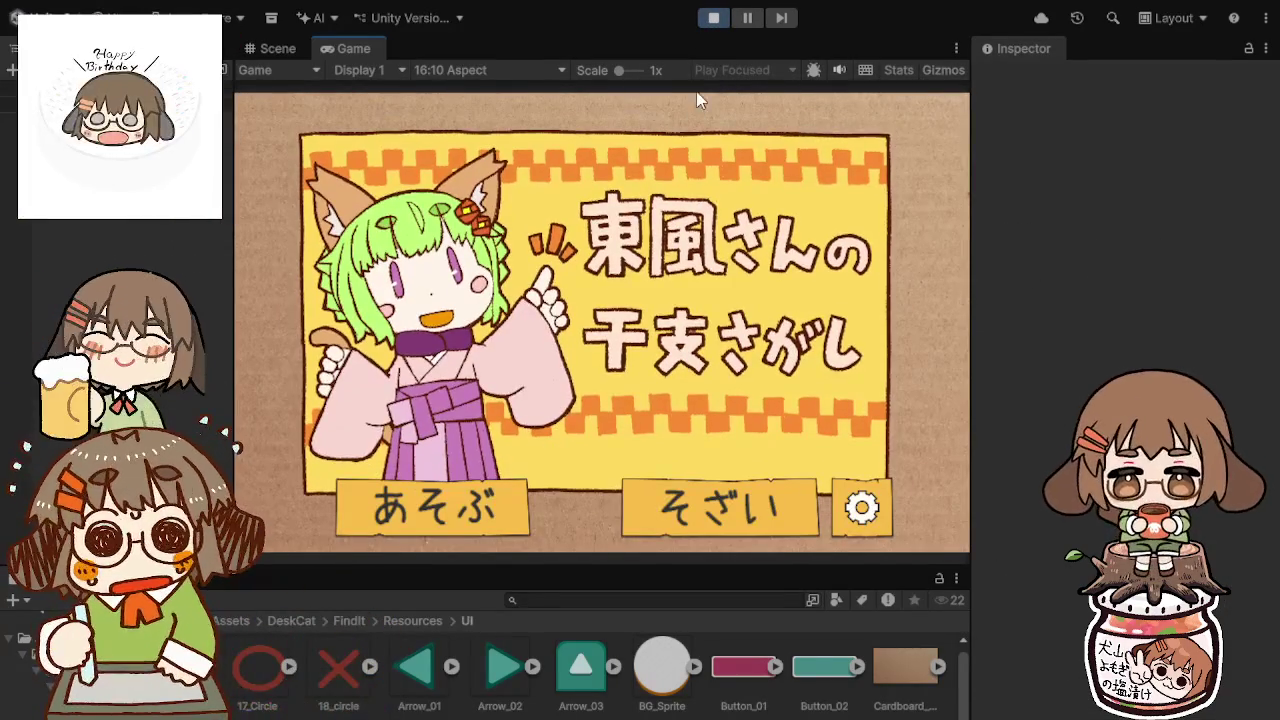
# Step: Stop play mode and frame the level's cat-room background art in the Scene view
pyautogui.click(710, 22)
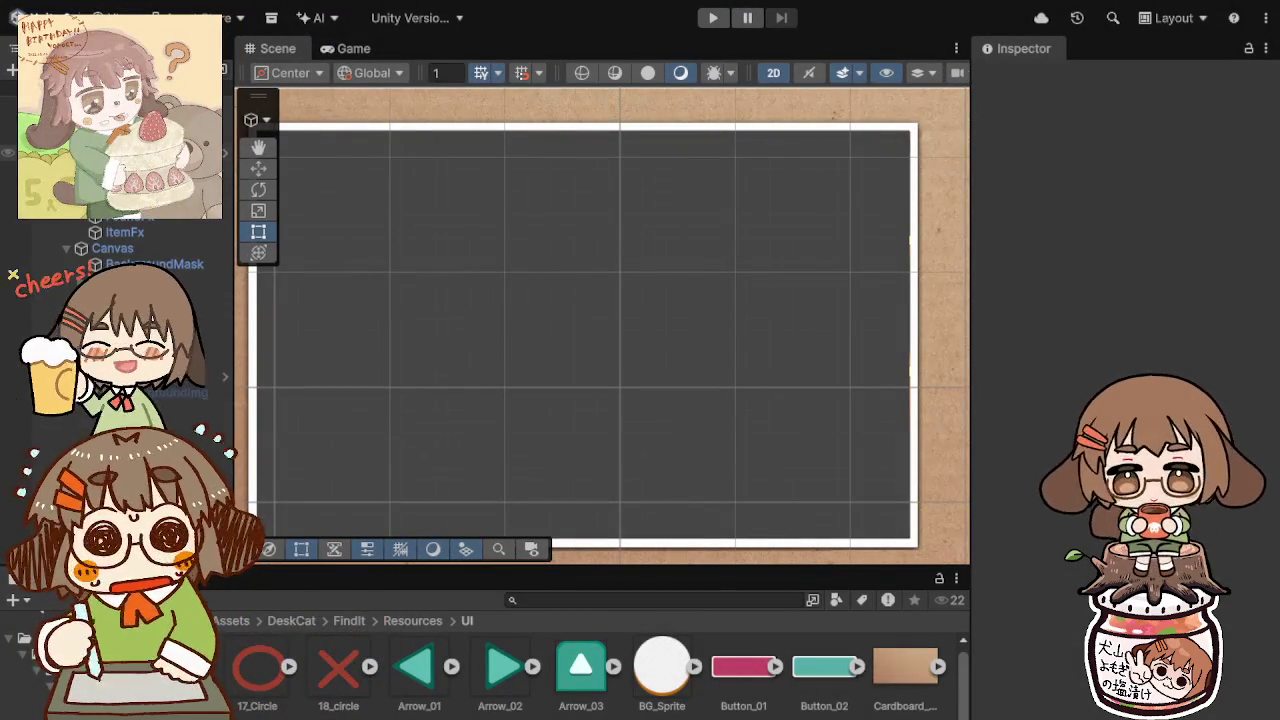
pyautogui.doubleClick(120, 152)
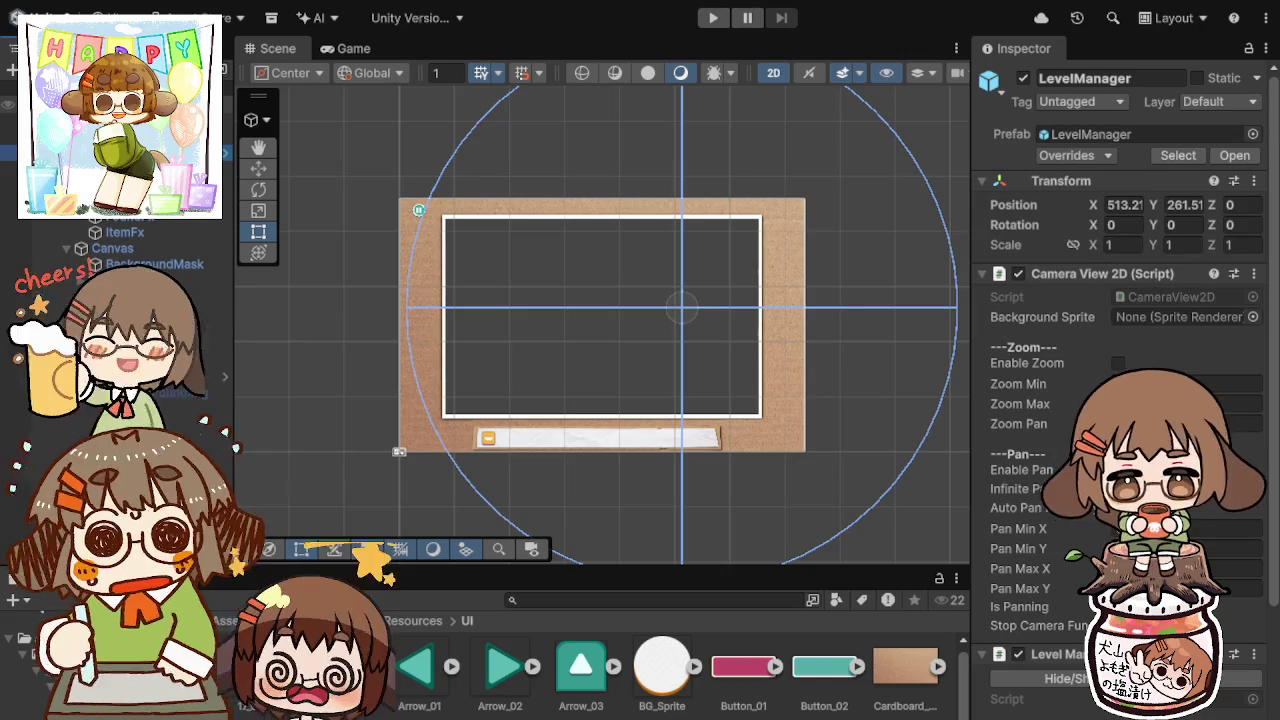
pyautogui.doubleClick(120, 104)
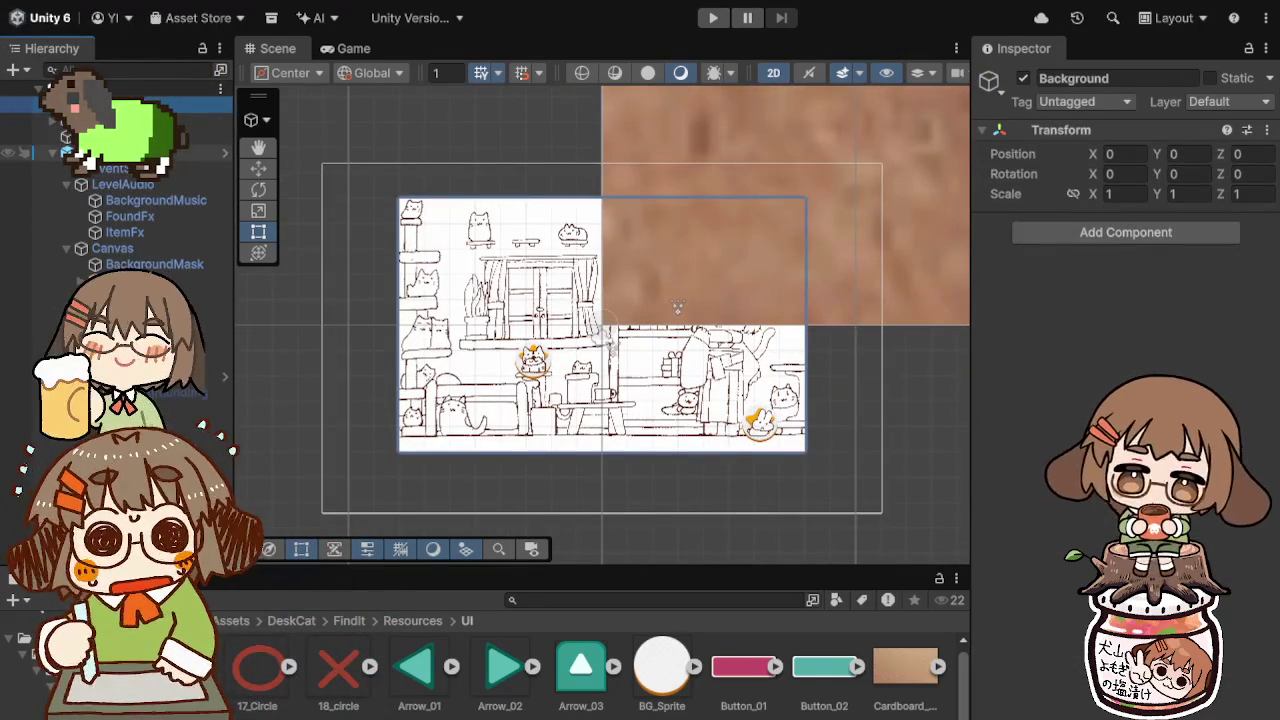
pyautogui.click(10, 155)
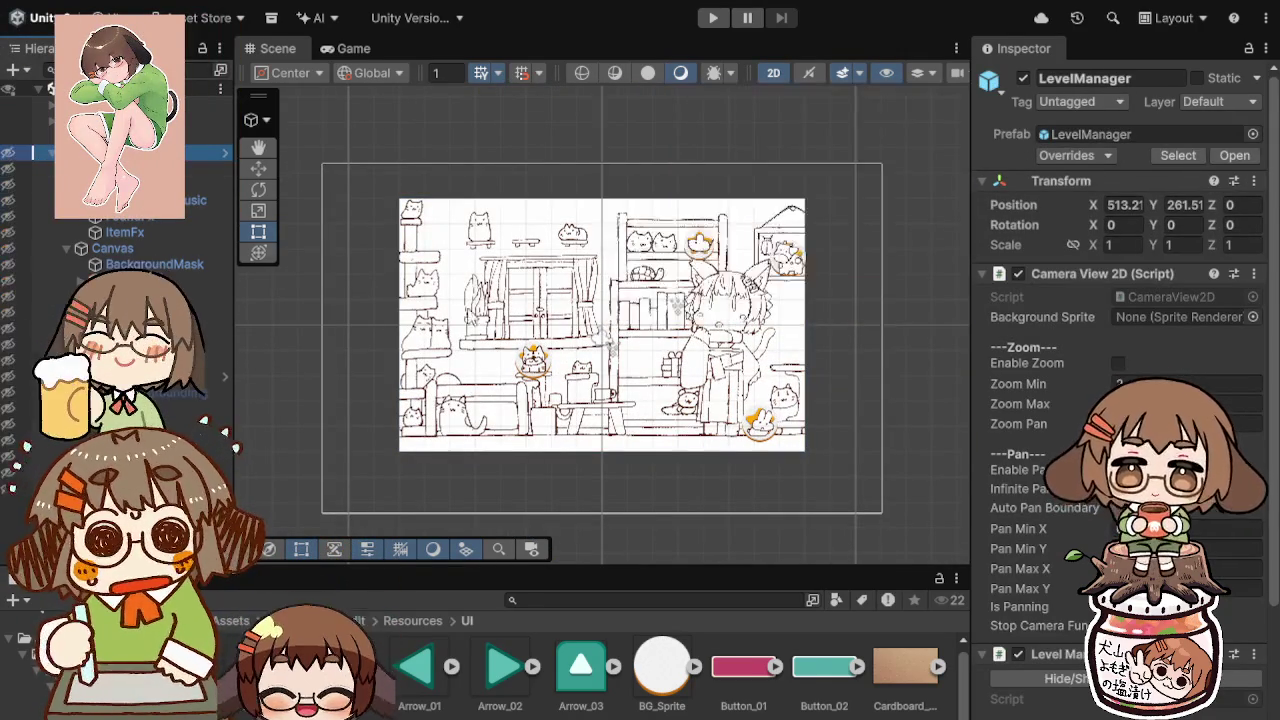
pyautogui.scroll(5, 553, 340)
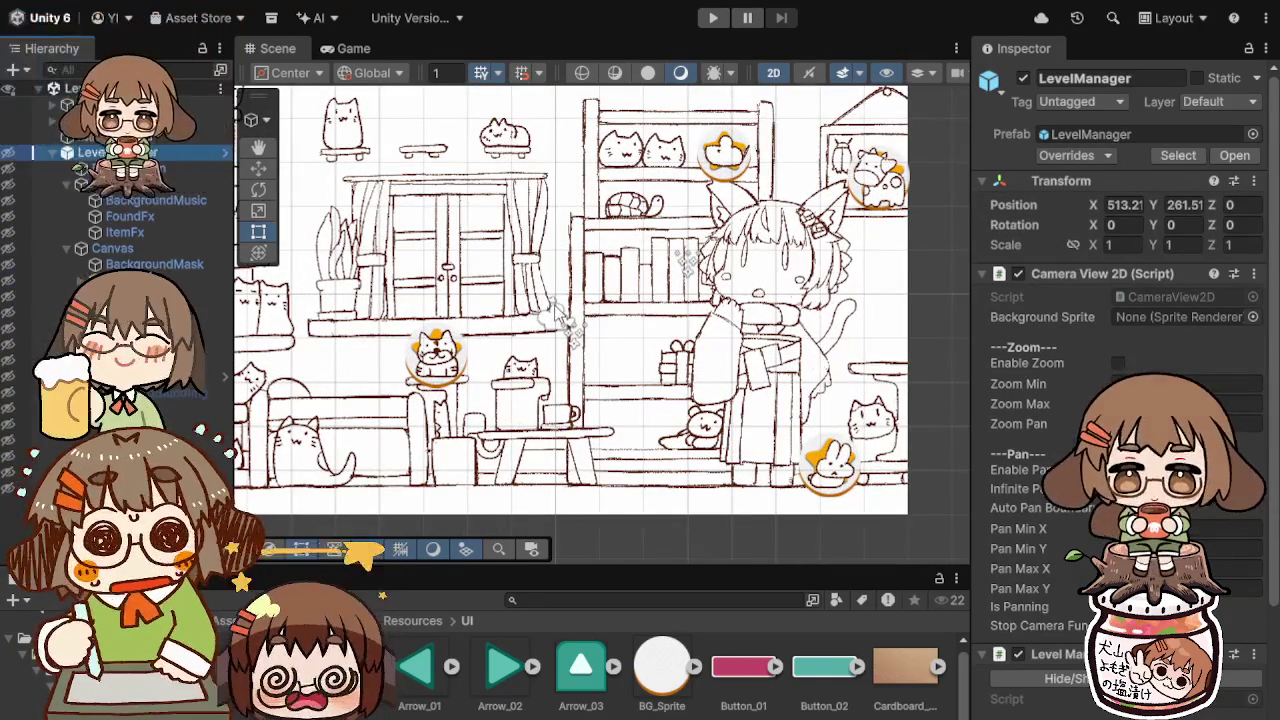
pyautogui.scroll(-3, 555, 341)
pyautogui.moveTo(565, 320)
pyautogui.mouseDown()
pyautogui.moveTo(650, 360)
pyautogui.moveTo(620, 345)
pyautogui.mouseUp()
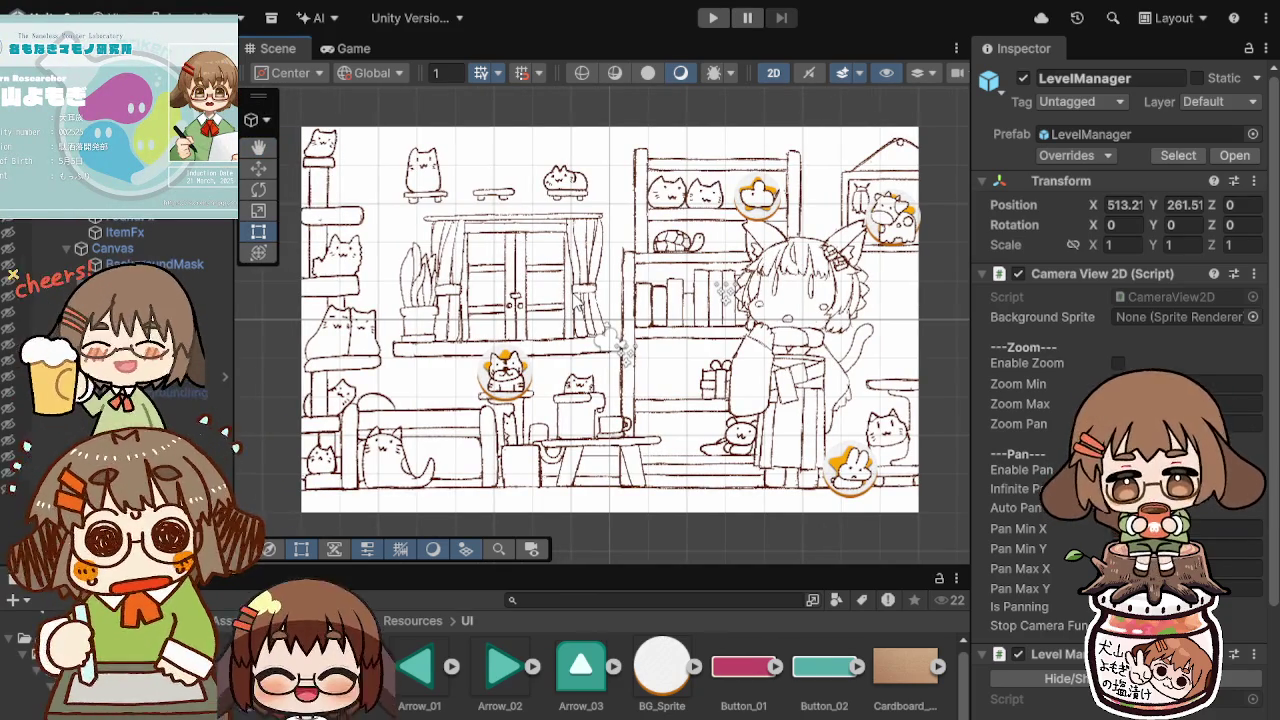
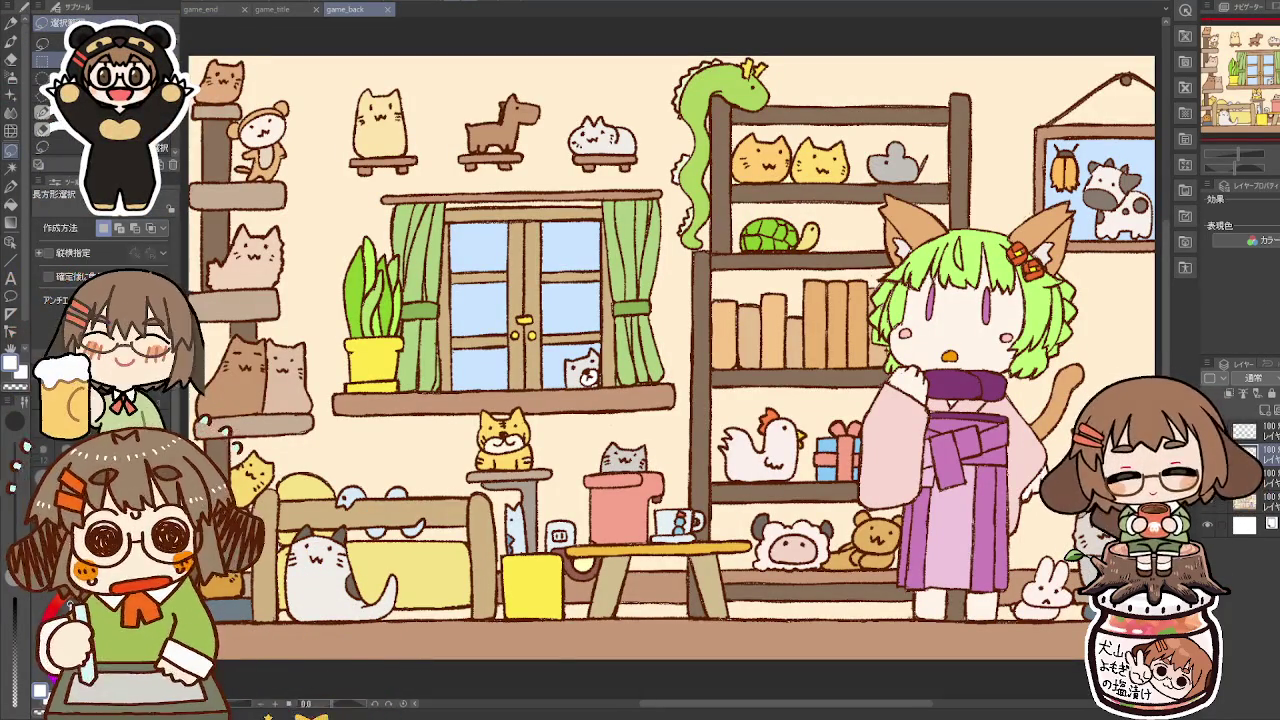
# Step: Hide the bedroom background layer and box in the grey mouse drawing
pyautogui.click(1209, 528)
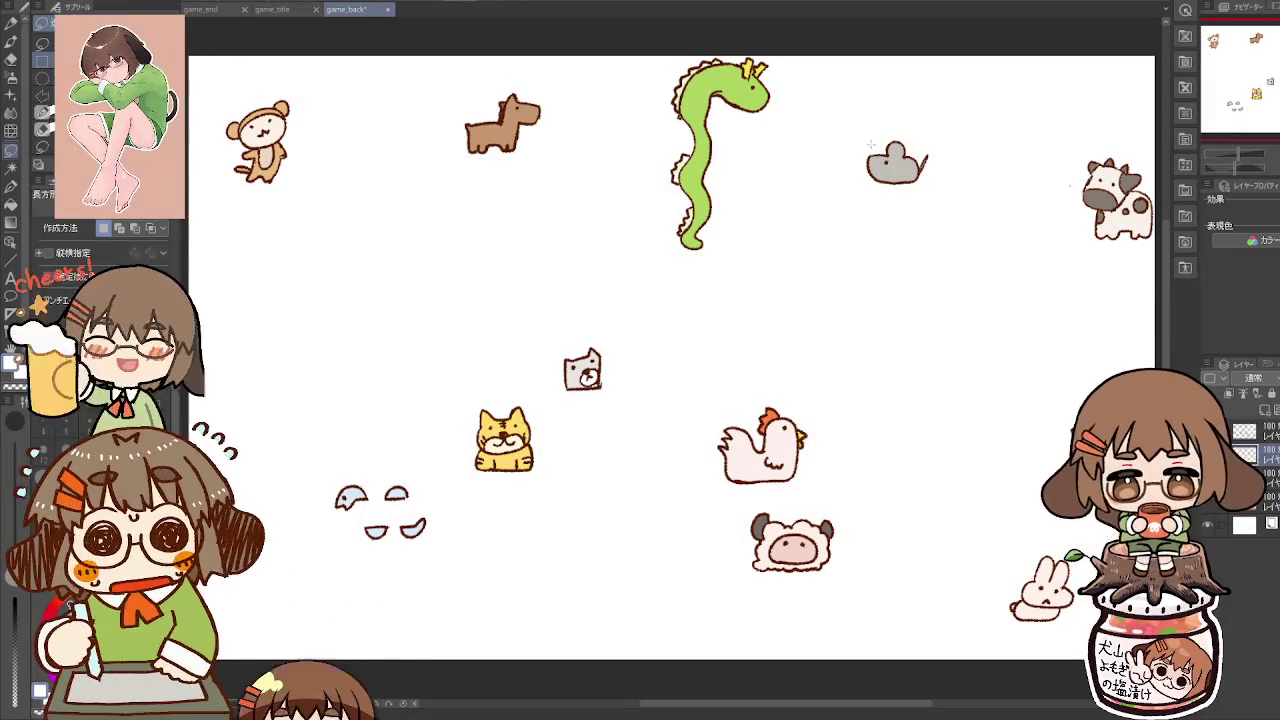
pyautogui.moveTo(860, 137); pyautogui.dragTo(936, 192)
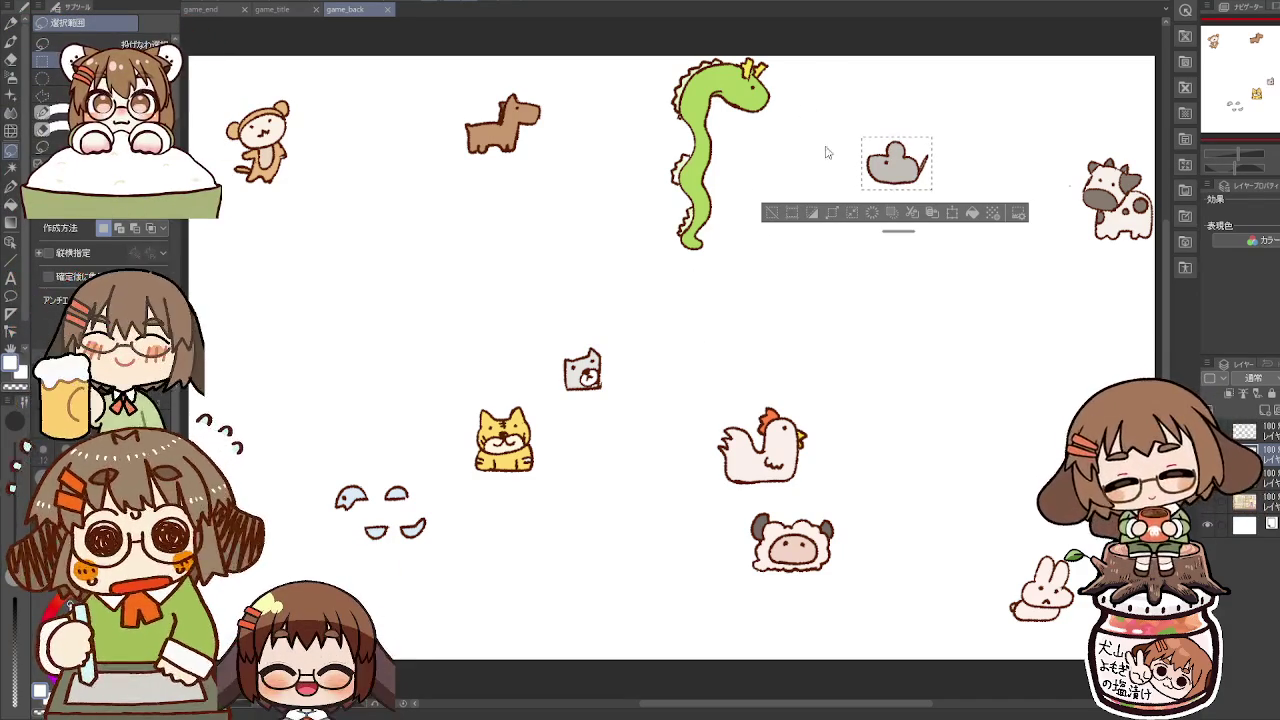
# Step: Deselect the mouse, box in the cow, then draw a rectangle selection around the yellow cat
pyautogui.click(932, 279)
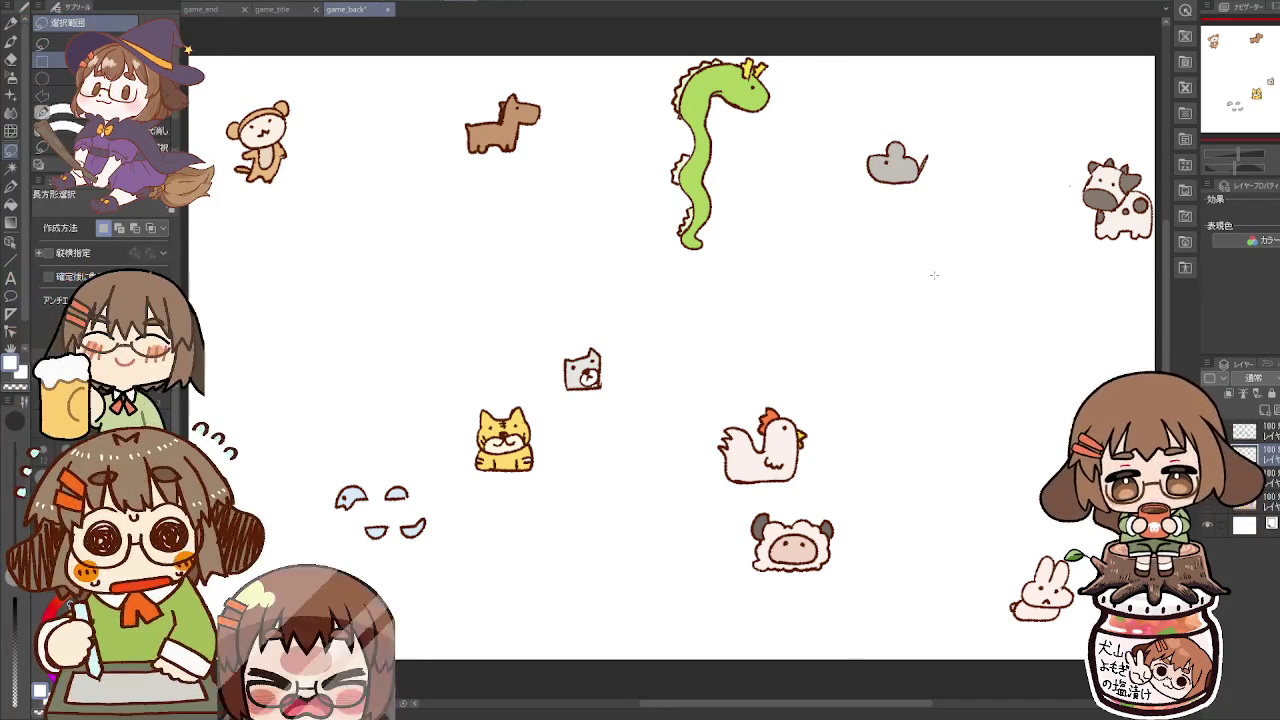
pyautogui.moveTo(1083, 155)
pyautogui.mouseDown()
pyautogui.moveTo(1131, 240)
pyautogui.moveTo(1153, 241)
pyautogui.mouseUp()
pyautogui.click(1078, 155)
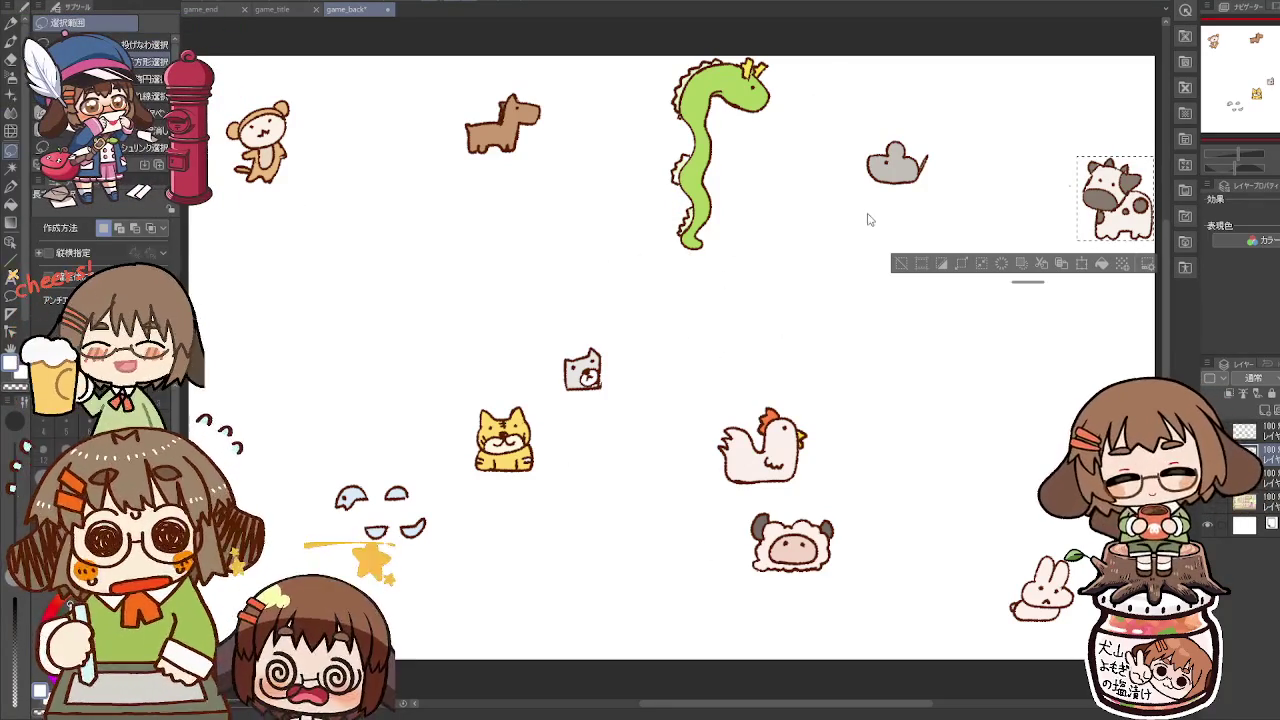
pyautogui.click(1010, 391)
pyautogui.moveTo(470, 404); pyautogui.dragTo(536, 472)
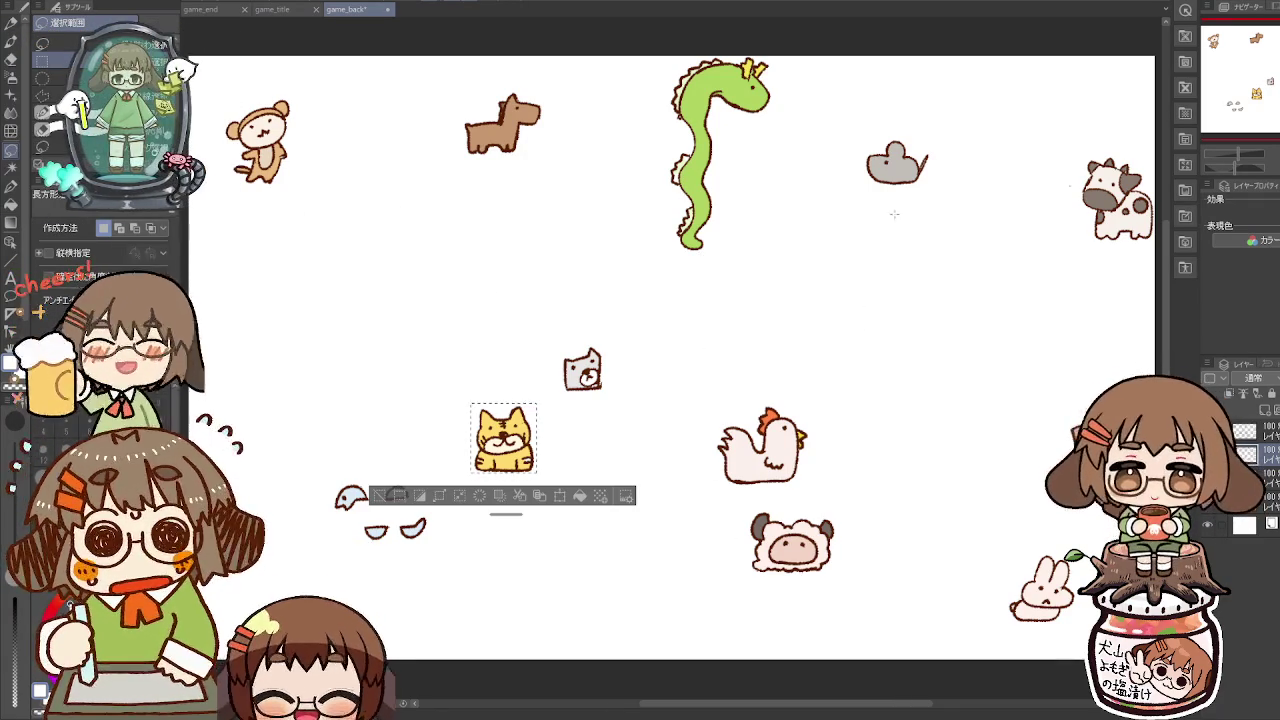
# Step: Clear the cat selection, box in the rabbit drawing, then deselect it
pyautogui.click(949, 255)
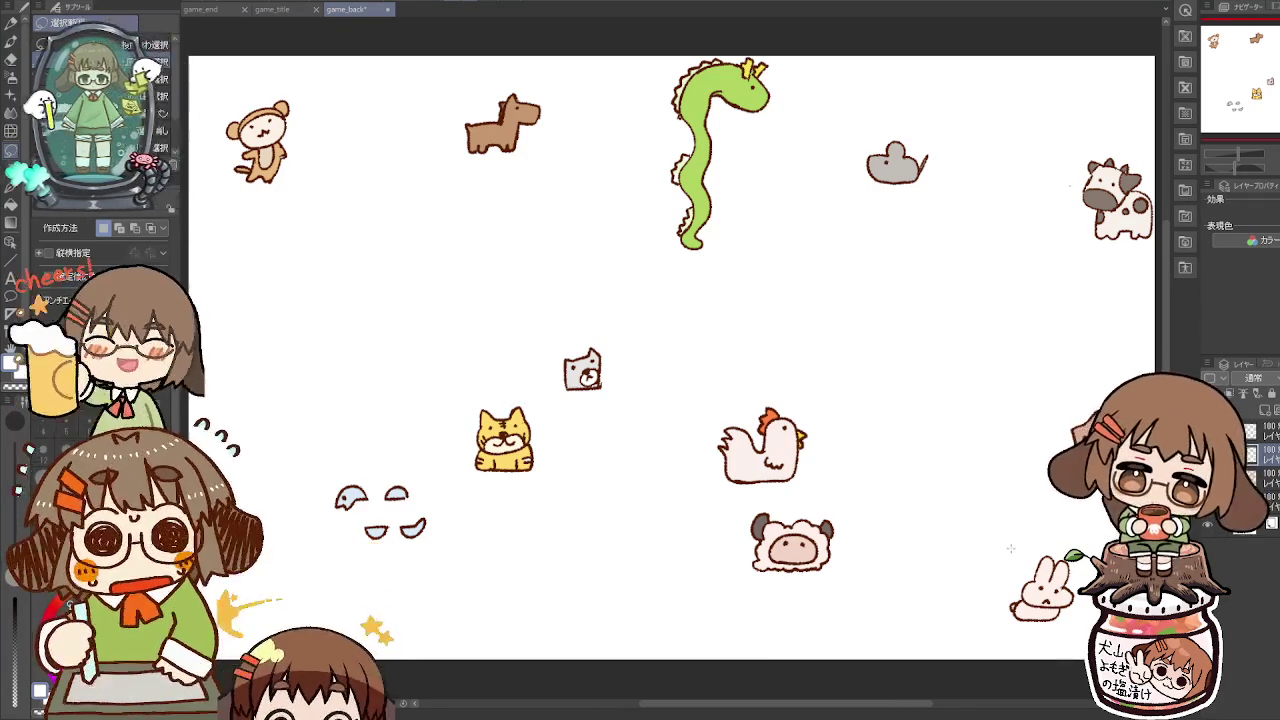
pyautogui.click(1004, 622)
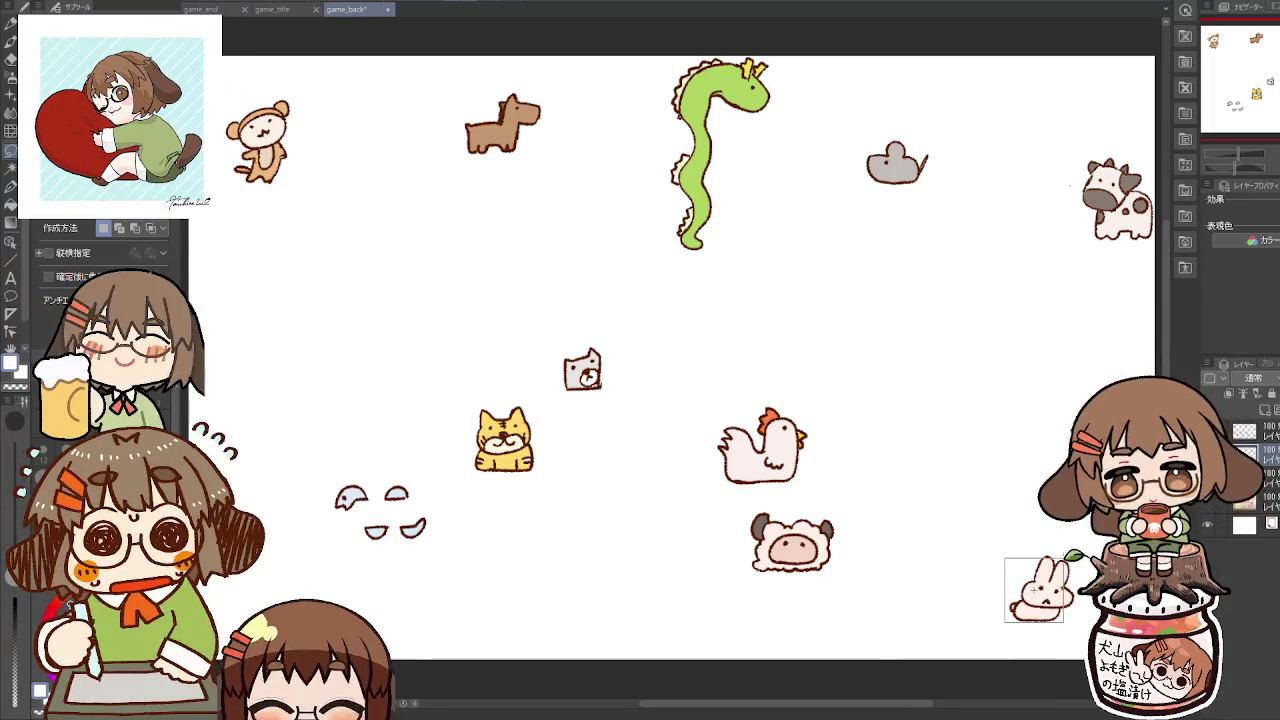
pyautogui.moveTo(1002, 551); pyautogui.dragTo(1080, 625)
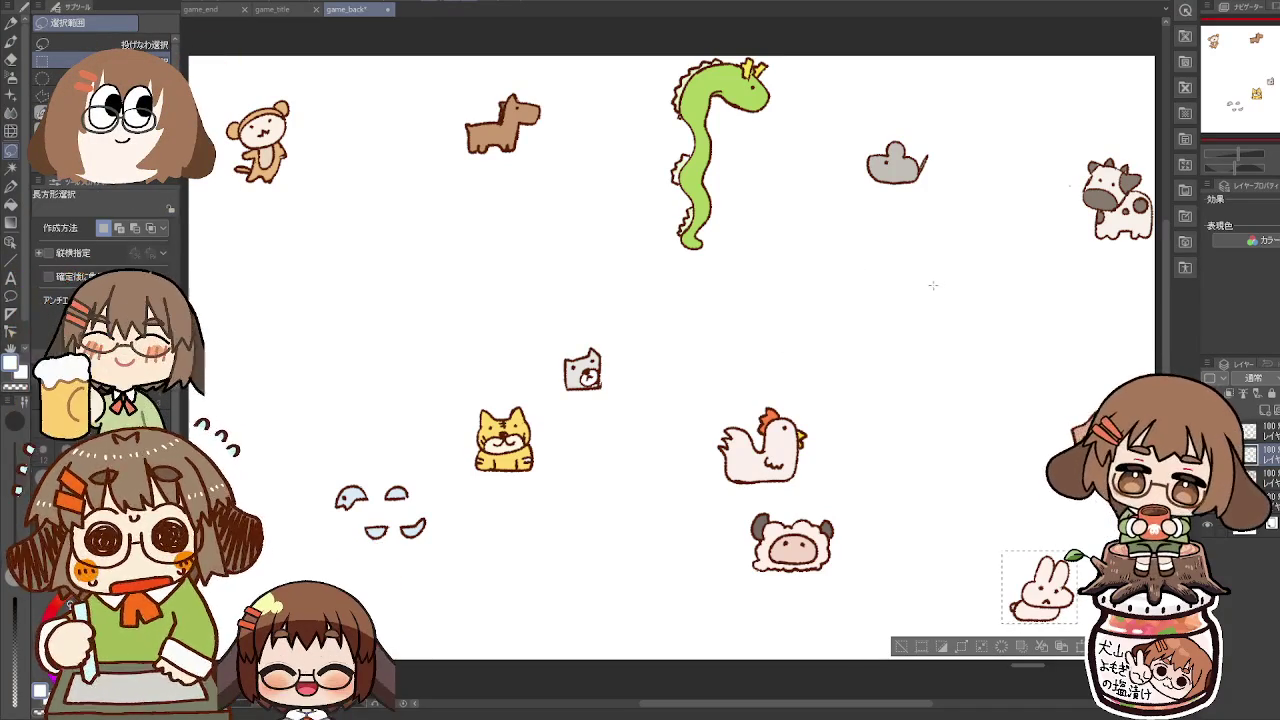
pyautogui.click(977, 285)
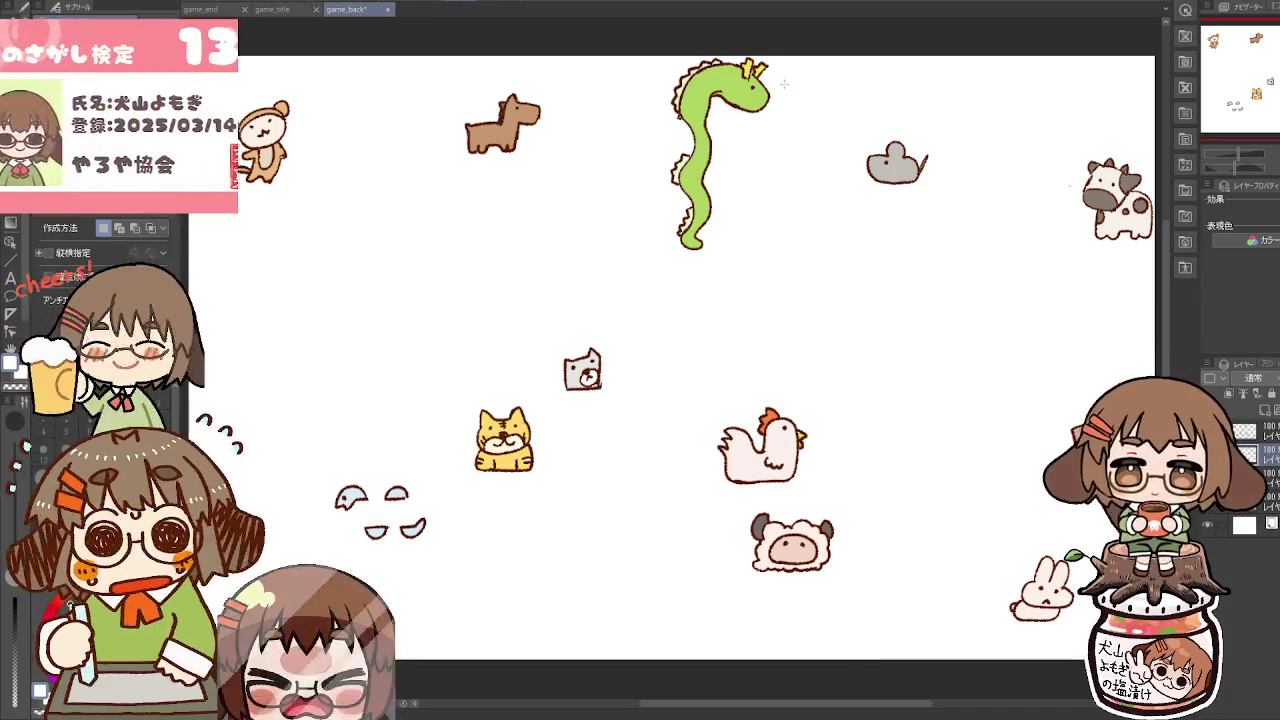
# Step: Box in the green dragon, hide the white Paper layer, and deselect
pyautogui.moveTo(778, 44); pyautogui.dragTo(659, 261)
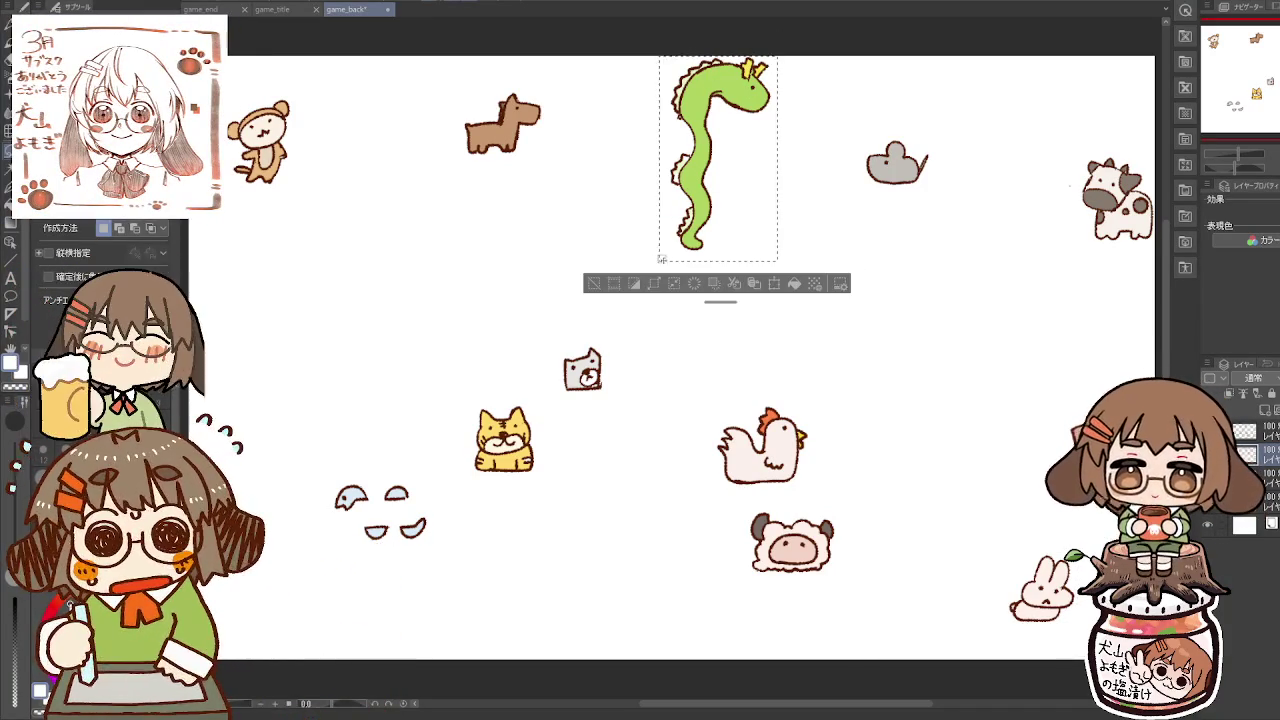
pyautogui.click(781, 148)
pyautogui.moveTo(774, 52)
pyautogui.mouseDown()
pyautogui.moveTo(728, 166)
pyautogui.moveTo(659, 256)
pyautogui.mouseUp()
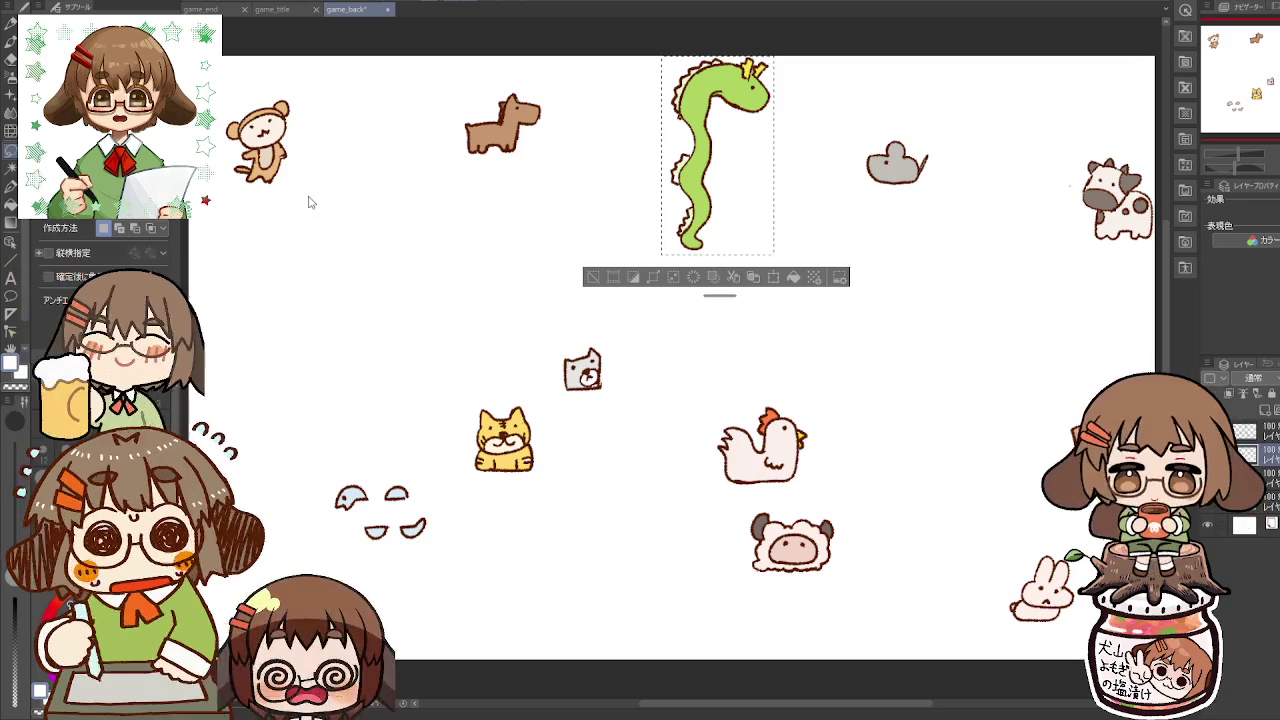
pyautogui.click(1209, 525)
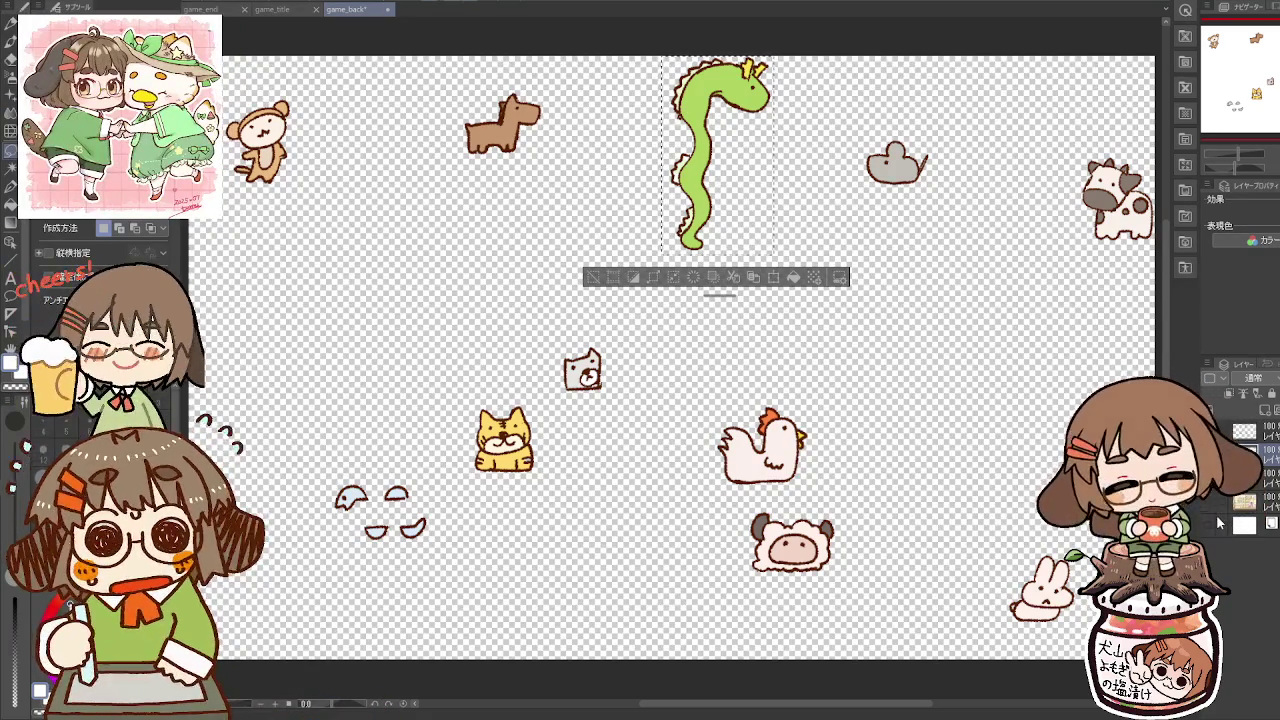
pyautogui.hotkey('ctrl', 'd')
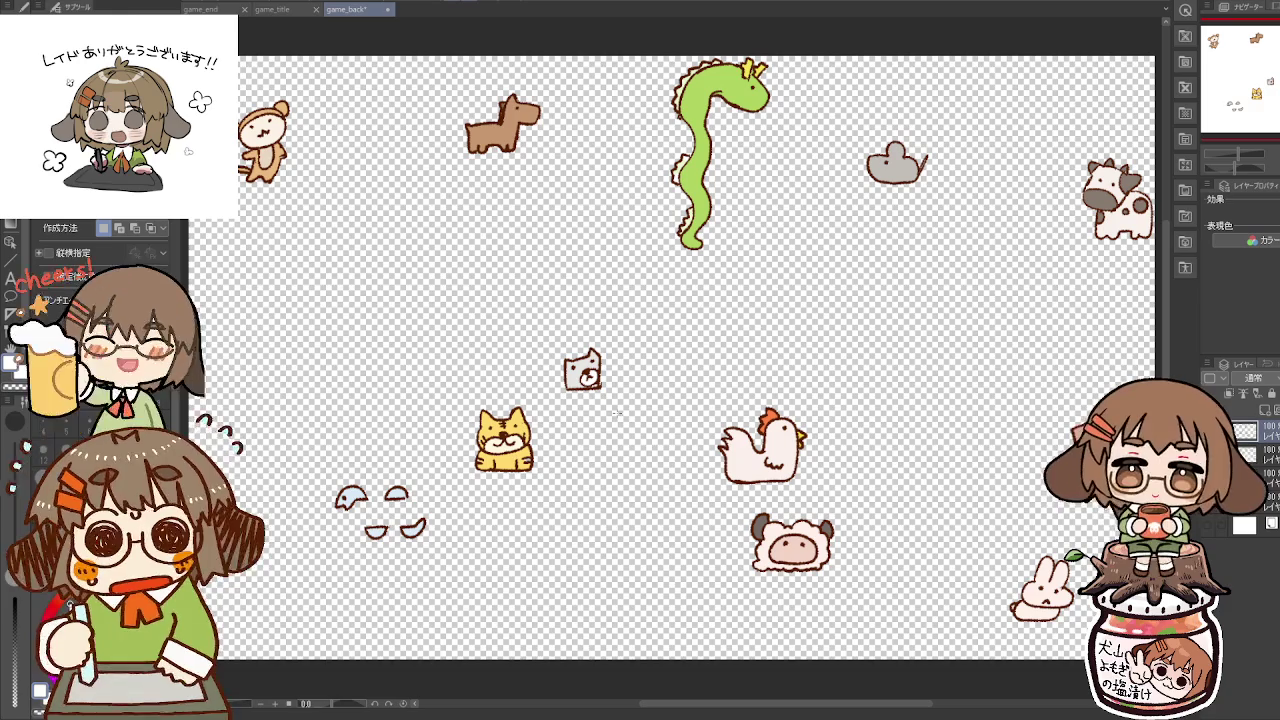
# Step: On the transparent canvas, box in the mouse, then the cow, then the yellow cat
pyautogui.moveTo(864, 140); pyautogui.dragTo(930, 186)
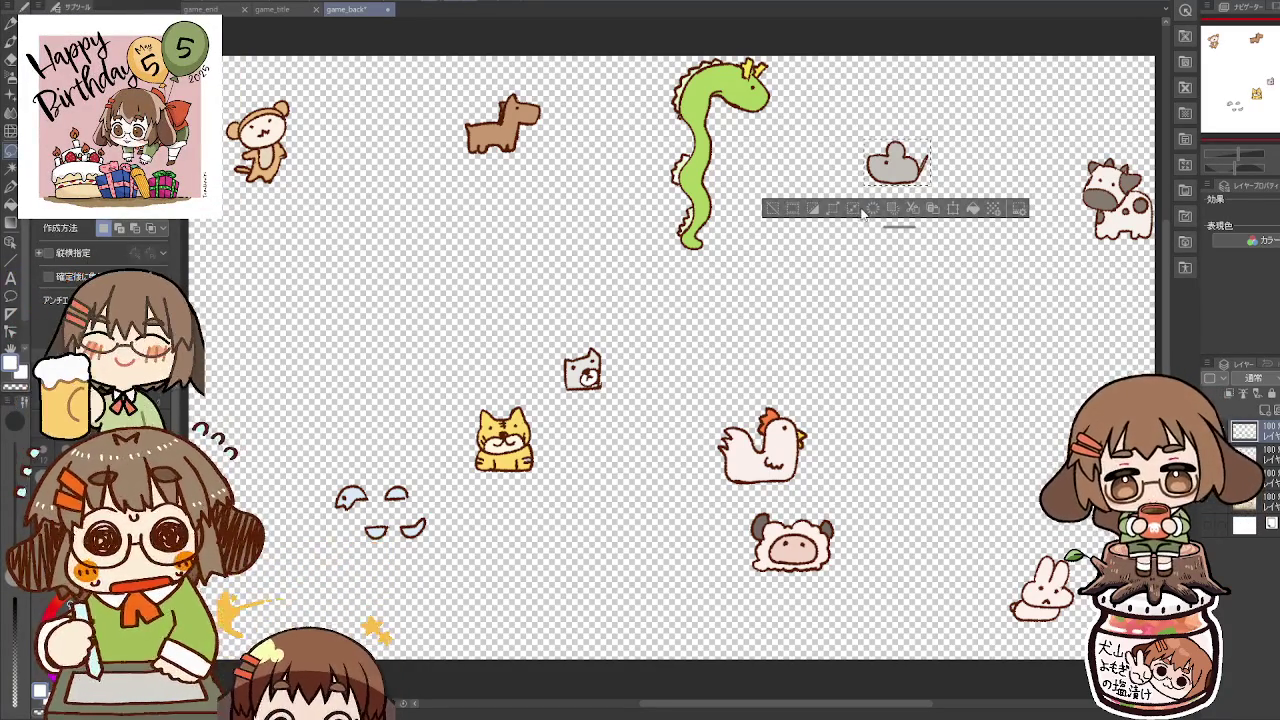
pyautogui.moveTo(1078, 152); pyautogui.dragTo(1154, 243)
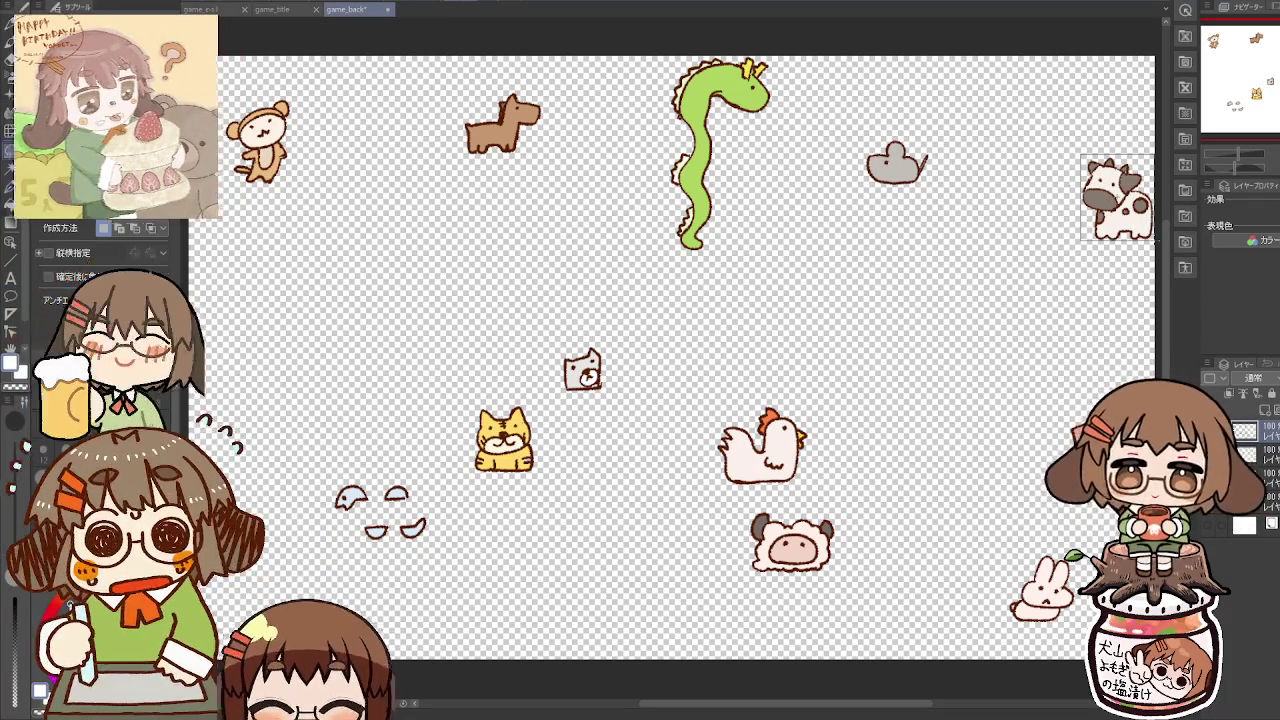
pyautogui.moveTo(1154, 243); pyautogui.dragTo(1154, 243)
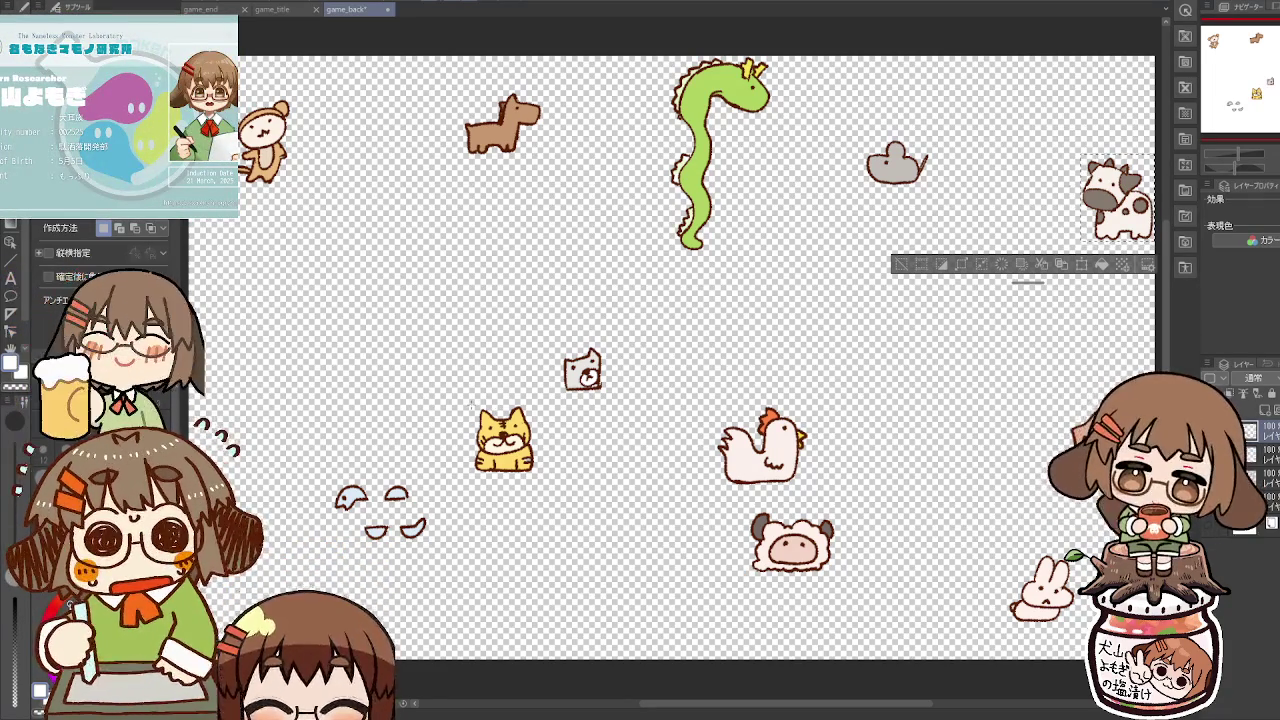
pyautogui.moveTo(472, 404); pyautogui.dragTo(538, 472)
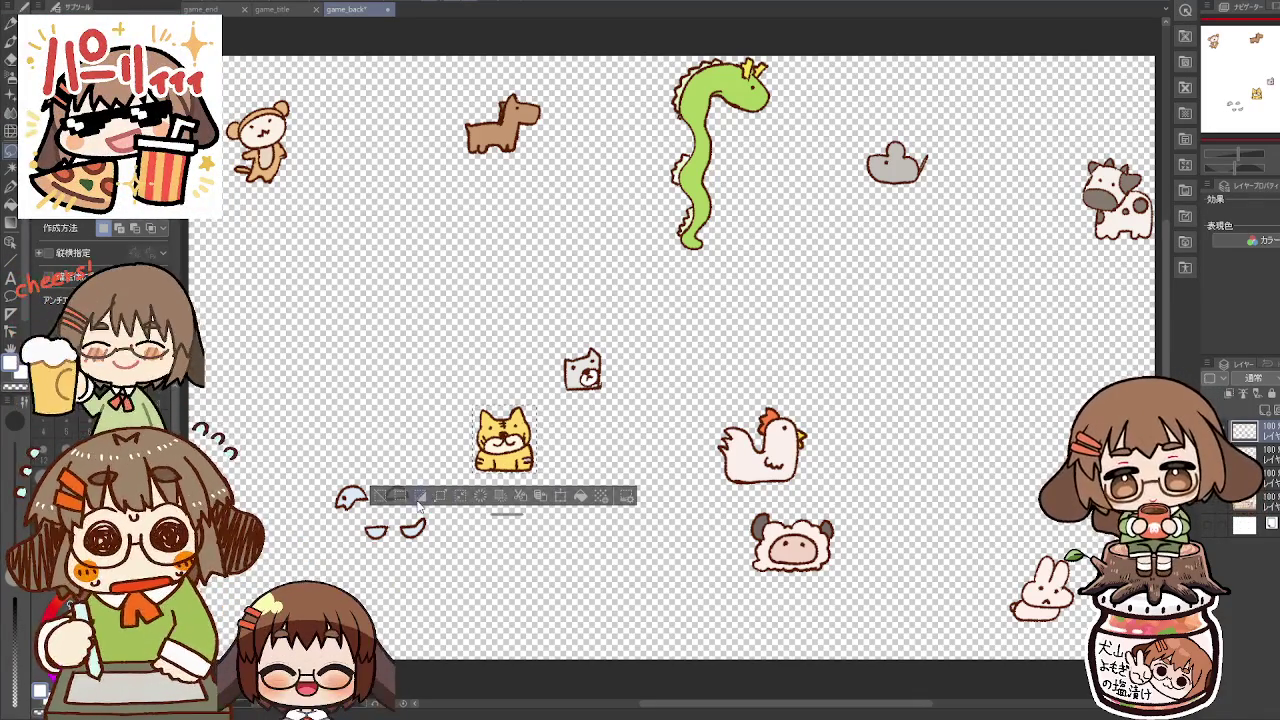
# Step: Clear the selection around the yellow cat
pyautogui.click(379, 496)
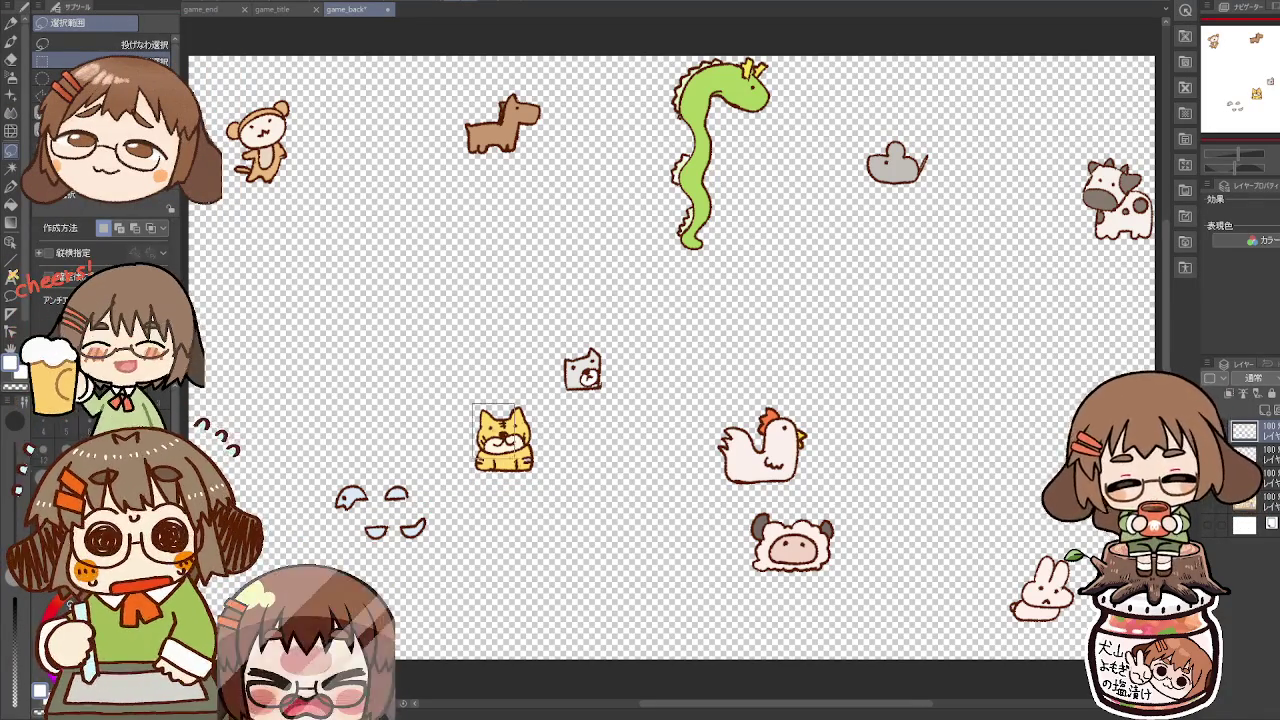
pyautogui.hotkey('ctrl', 'z')
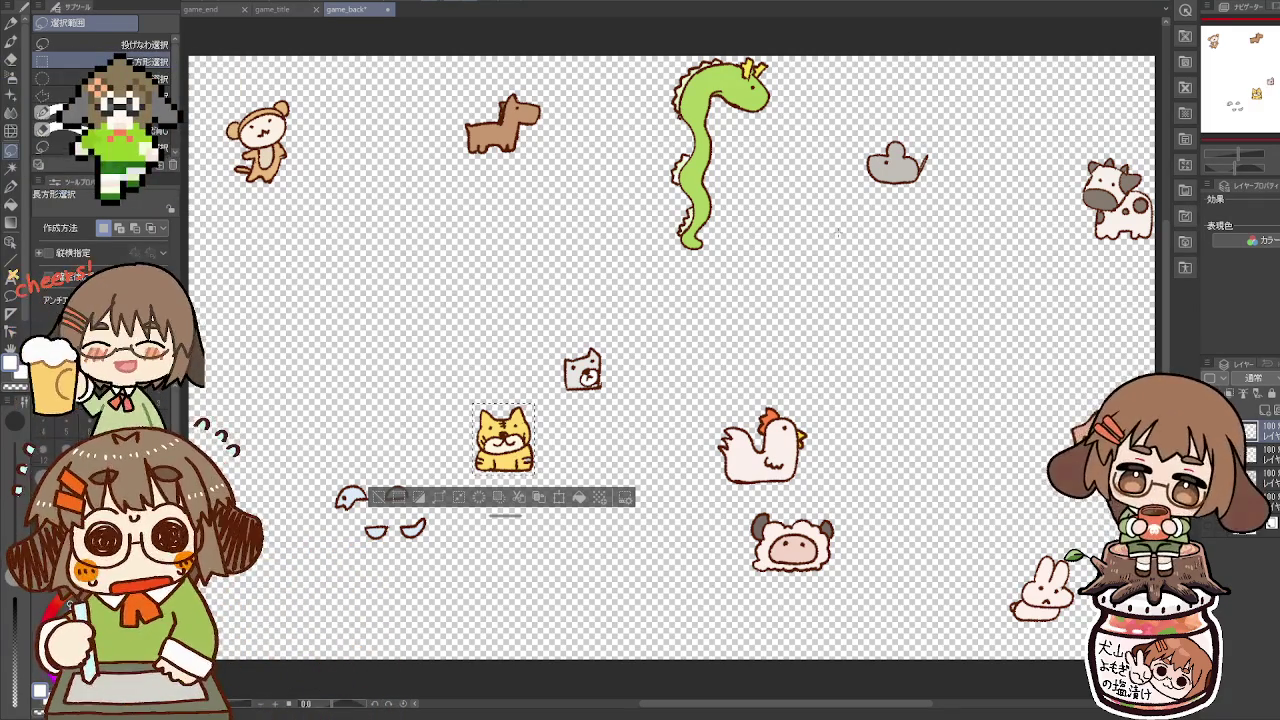
pyautogui.hotkey('ctrl', 'd')
# Step: Select the bottom-right rabbit, cancel a trial transform, and start boxing the dragon
pyautogui.moveTo(1010, 555); pyautogui.dragTo(1076, 620)
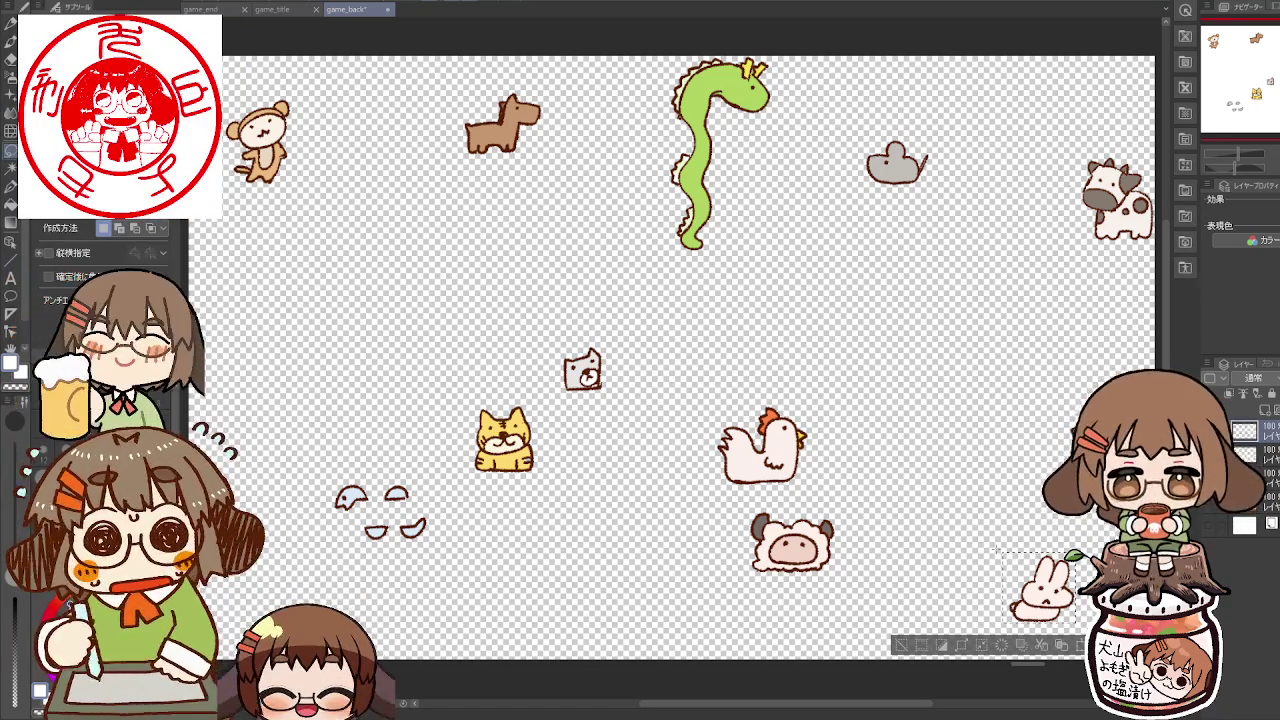
pyautogui.hotkey('ctrl', 't')
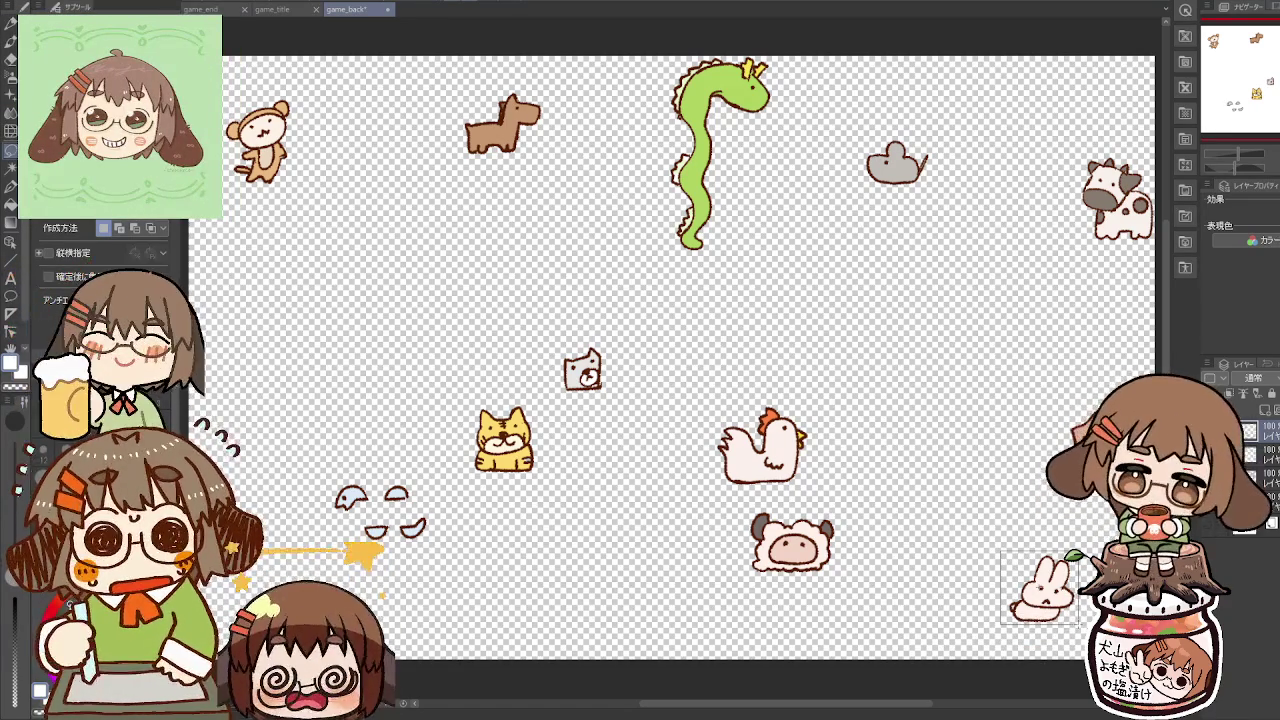
pyautogui.press('Return')
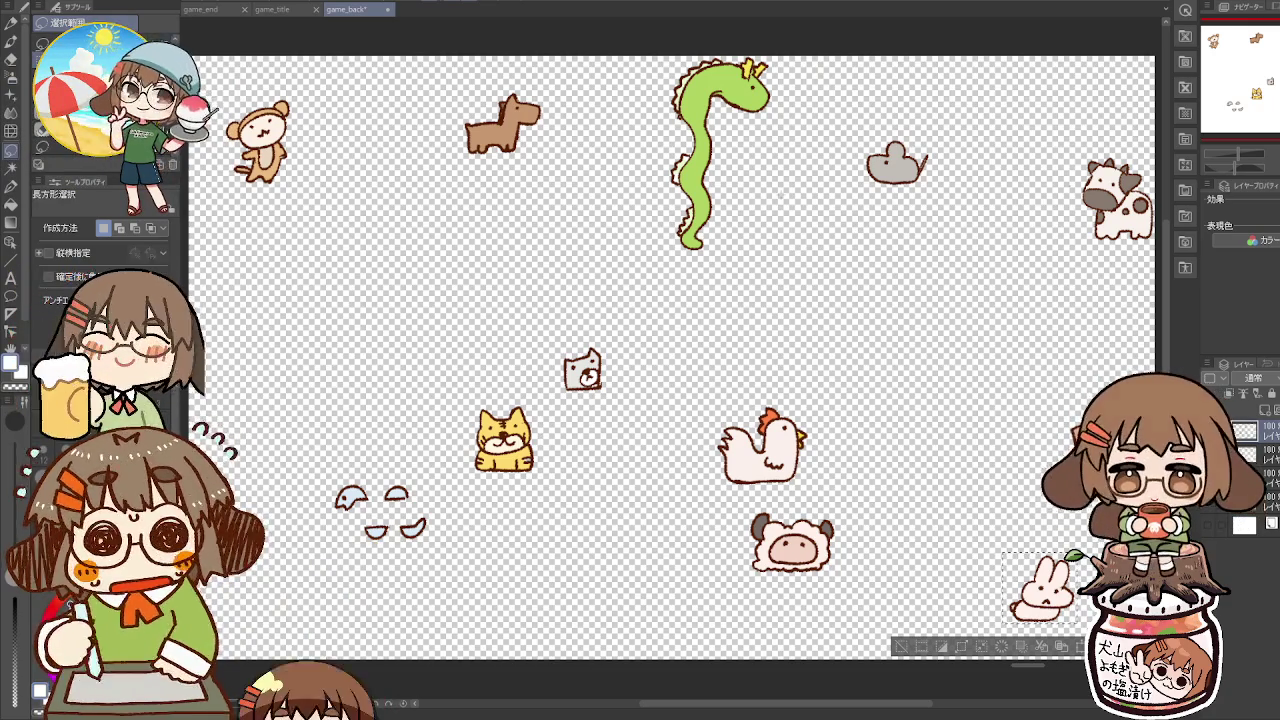
pyautogui.moveTo(776, 47); pyautogui.dragTo(752, 162)
# Step: Box in the dragon, then the loose eye and mouth pieces, then the brown horse
pyautogui.moveTo(772, 45)
pyautogui.mouseDown()
pyautogui.moveTo(746, 158)
pyautogui.moveTo(669, 266)
pyautogui.moveTo(669, 252)
pyautogui.mouseUp()
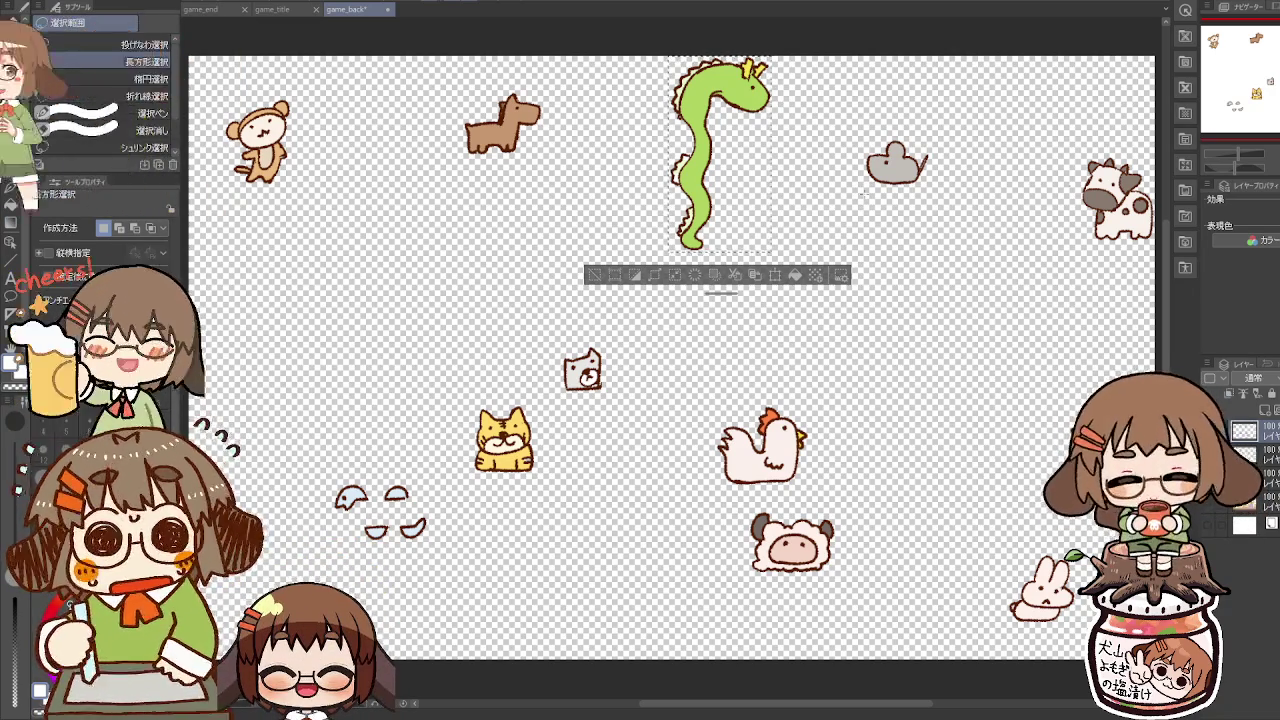
pyautogui.moveTo(333, 484); pyautogui.dragTo(430, 542)
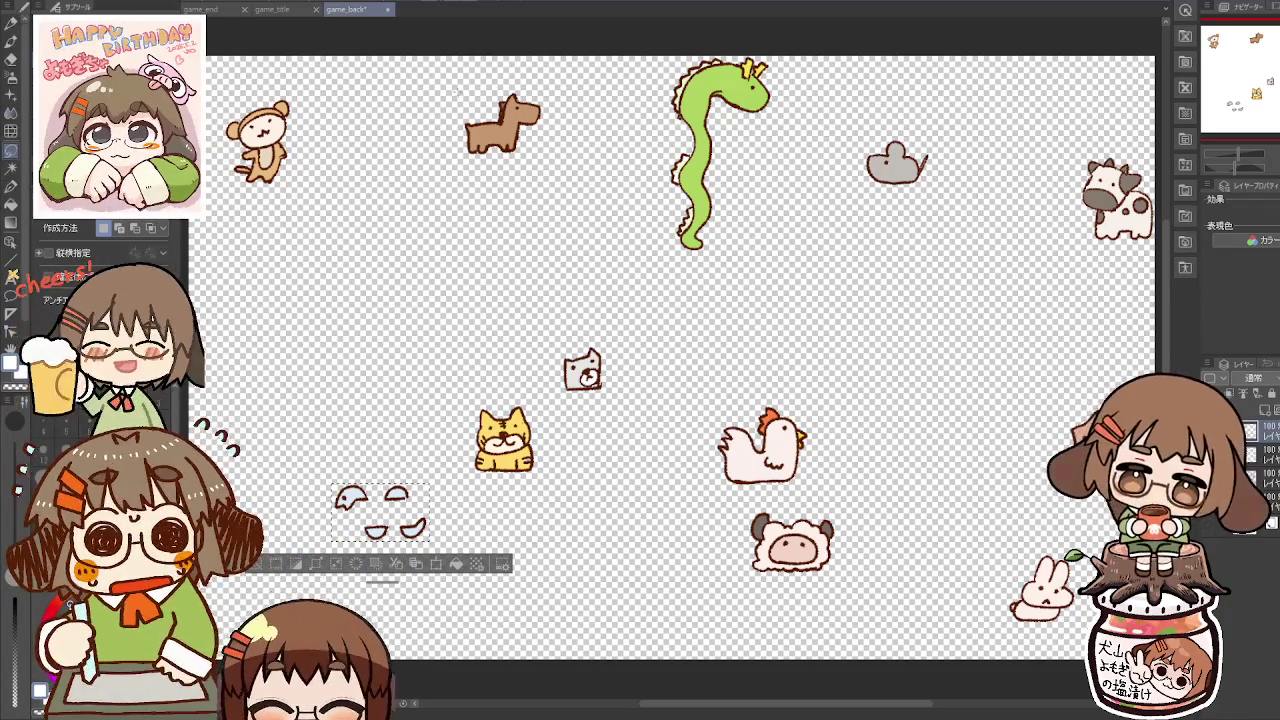
pyautogui.moveTo(458, 93); pyautogui.dragTo(542, 155)
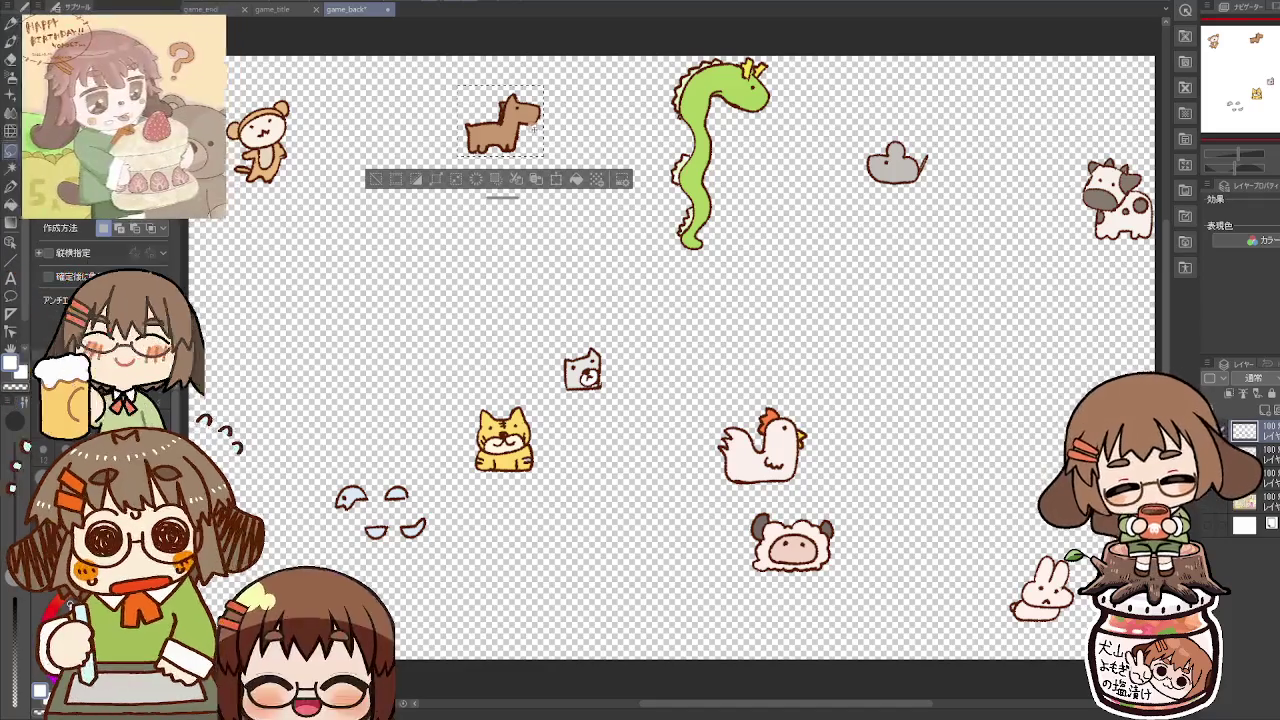
# Step: Reselect the brown horse, try a copy-paste, undo it, and deselect
pyautogui.click(455, 90)
pyautogui.moveTo(538, 156); pyautogui.dragTo(548, 155)
pyautogui.hotkey('ctrl', 'c')
pyautogui.hotkey('ctrl', 'v')
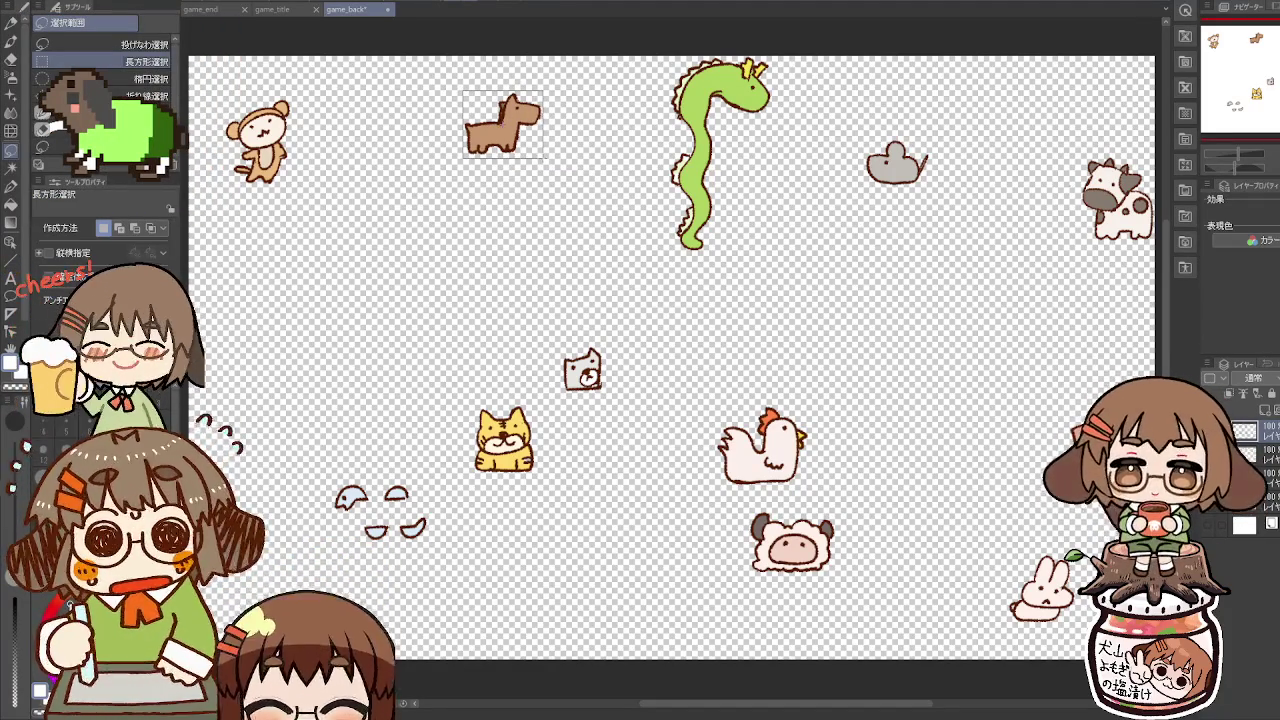
pyautogui.hotkey('ctrl', 'z')
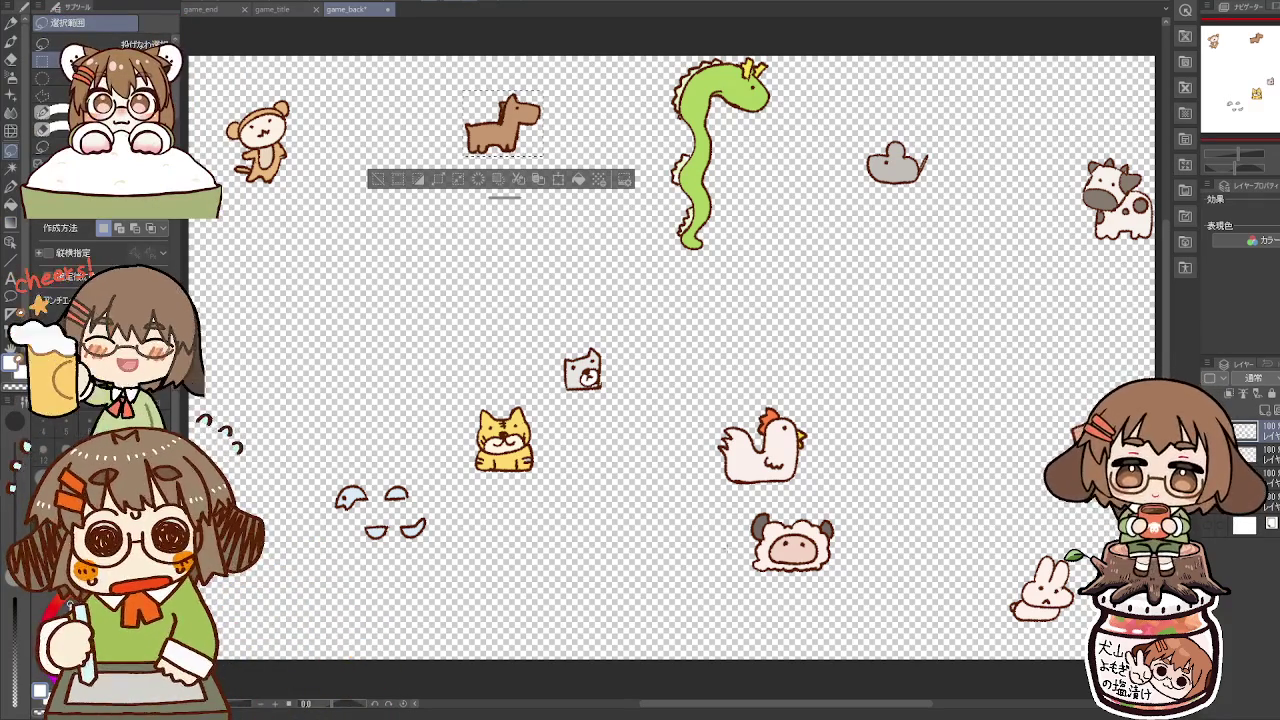
pyautogui.hotkey('ctrl', 'd')
# Step: Box in the sheep, chicken, dog-face icon and a right-side area in turn
pyautogui.moveTo(748, 510)
pyautogui.mouseDown()
pyautogui.moveTo(818, 545)
pyautogui.moveTo(838, 575)
pyautogui.mouseUp()
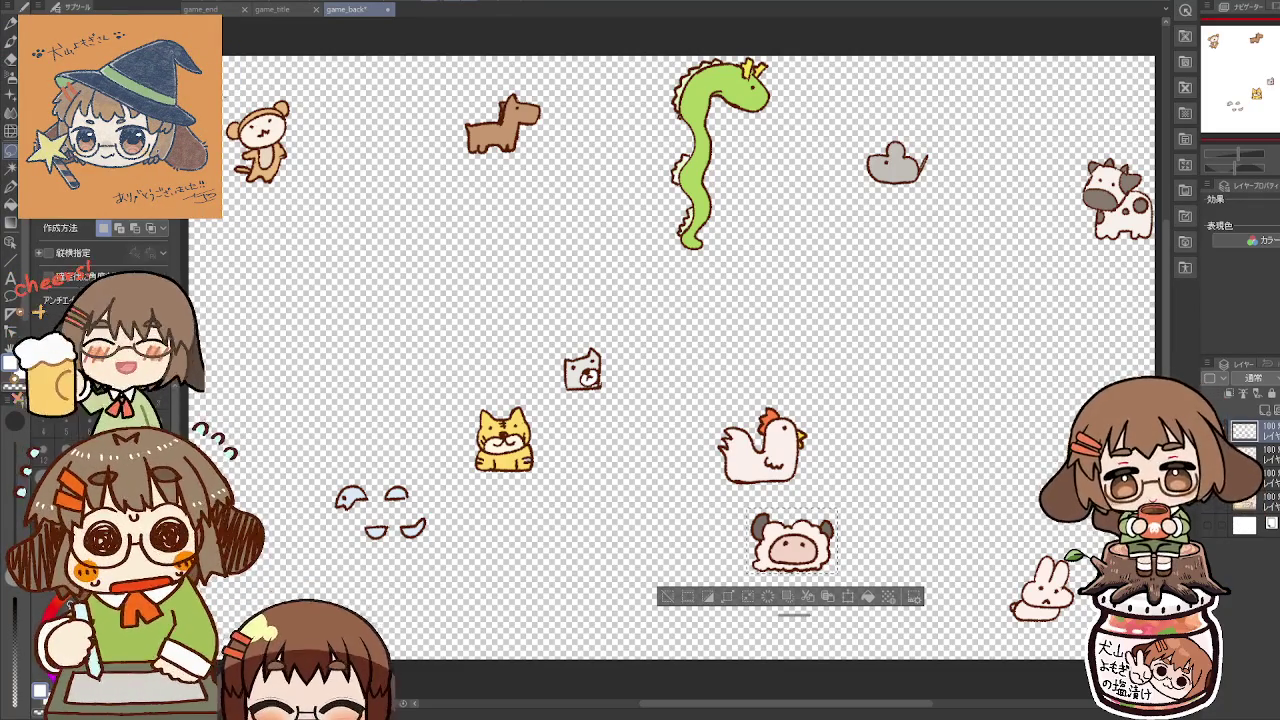
pyautogui.hotkey('ctrl', 'z')
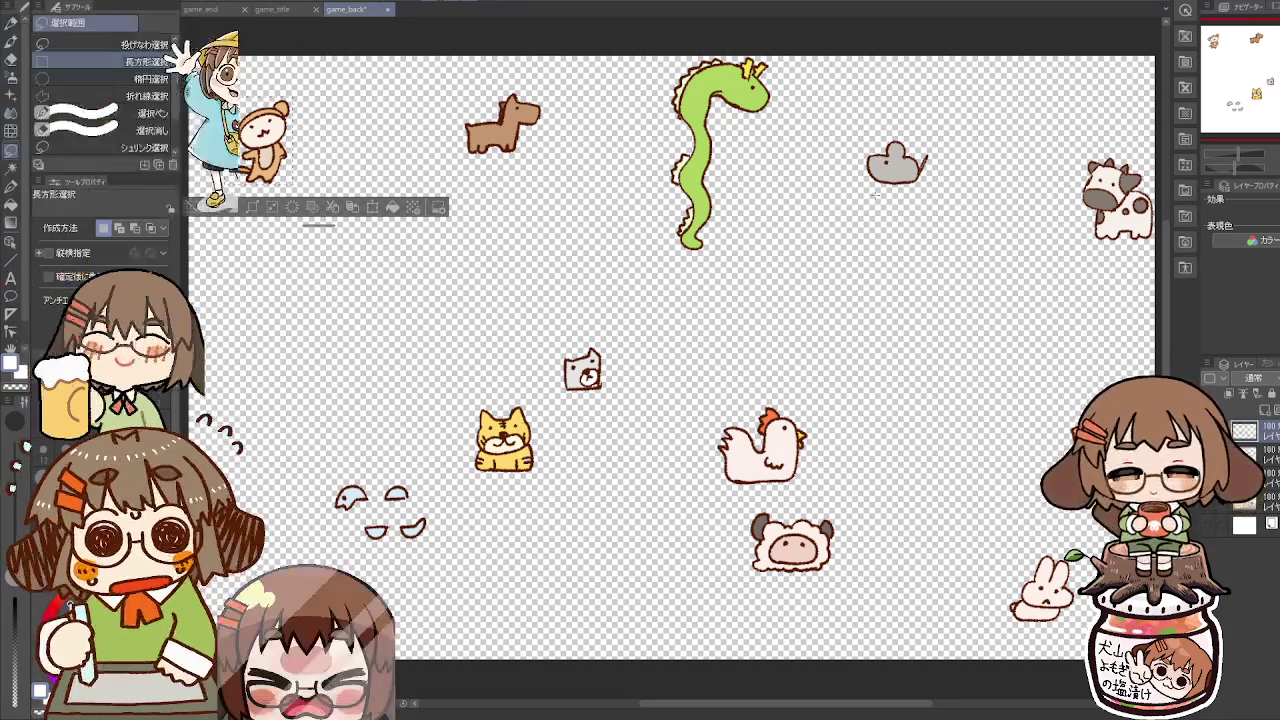
pyautogui.moveTo(714, 404); pyautogui.dragTo(811, 486)
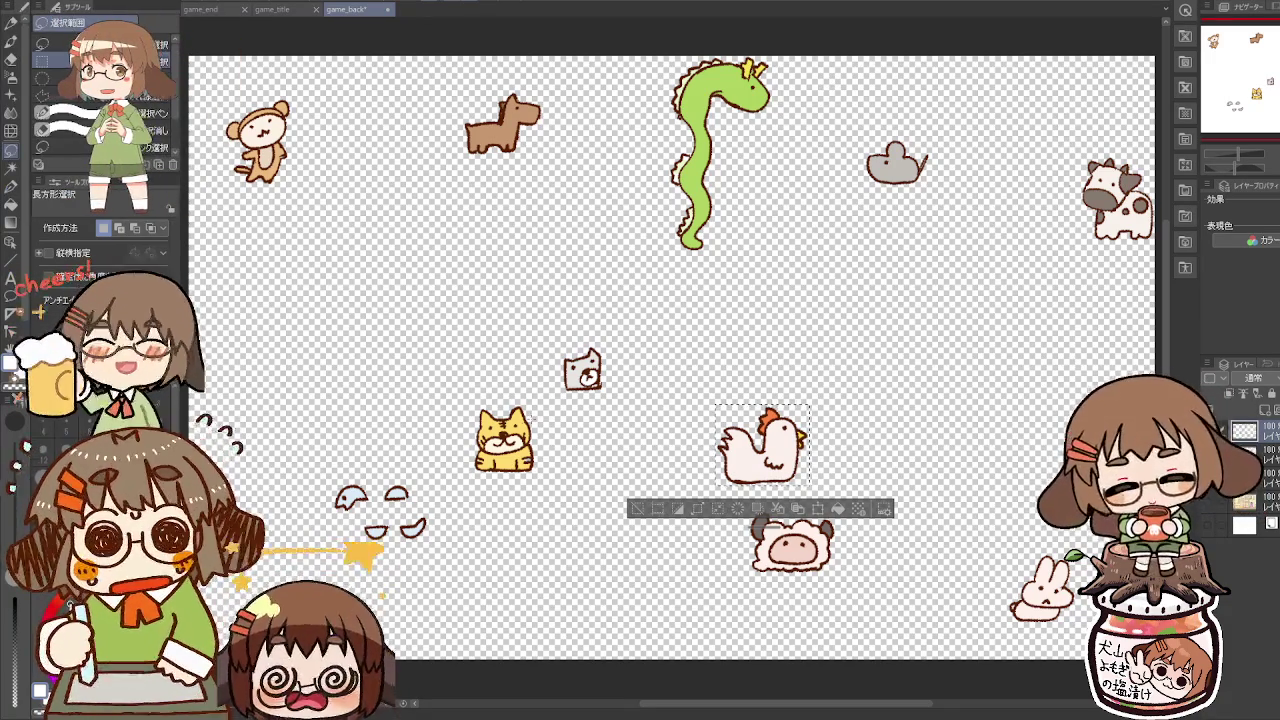
pyautogui.hotkey('ctrl', 'd')
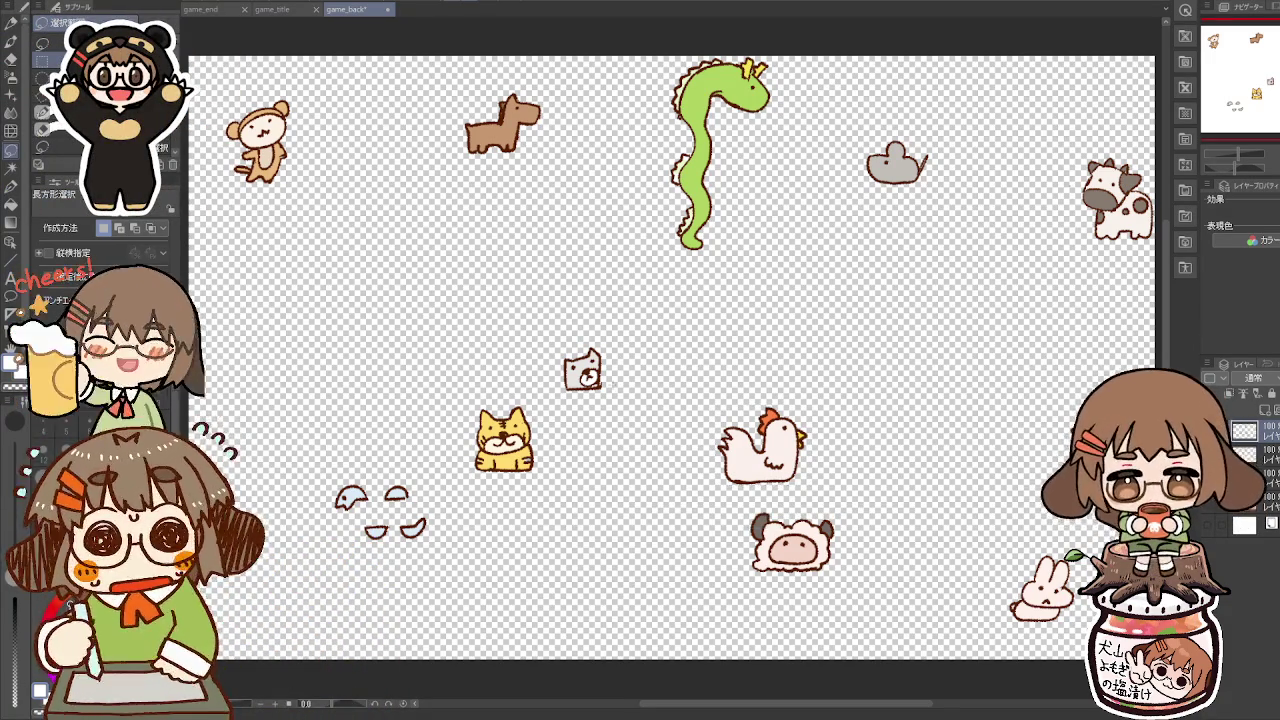
pyautogui.moveTo(561, 349); pyautogui.dragTo(604, 391)
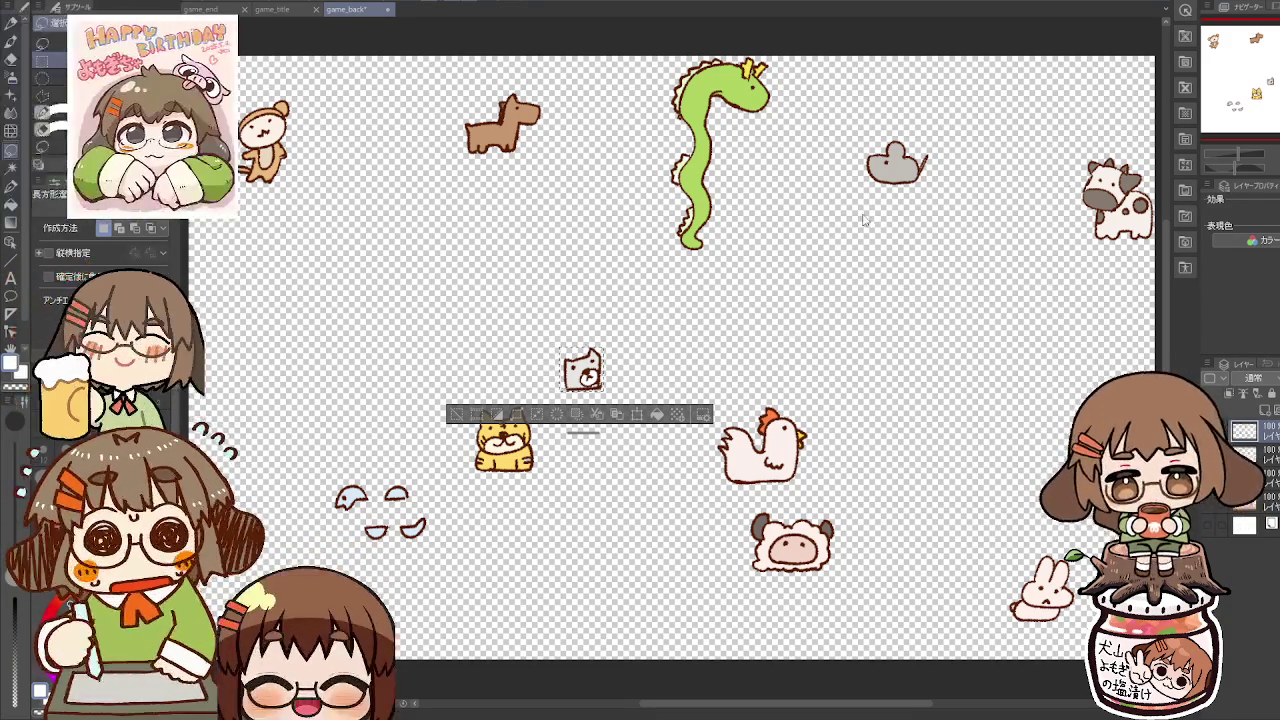
pyautogui.hotkey('ctrl', 'd')
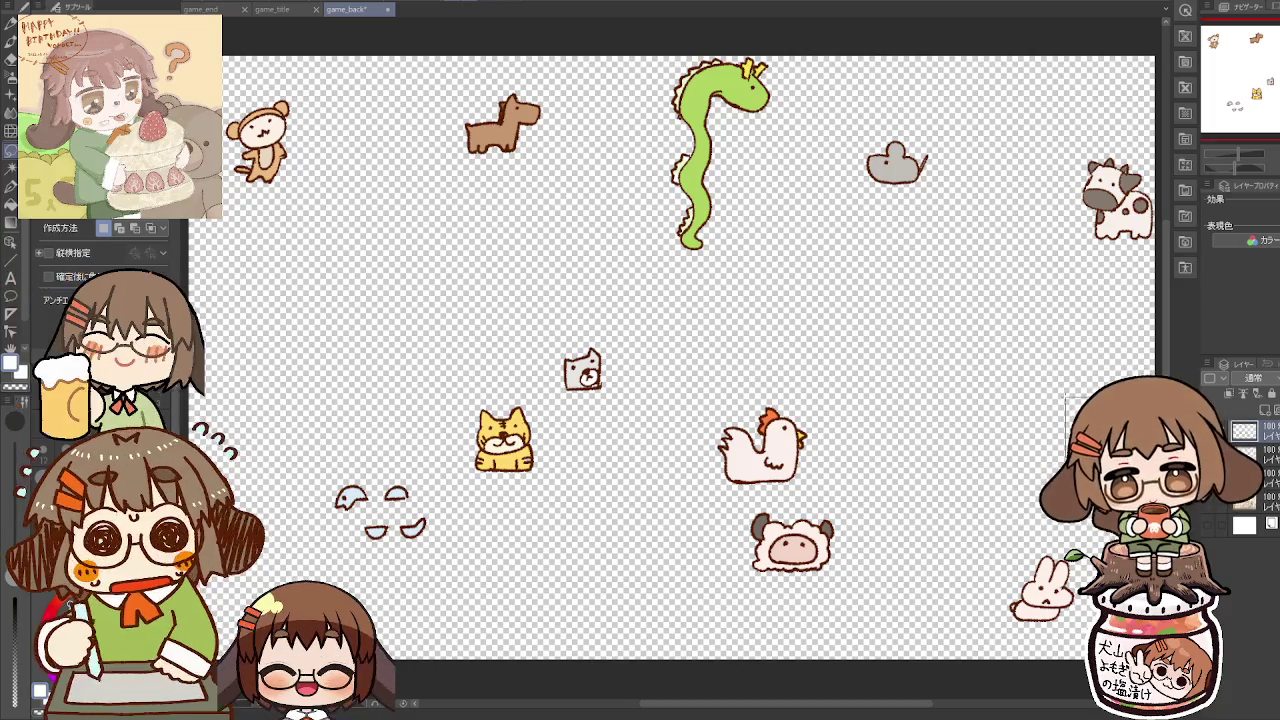
pyautogui.moveTo(1065, 398); pyautogui.dragTo(1230, 470)
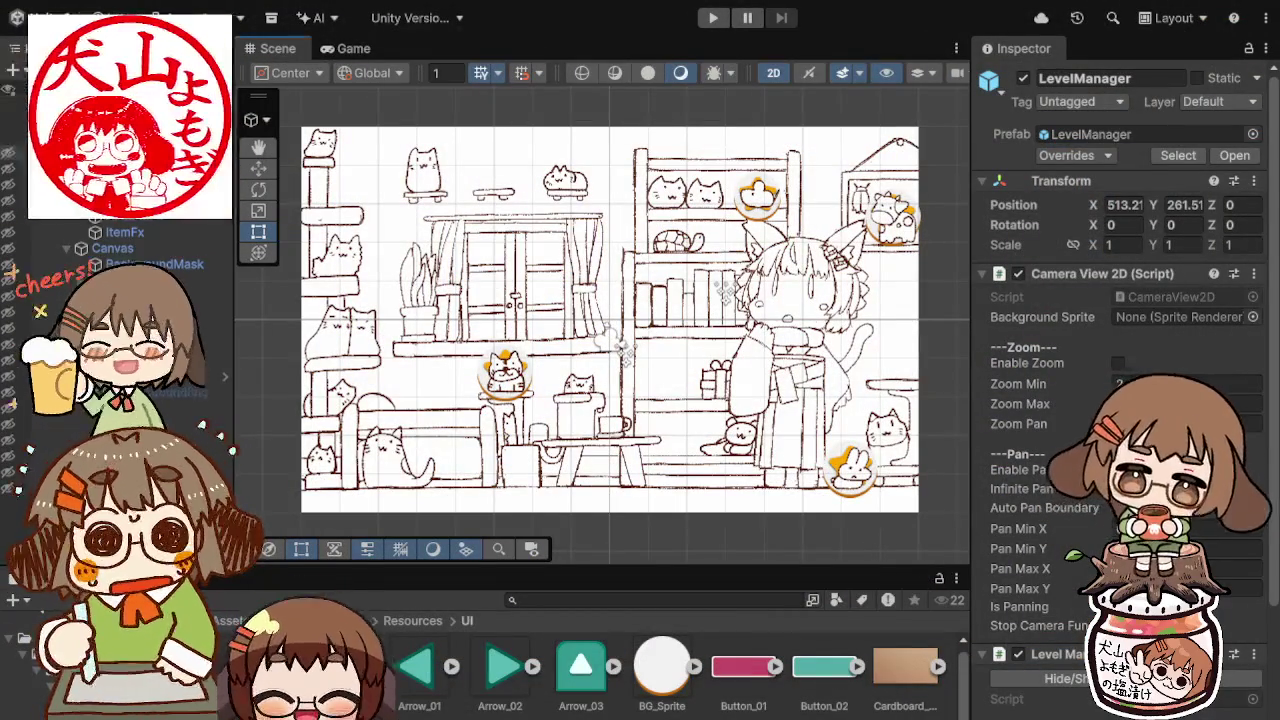
# Step: Select Room in the Hierarchy, ping its sprite, and select game_back in 01_Bedroom
pyautogui.click(610, 322)
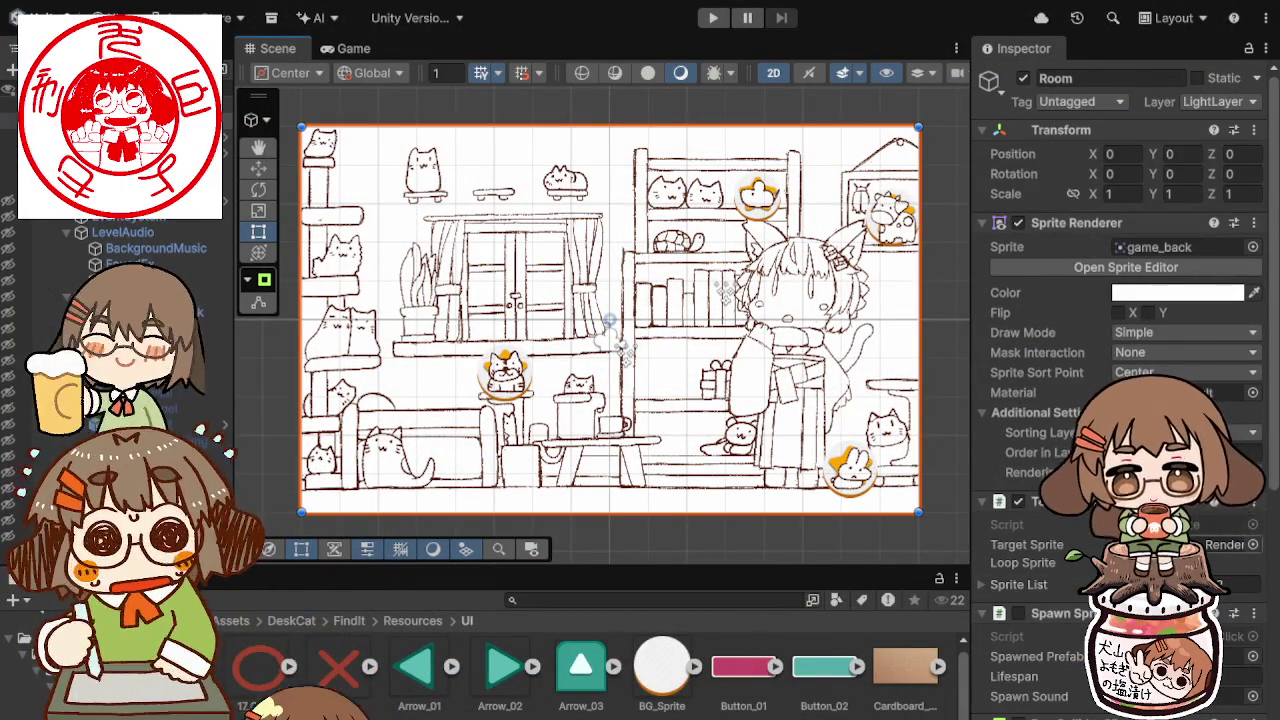
pyautogui.scroll(-1, 1120, 300)
pyautogui.scroll(1, 1120, 300)
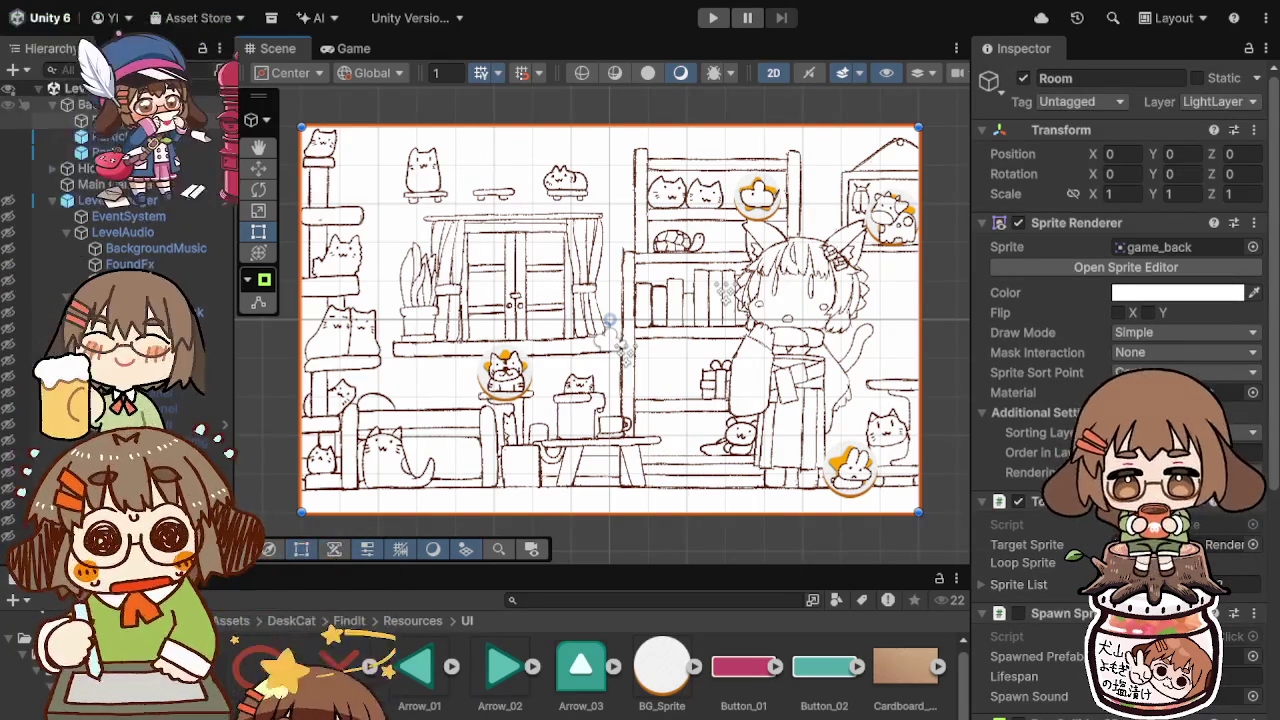
pyautogui.click(120, 104)
pyautogui.click(120, 120)
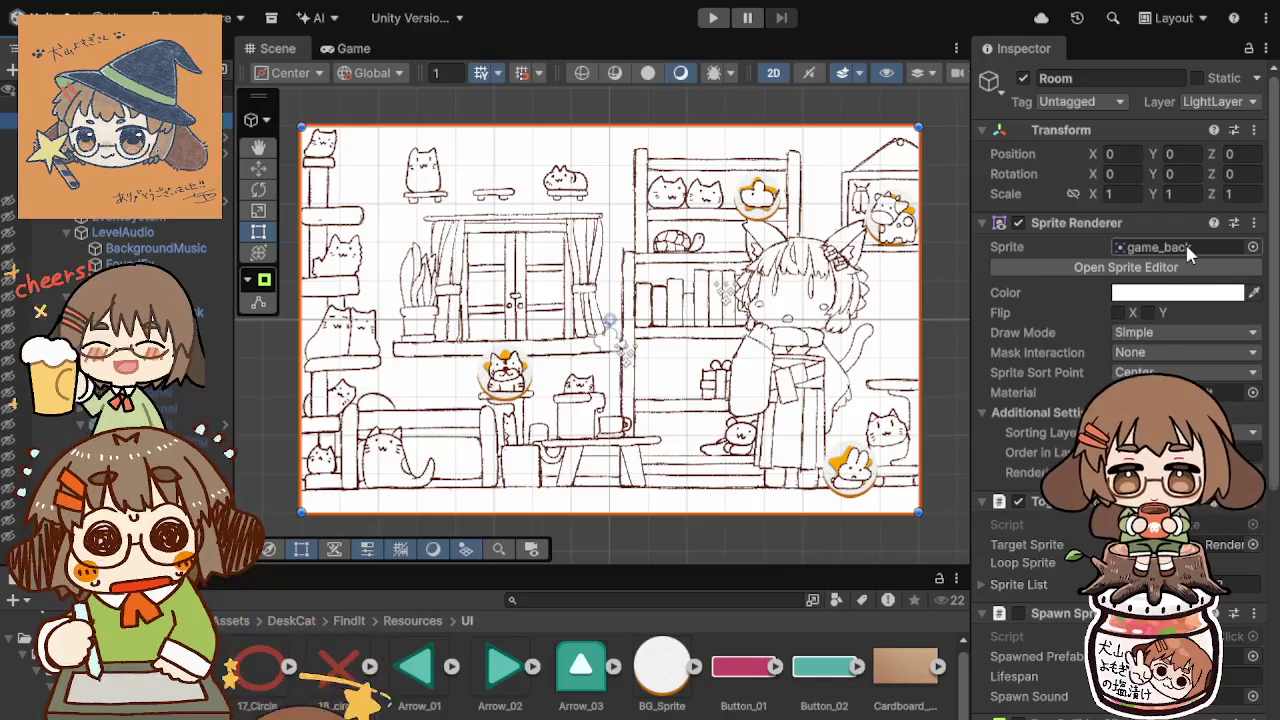
pyautogui.click(1195, 247)
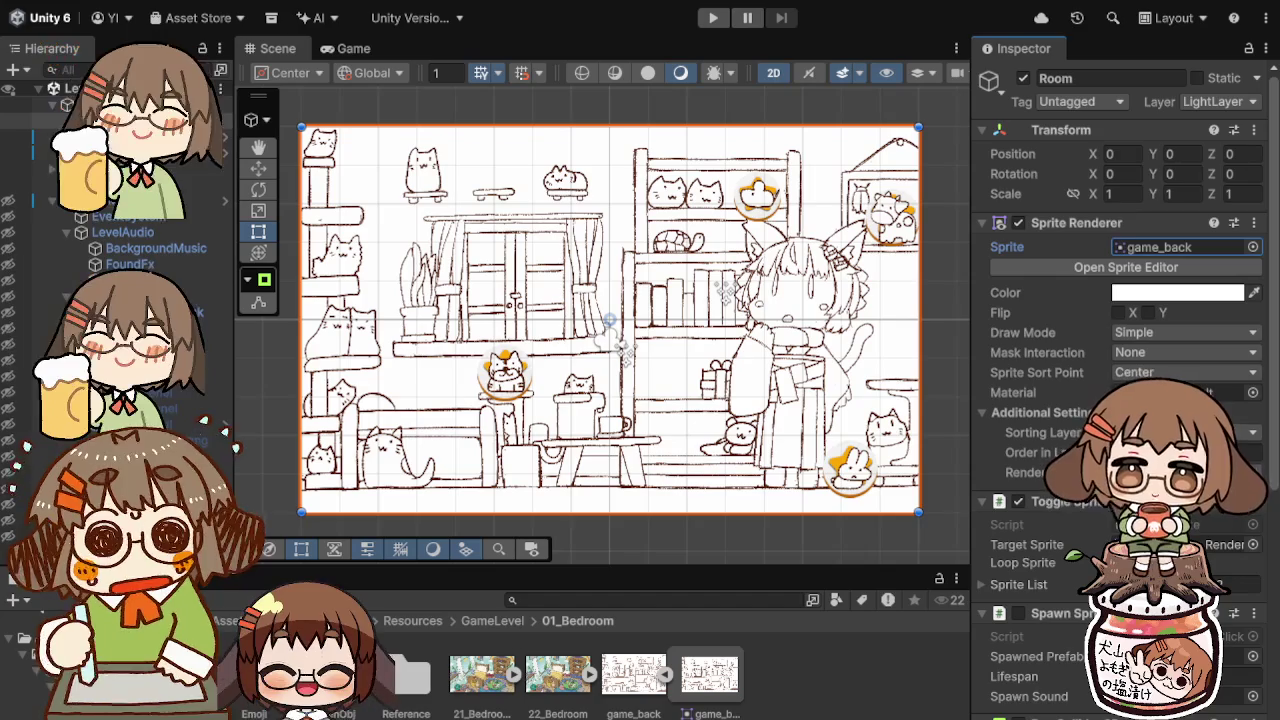
pyautogui.hotkey('shift', 'd')
pyautogui.click(707, 678)
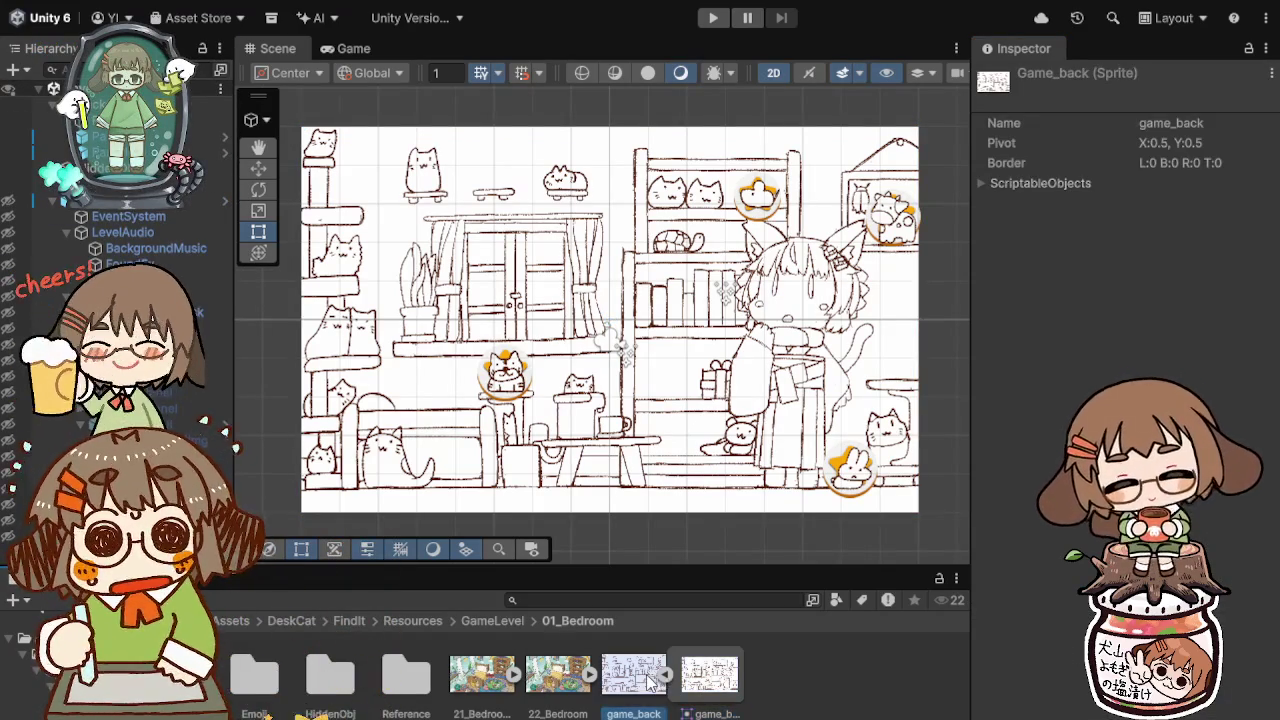
pyautogui.click(648, 680)
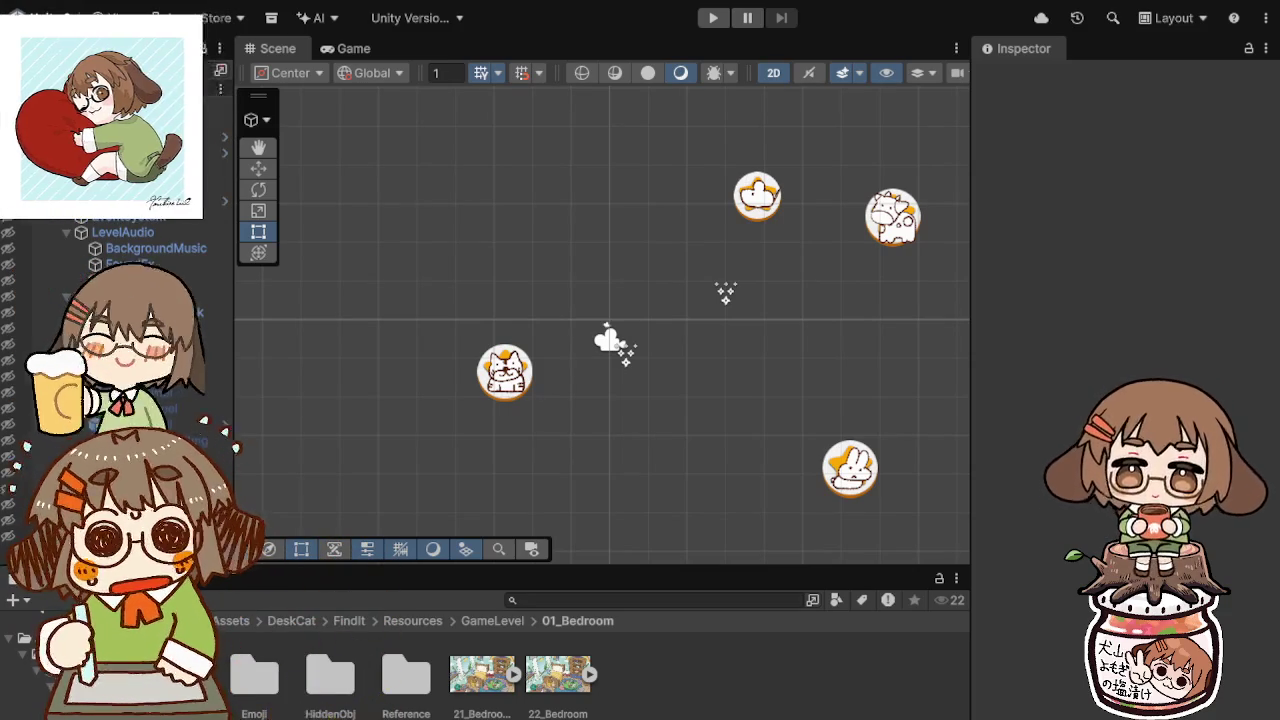
# Step: Set game_back's Texture Type to Sprite (2D and UI), Sprite Mode Single, and apply
pyautogui.click(634, 680)
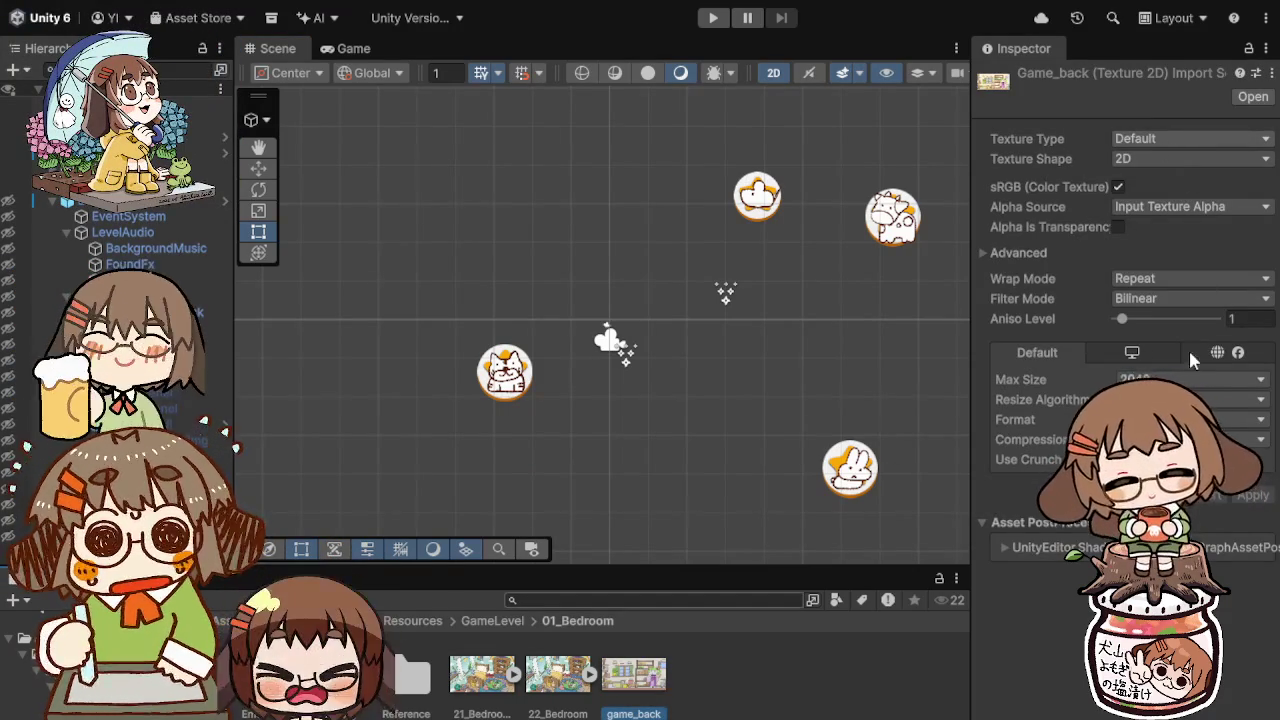
pyautogui.click(1230, 229)
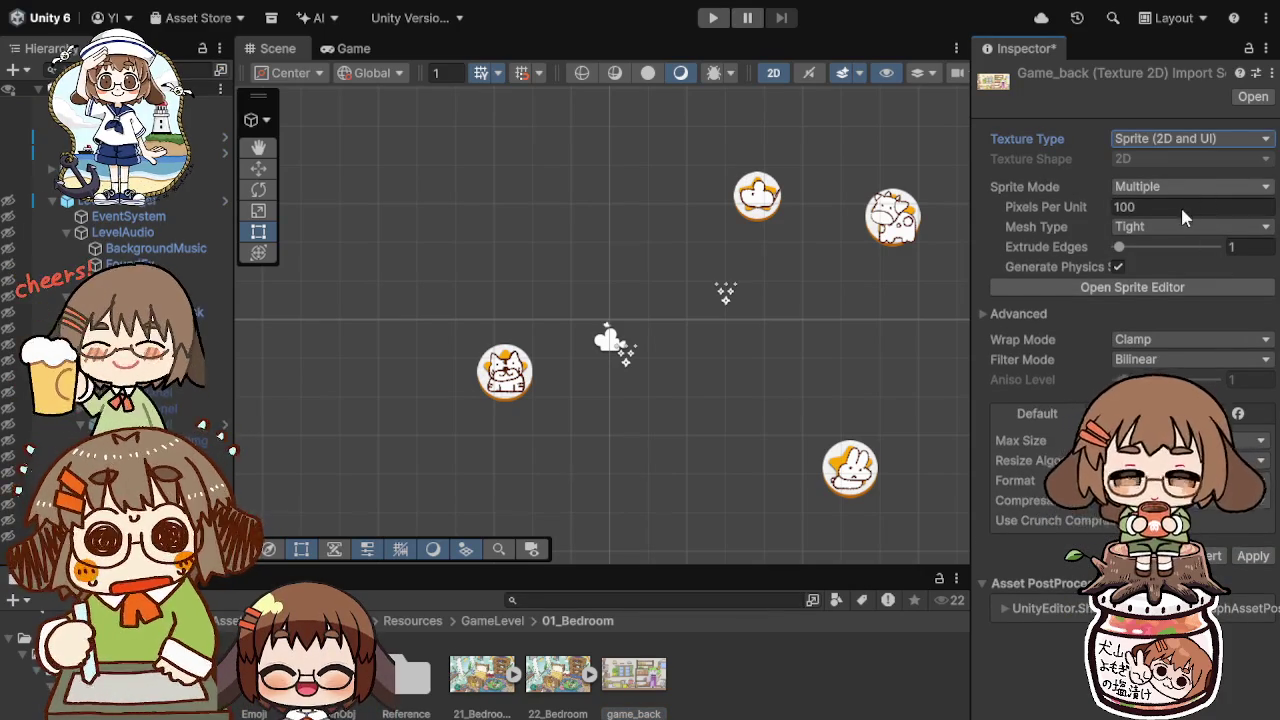
pyautogui.click(1183, 208)
pyautogui.click(1242, 577)
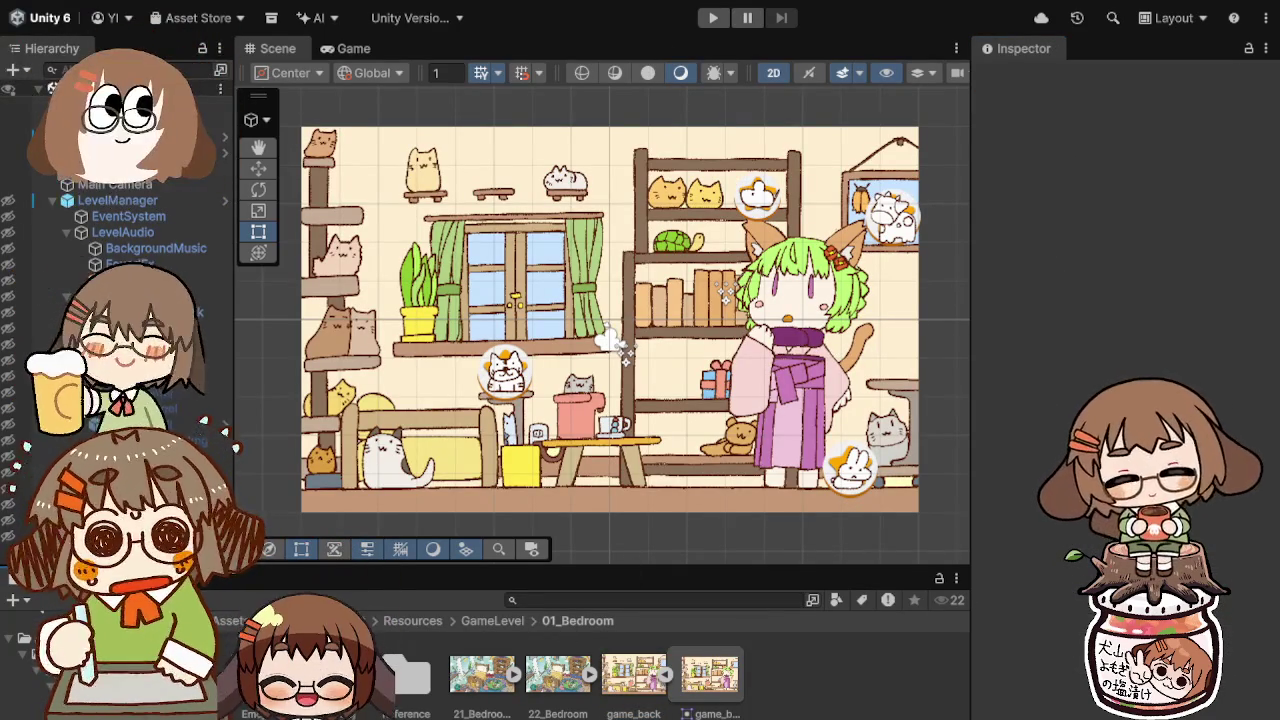
# Step: Open the HiddenObj folder and select the 01_ne mouse texture
pyautogui.doubleClick(335, 675)
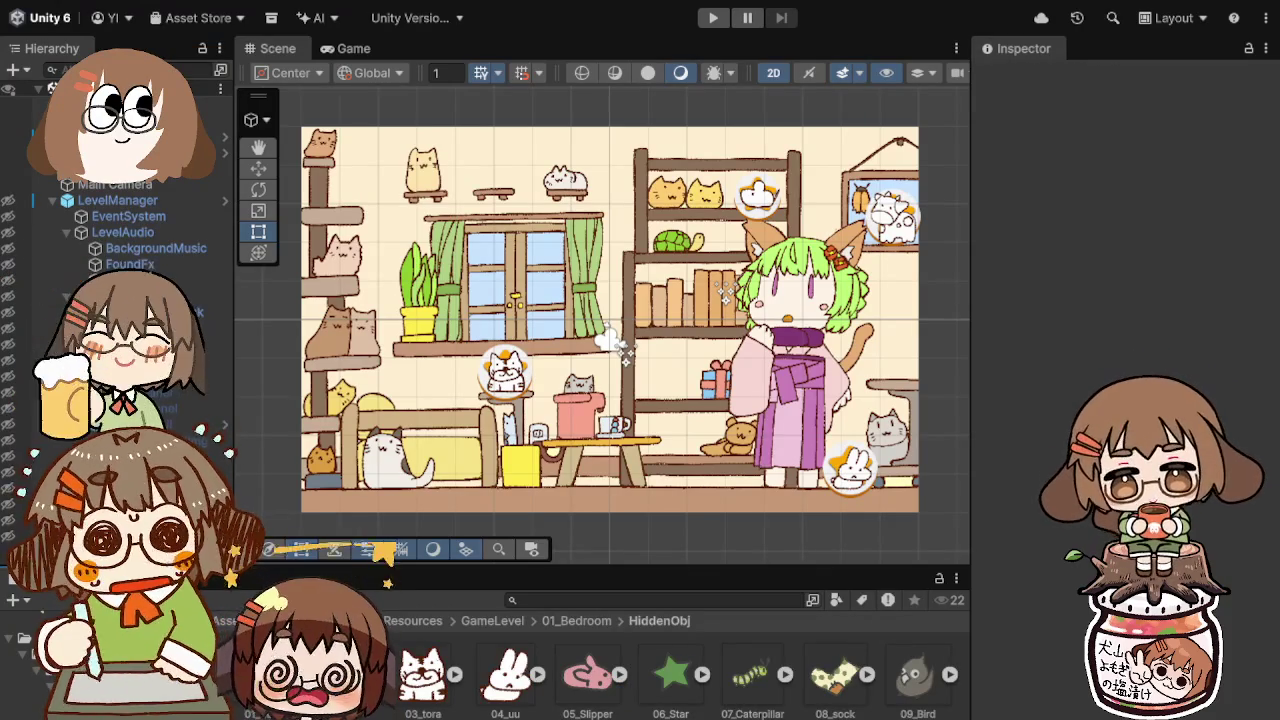
pyautogui.click(255, 675)
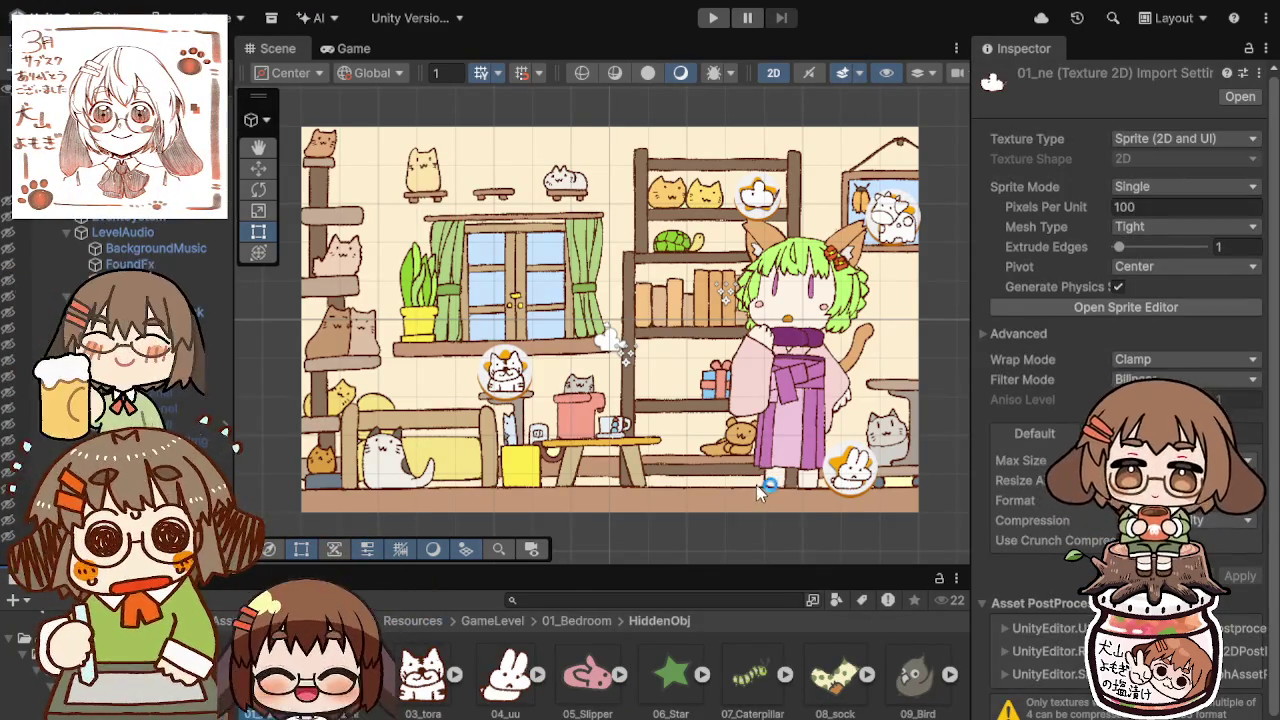
pyautogui.click(418, 355)
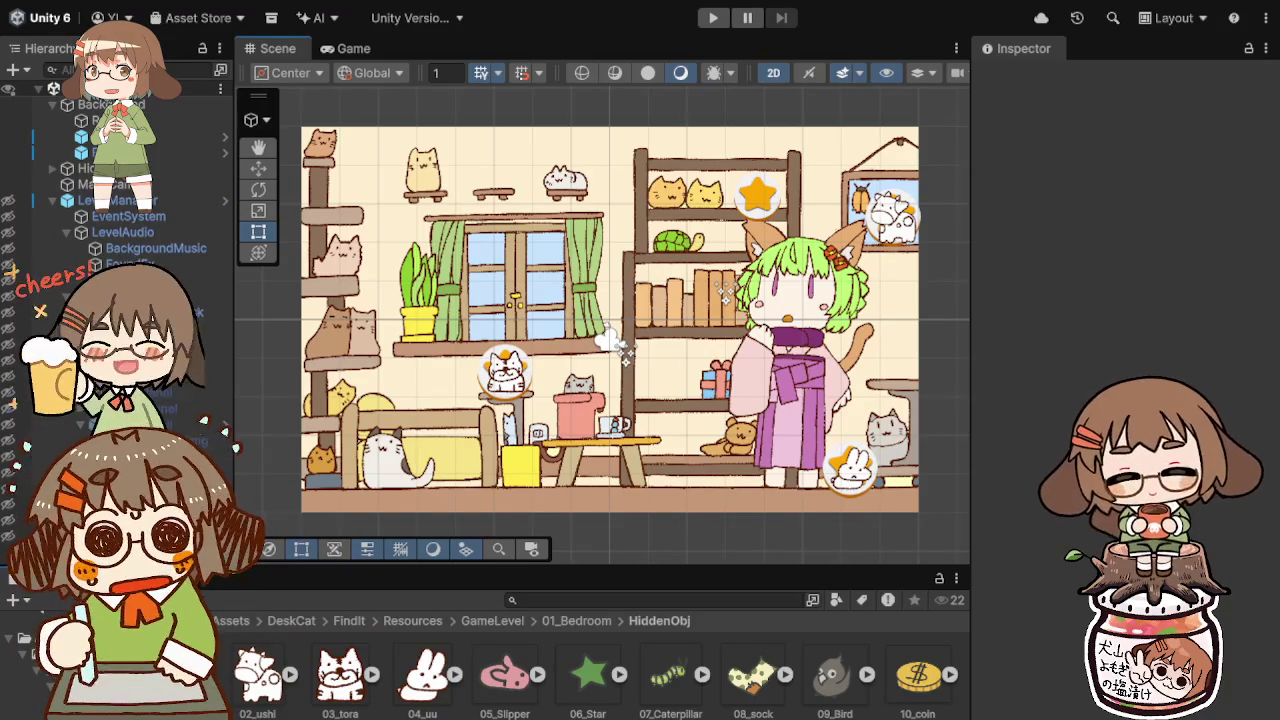
pyautogui.click(258, 678)
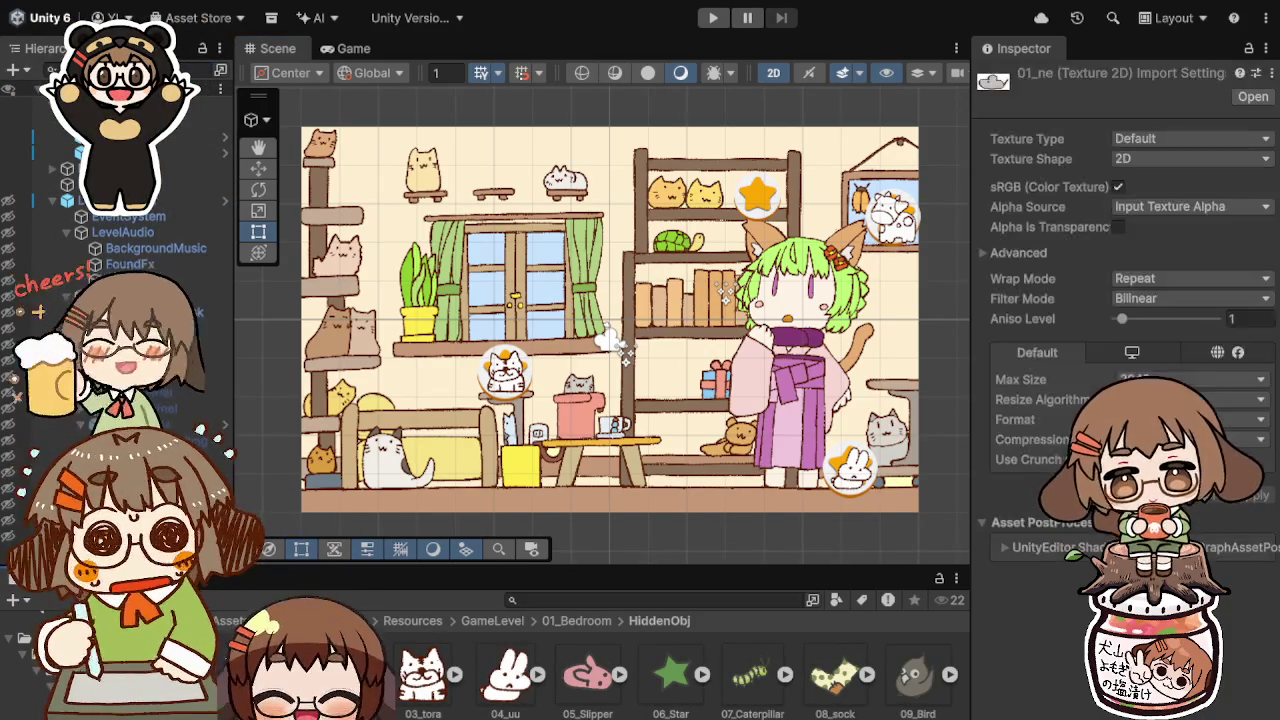
# Step: Import 01_ne as a Single Sprite (2D and UI), then delete the old 02_ushi asset
pyautogui.click(1170, 138)
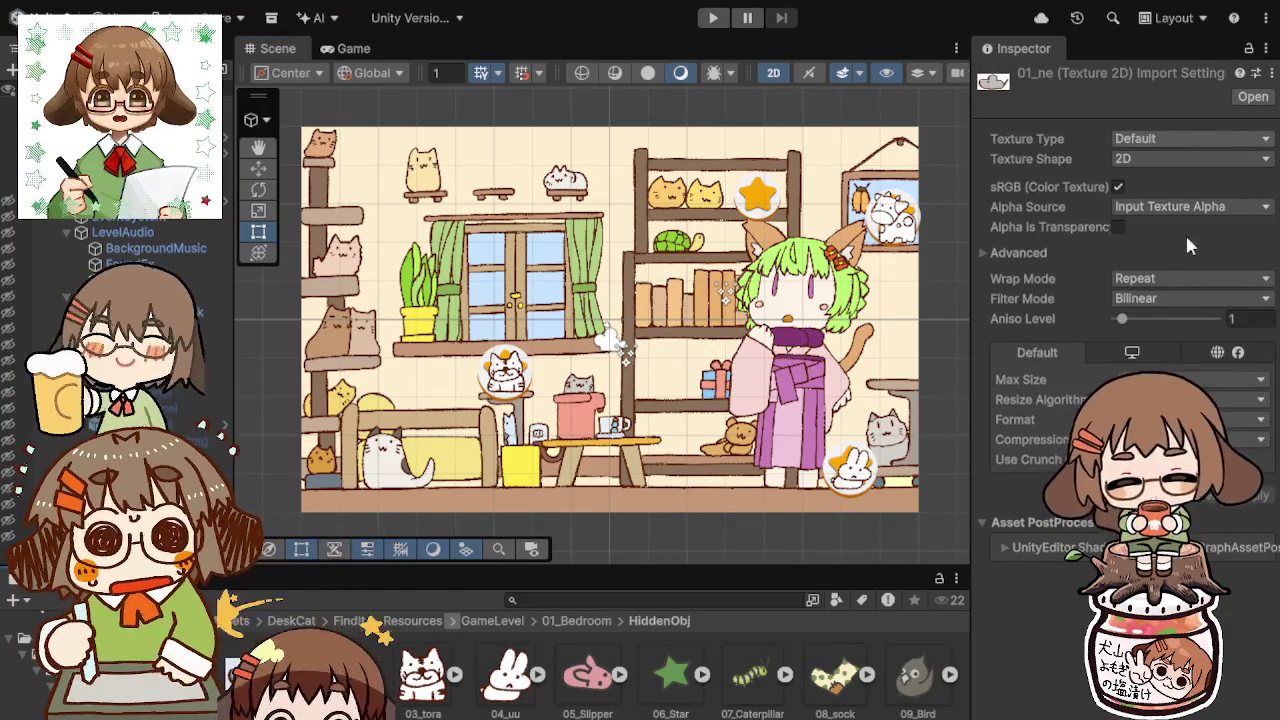
pyautogui.click(1184, 234)
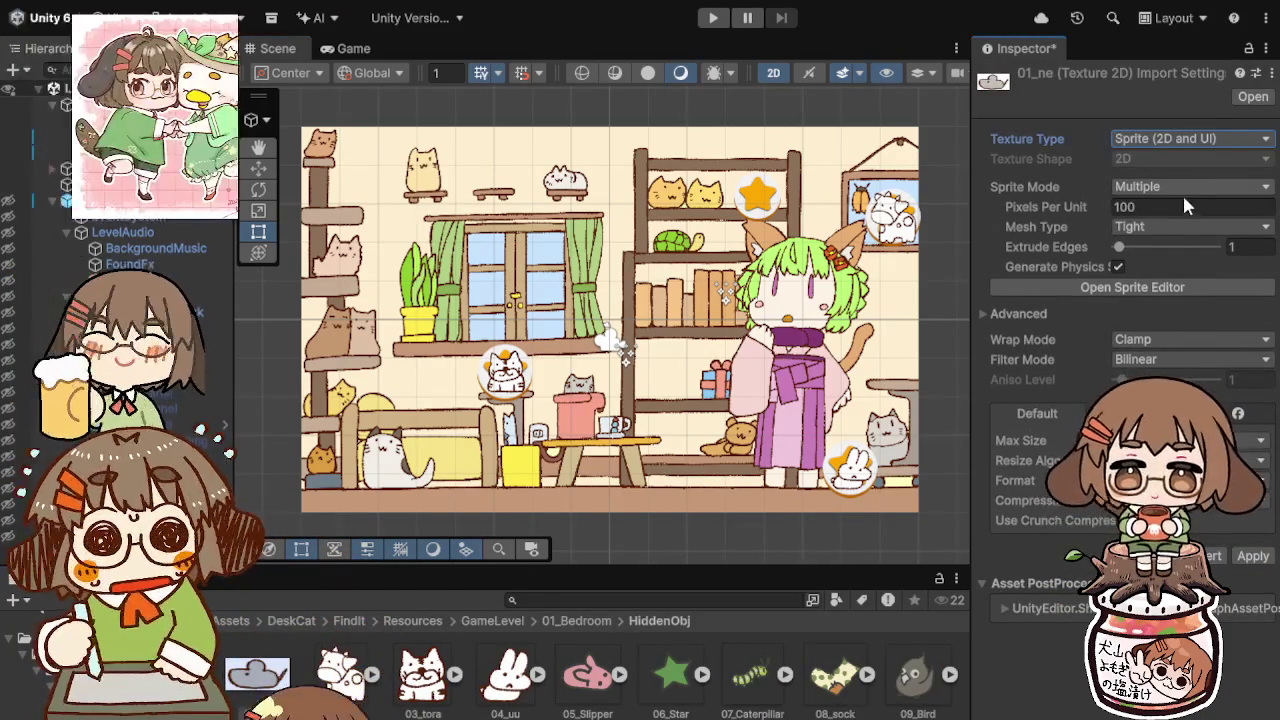
pyautogui.click(1183, 188)
pyautogui.click(1185, 201)
pyautogui.click(1250, 577)
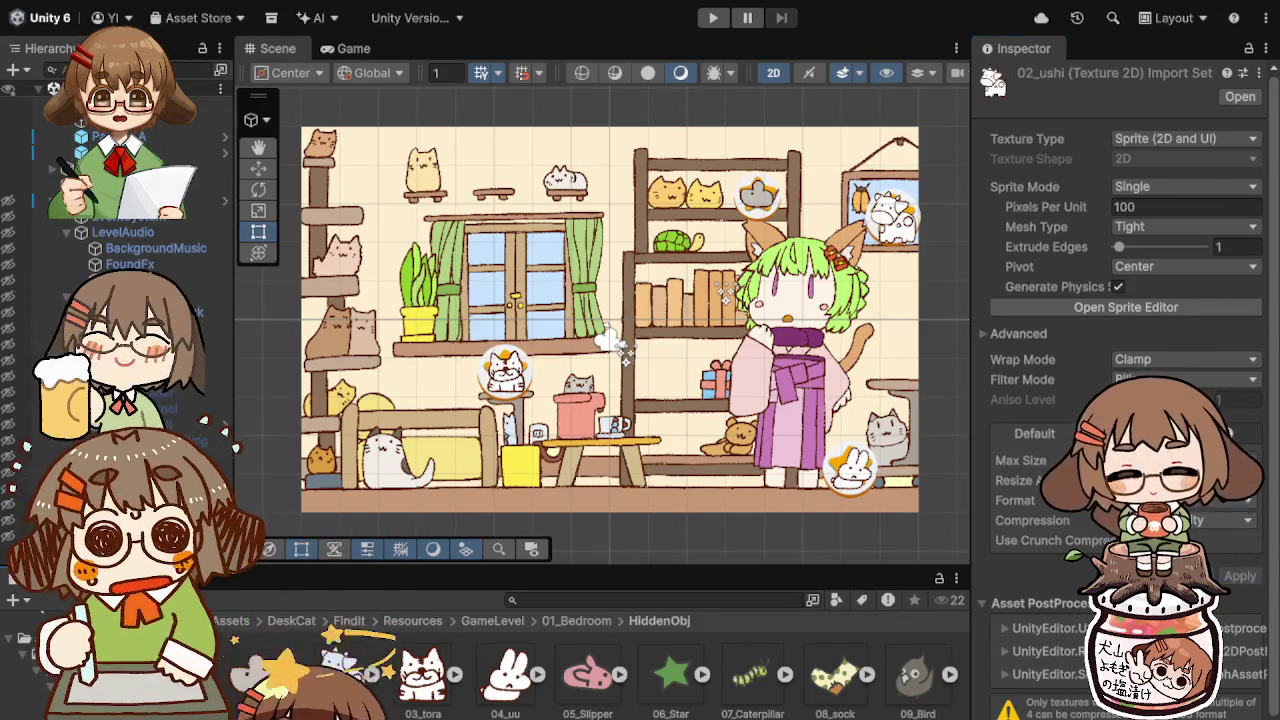
pyautogui.click(340, 680)
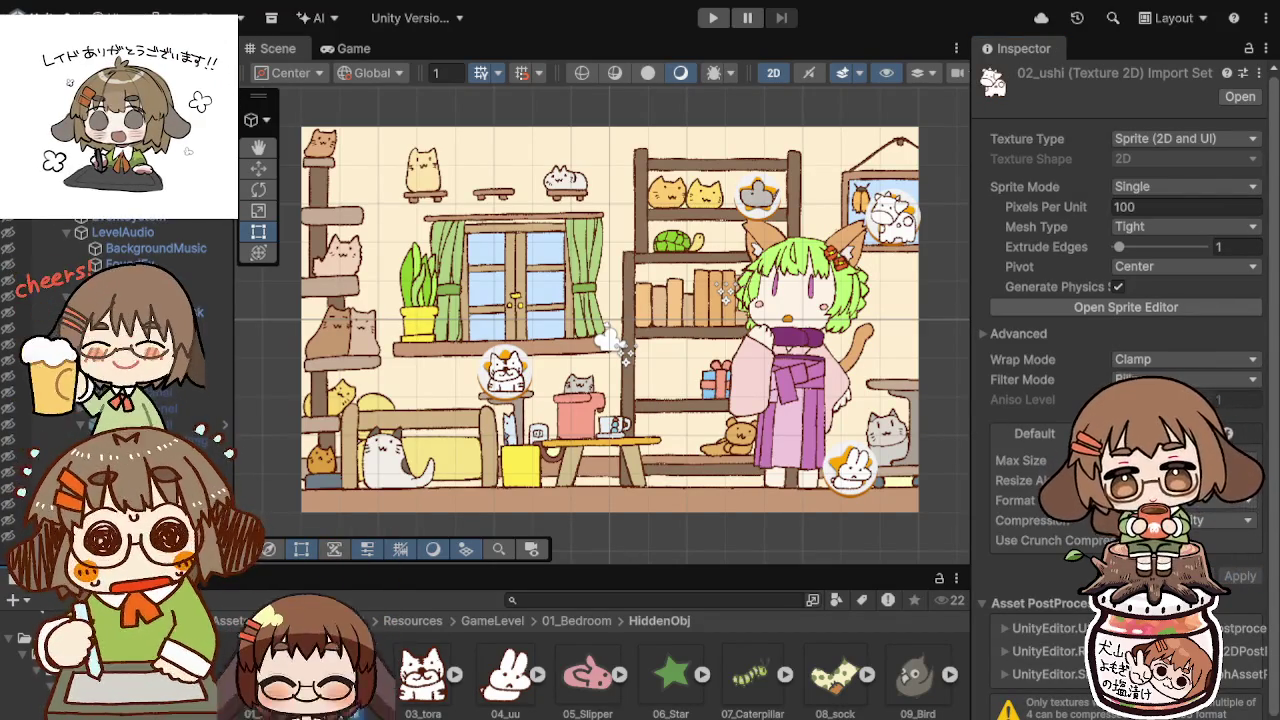
pyautogui.press('Delete')
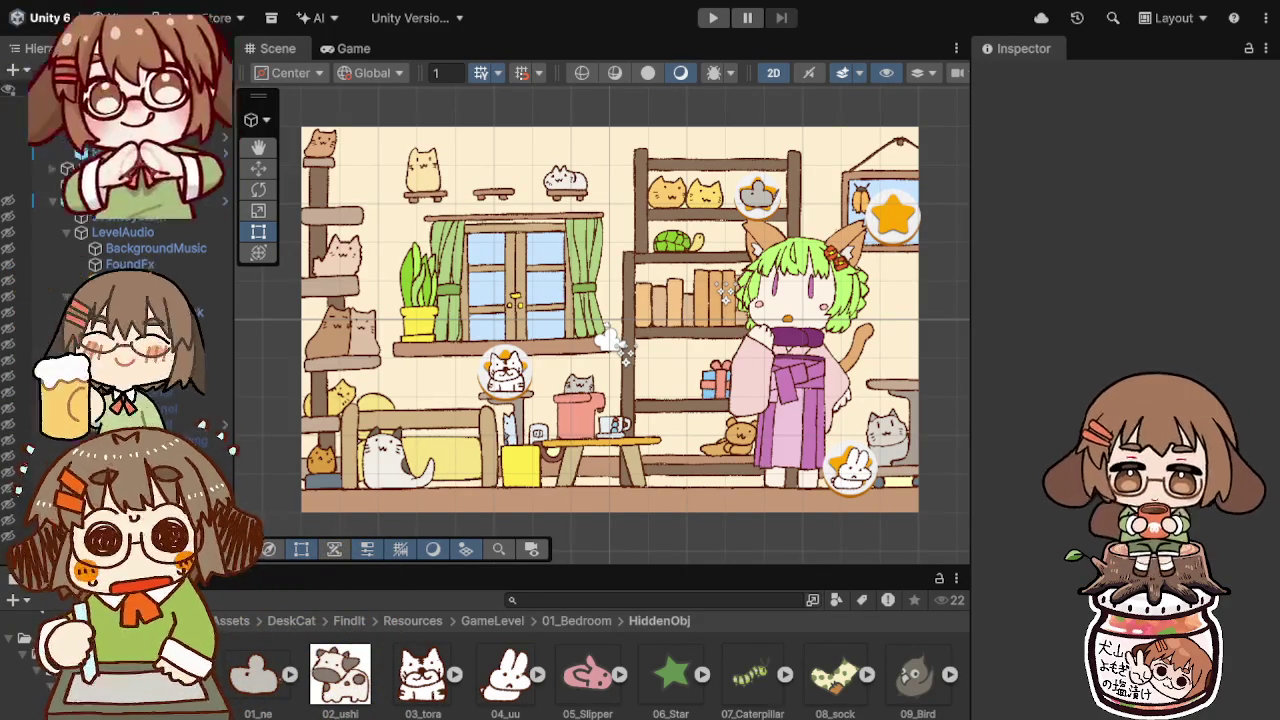
# Step: Restore the accidentally deleted 02_ushi texture and apply it as a single sprite
pyautogui.click(340, 675)
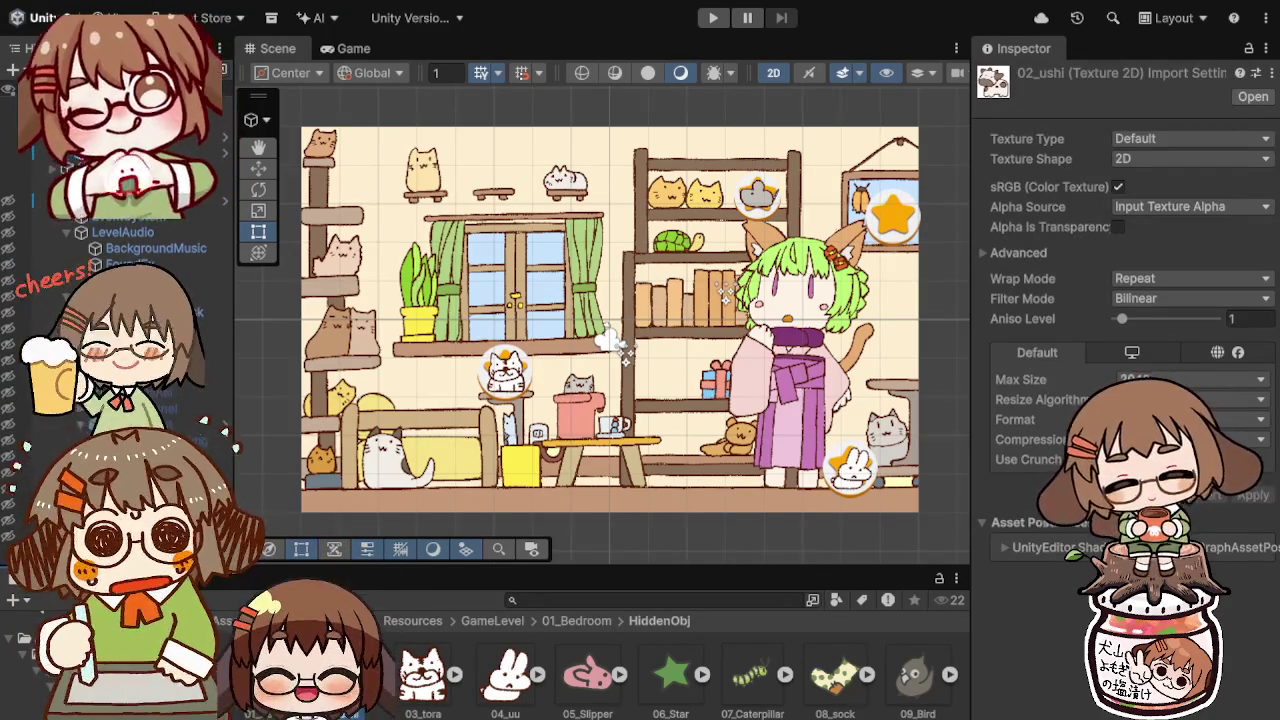
pyautogui.press('Delete')
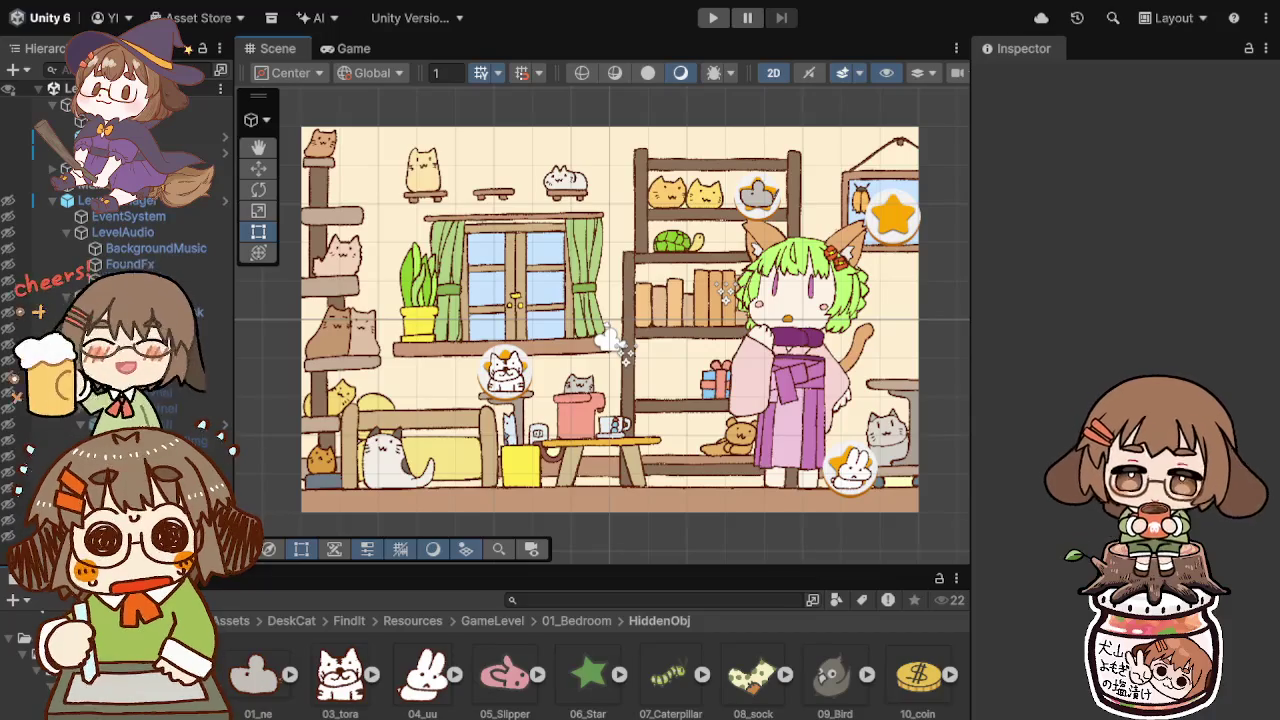
pyautogui.hotkey('ctrl', 'z')
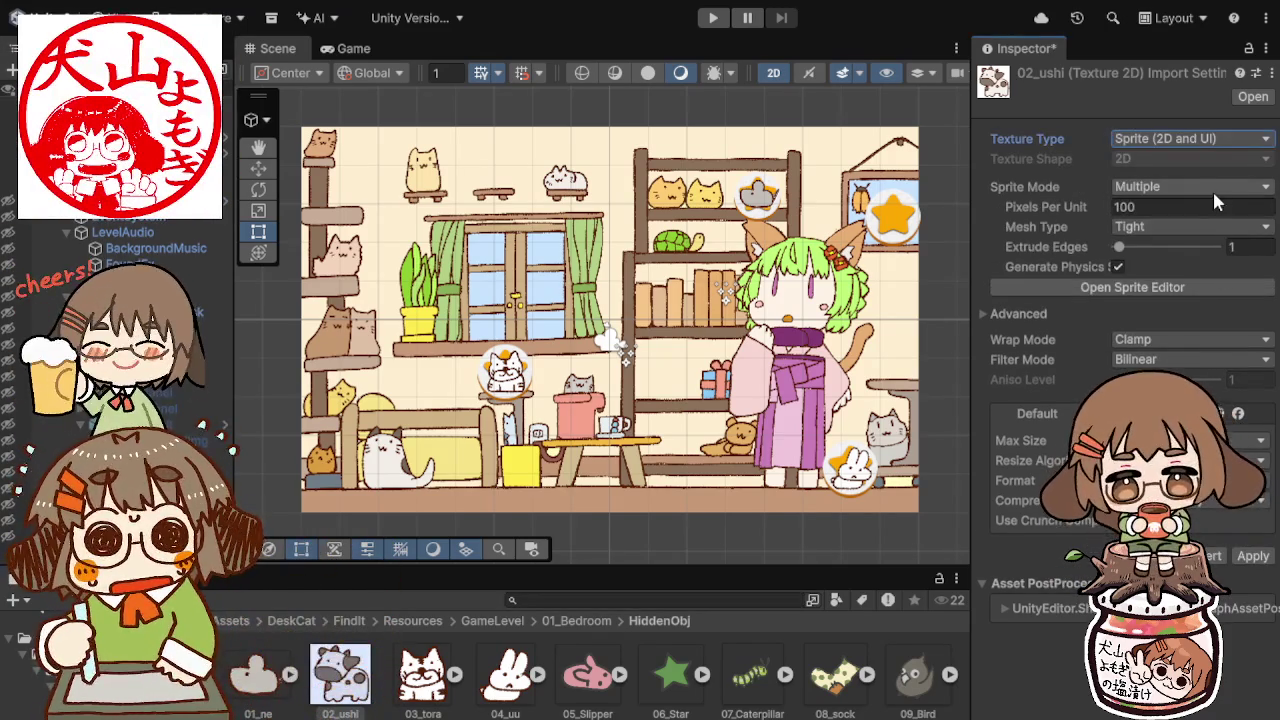
pyautogui.click(1212, 186)
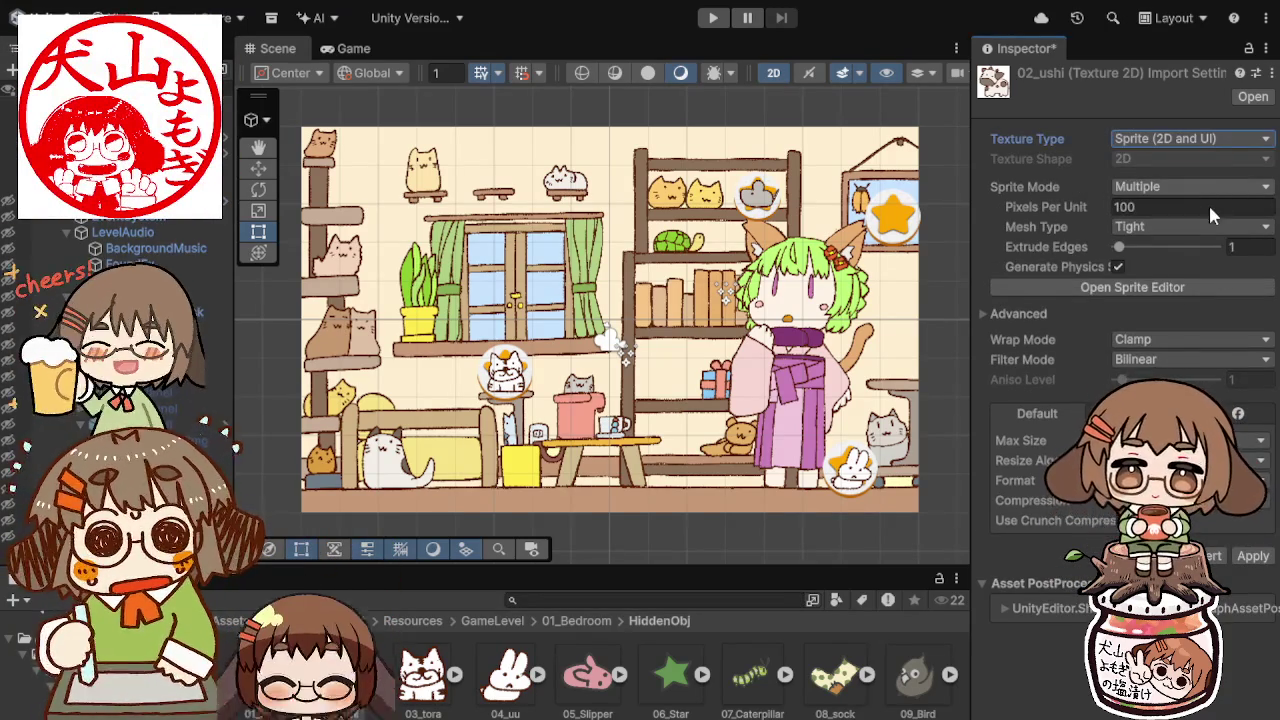
pyautogui.click(1208, 203)
pyautogui.click(1252, 576)
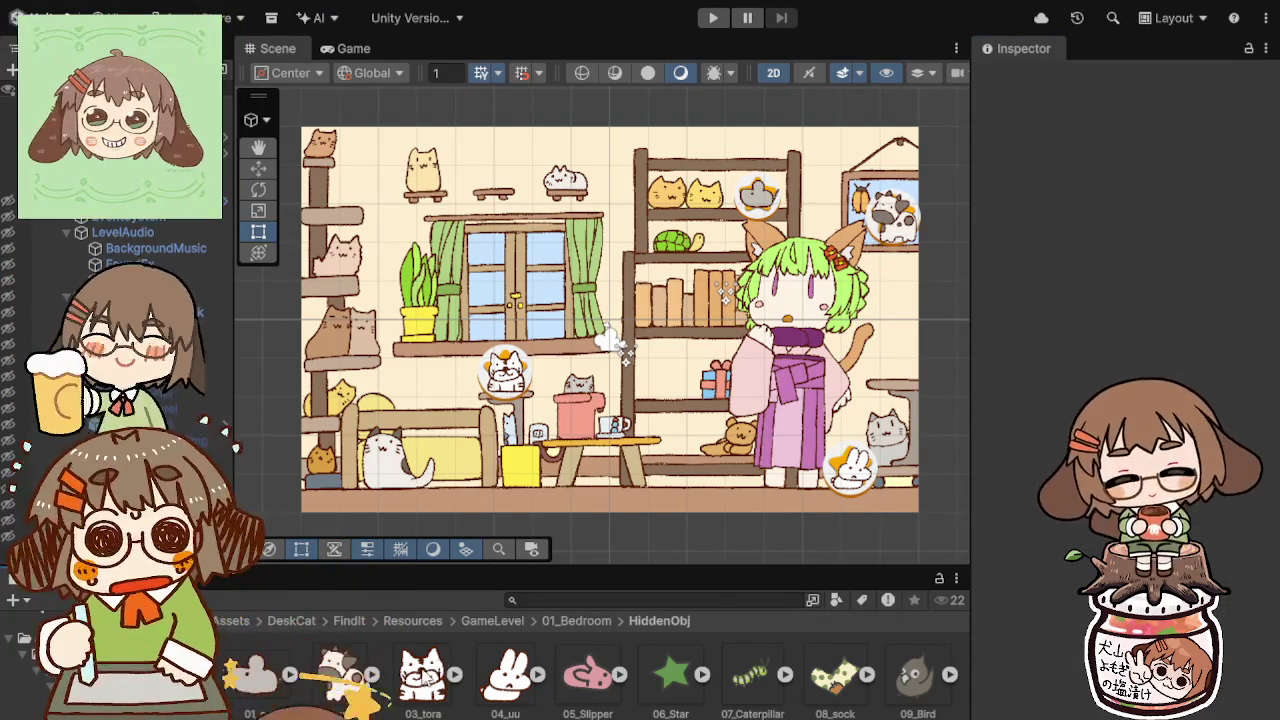
# Step: Import 03_tora as a Sprite (2D and UI) with Sprite Mode Single and apply
pyautogui.click(422, 675)
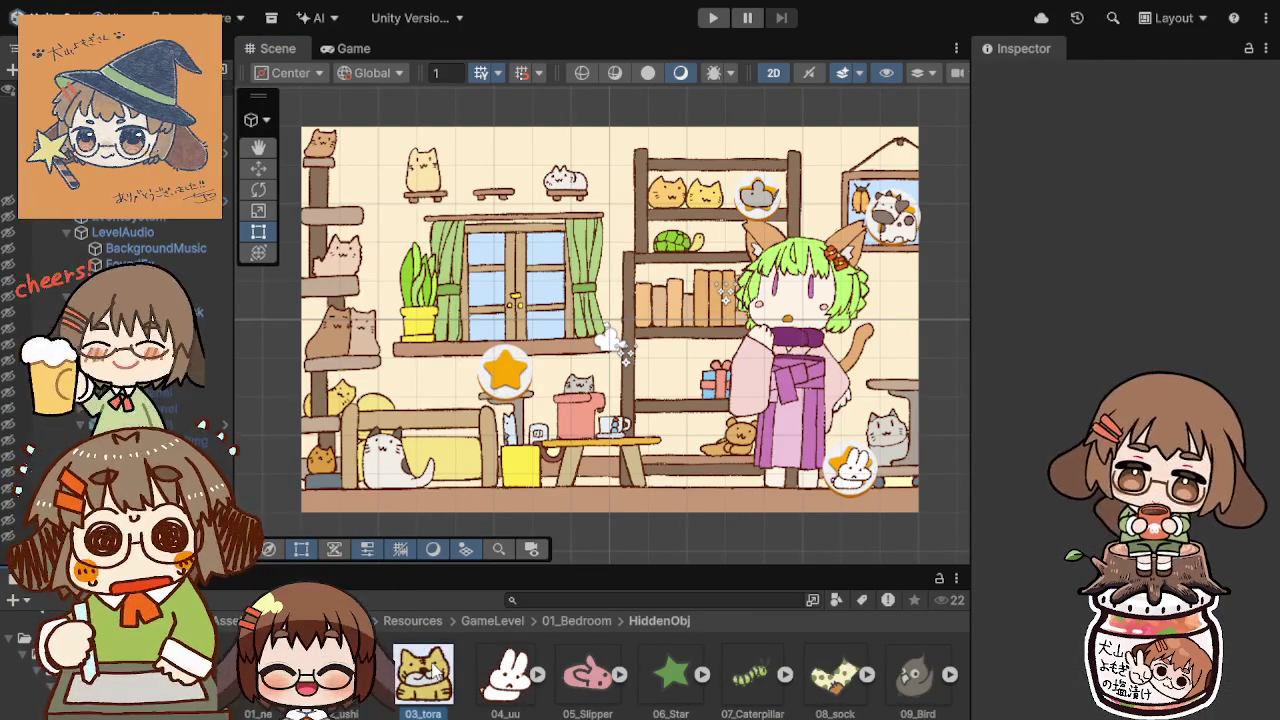
pyautogui.click(422, 675)
pyautogui.click(1185, 139)
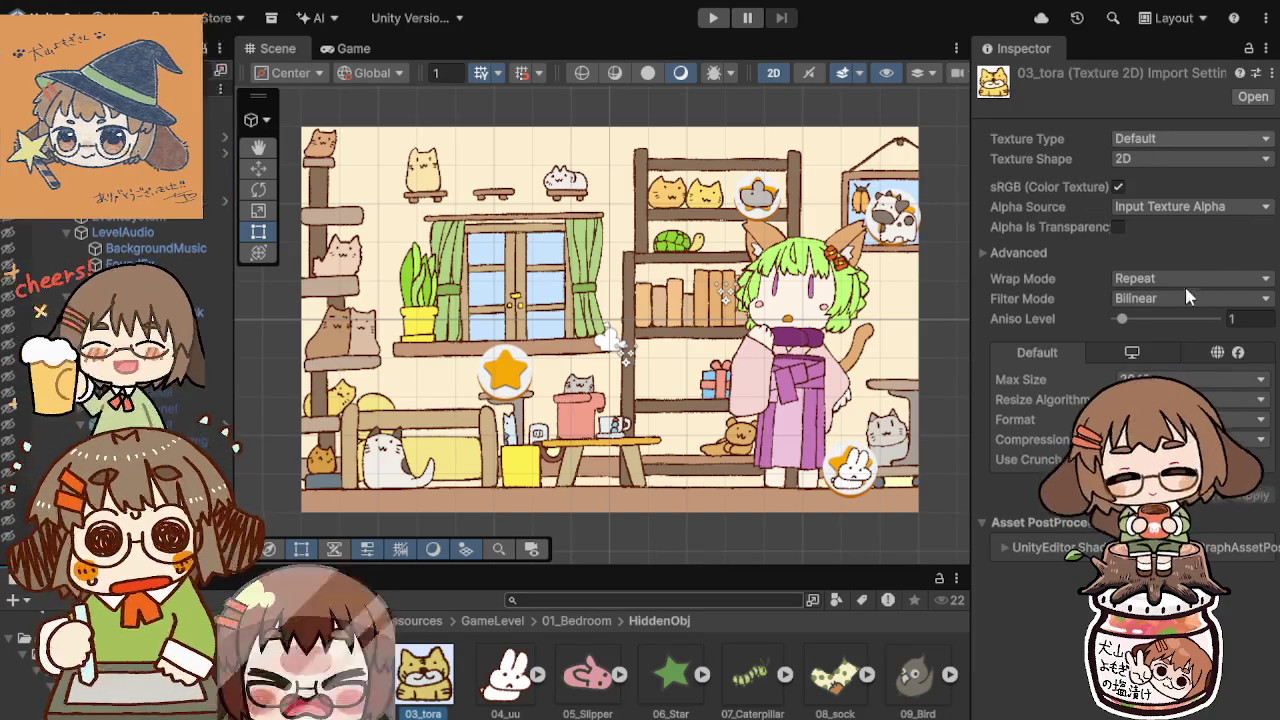
pyautogui.click(1196, 233)
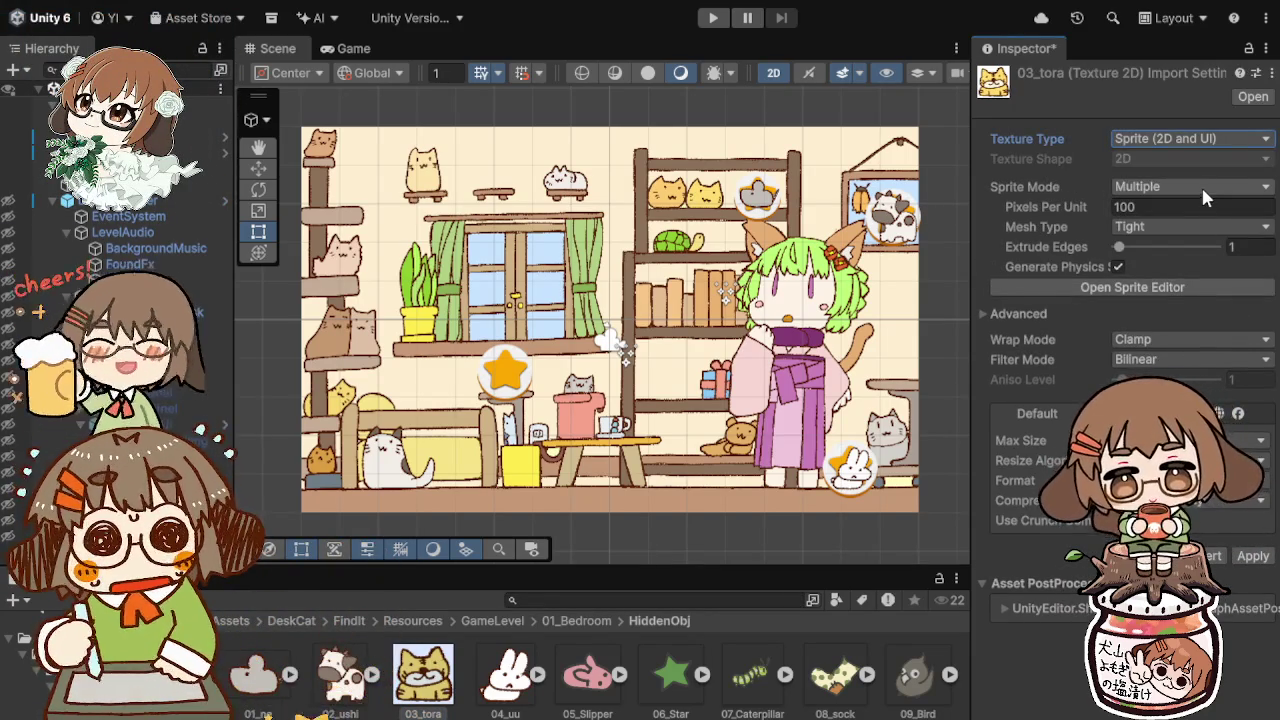
pyautogui.click(1201, 185)
pyautogui.click(1190, 167)
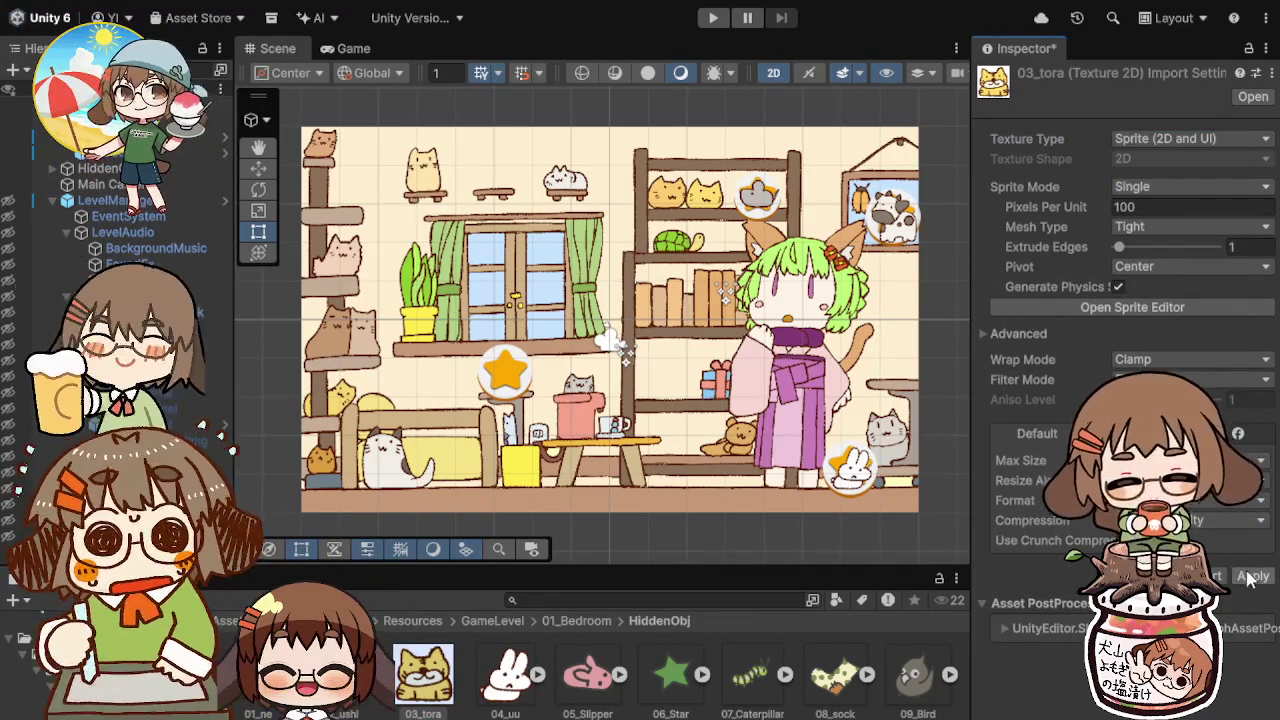
pyautogui.click(1253, 576)
pyautogui.click(522, 690)
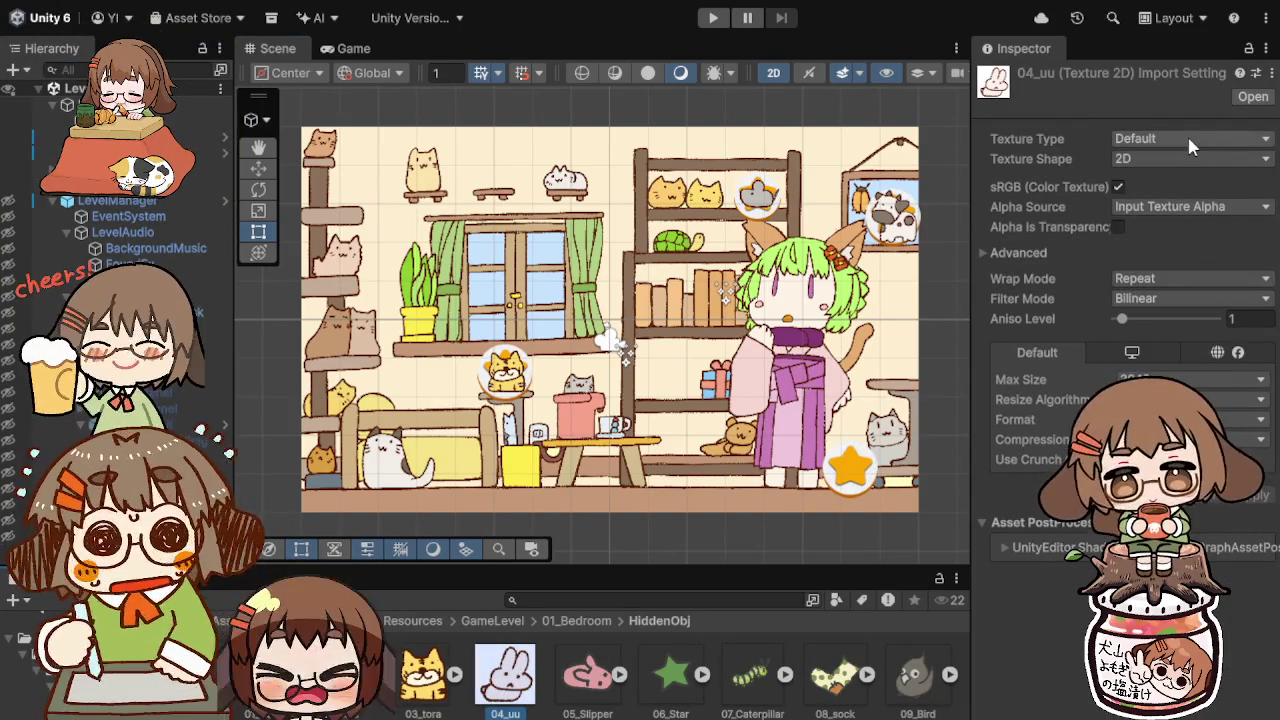
# Step: Make 04_uu a Sprite (2D and UI) texture with Sprite Mode Single and apply
pyautogui.click(1187, 134)
pyautogui.click(1189, 218)
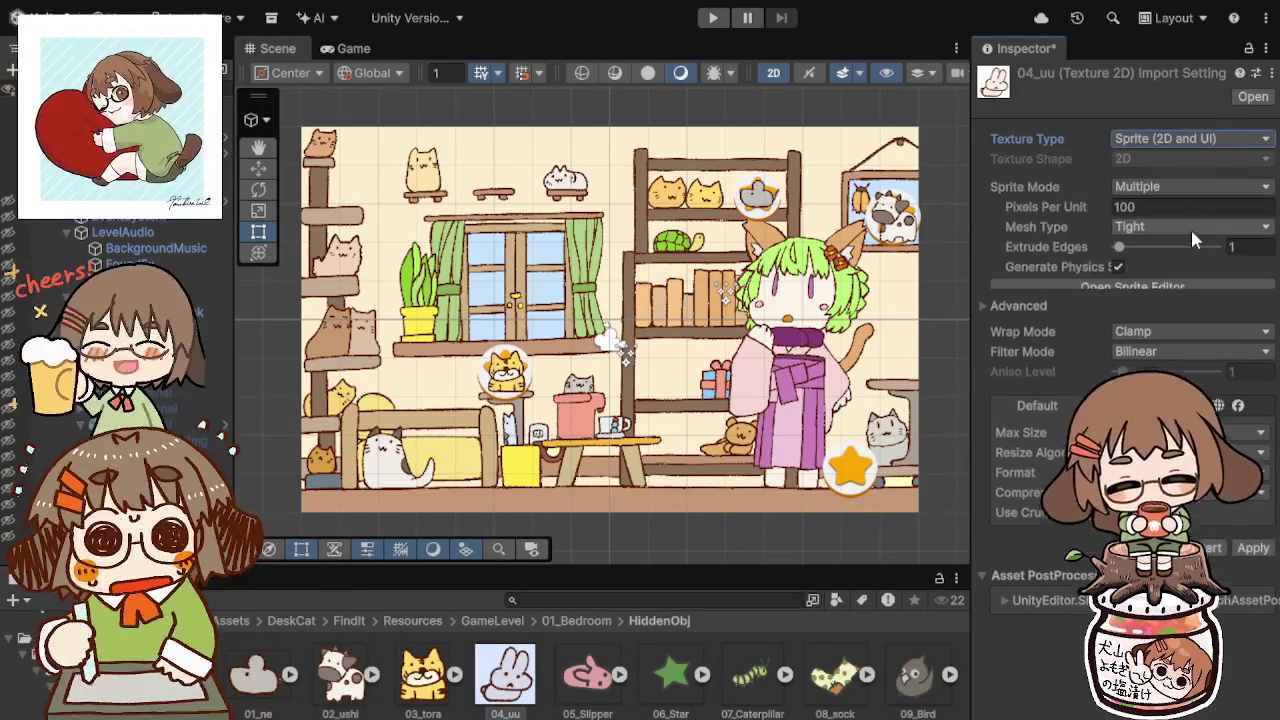
pyautogui.click(1191, 183)
pyautogui.click(1180, 208)
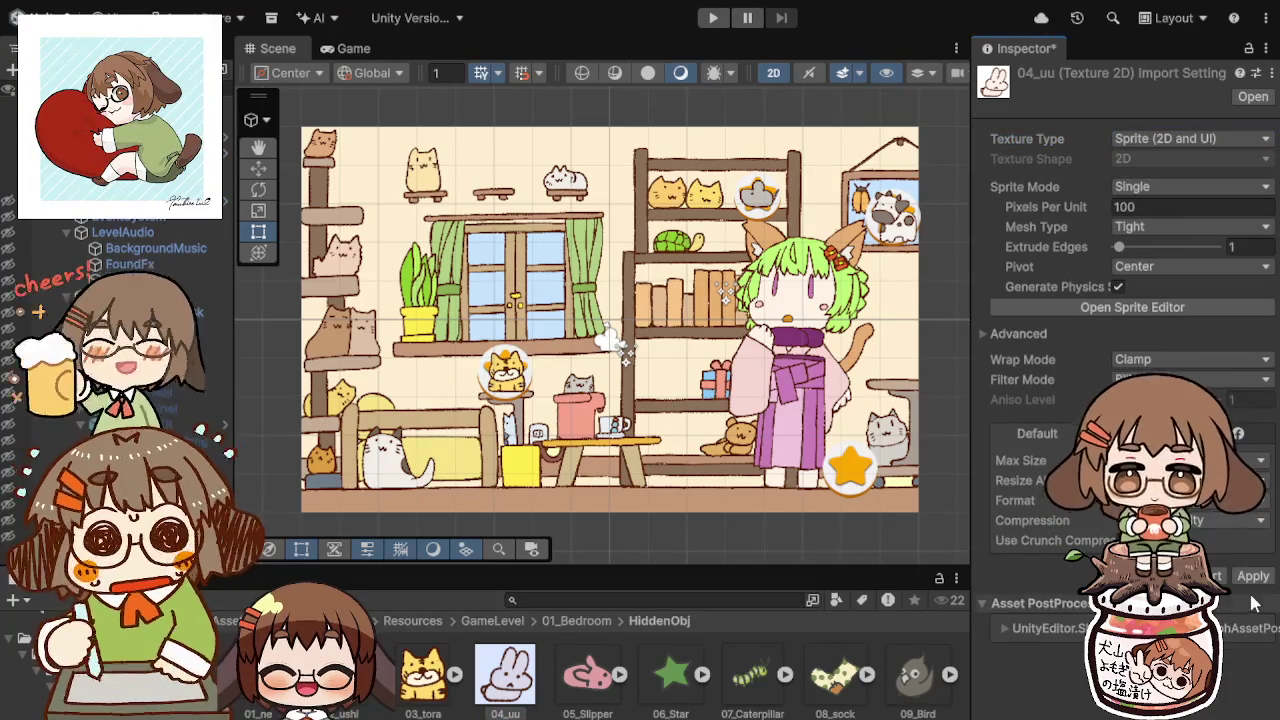
pyautogui.click(1253, 576)
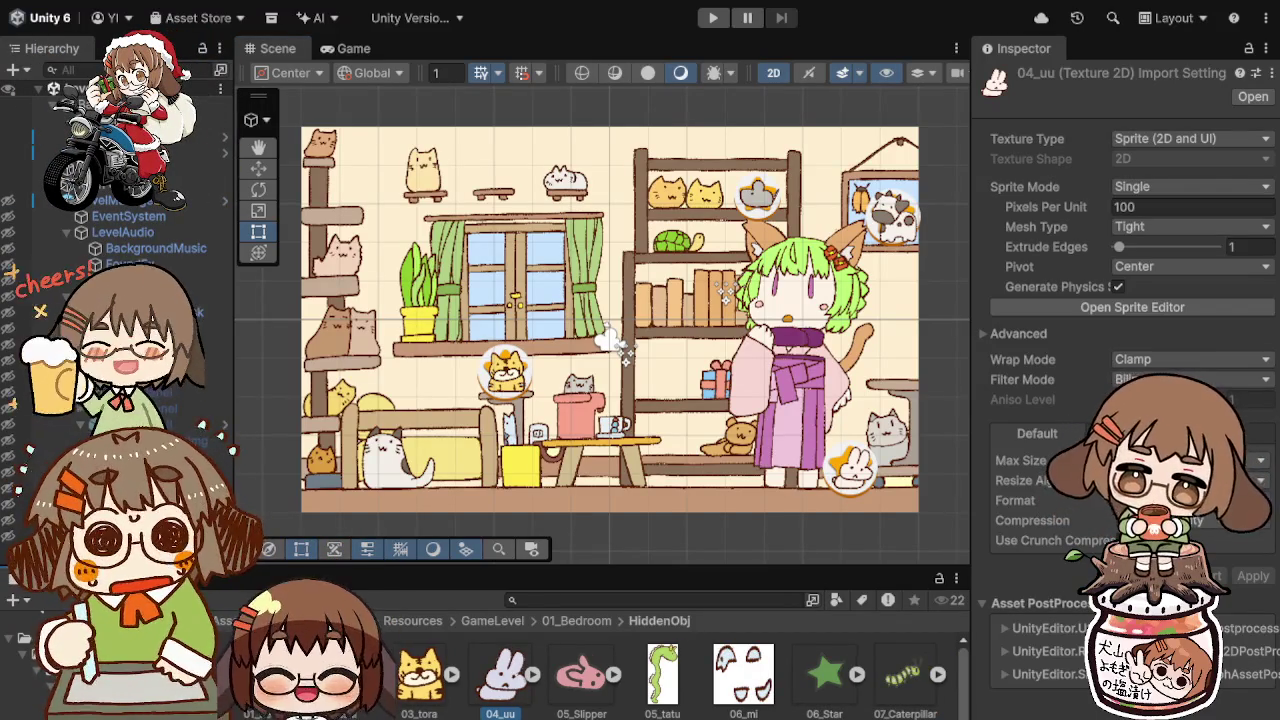
# Step: Apply single Sprite (2D and UI) import settings to 05_tatu and 06_mi
pyautogui.click(662, 675)
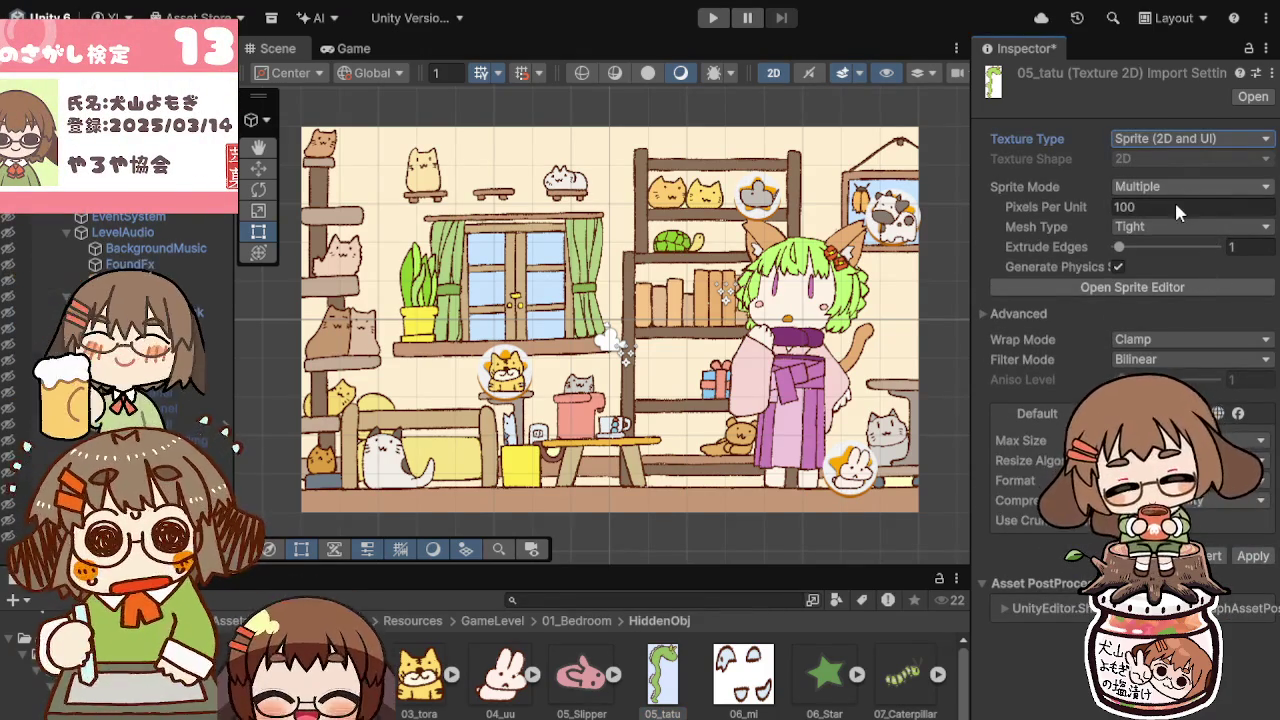
pyautogui.click(1174, 200)
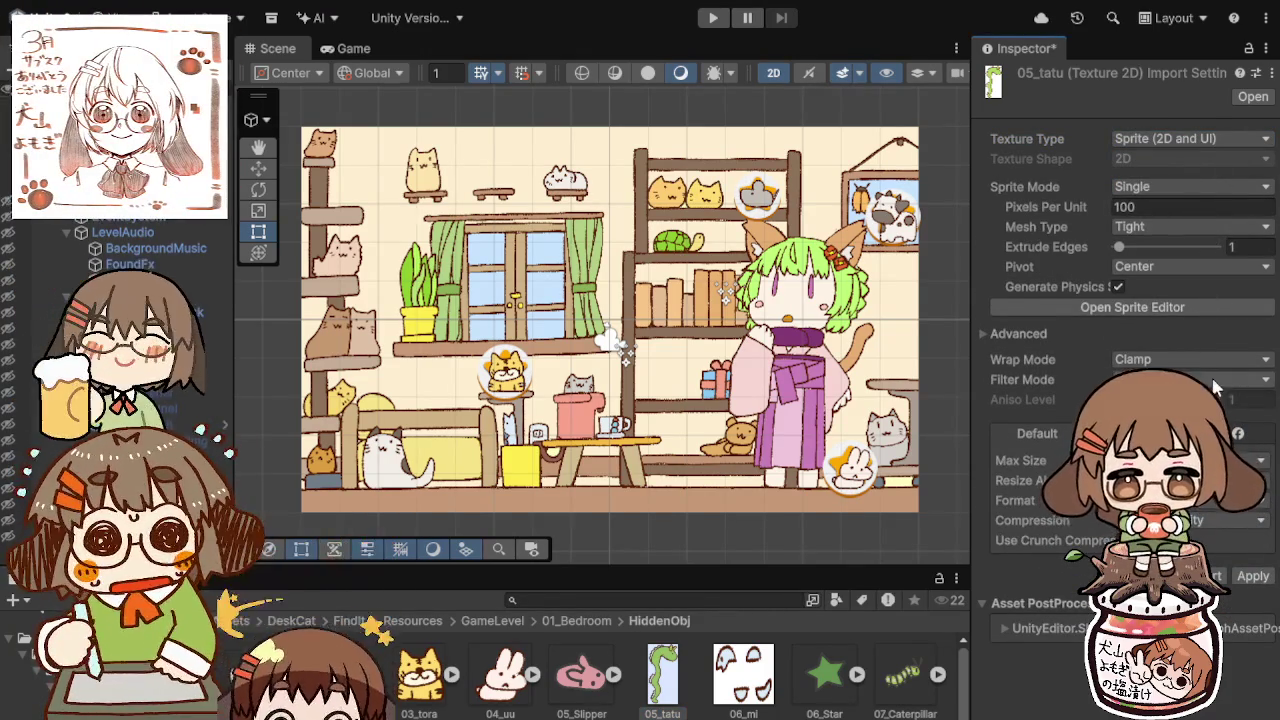
pyautogui.click(1250, 577)
pyautogui.click(743, 674)
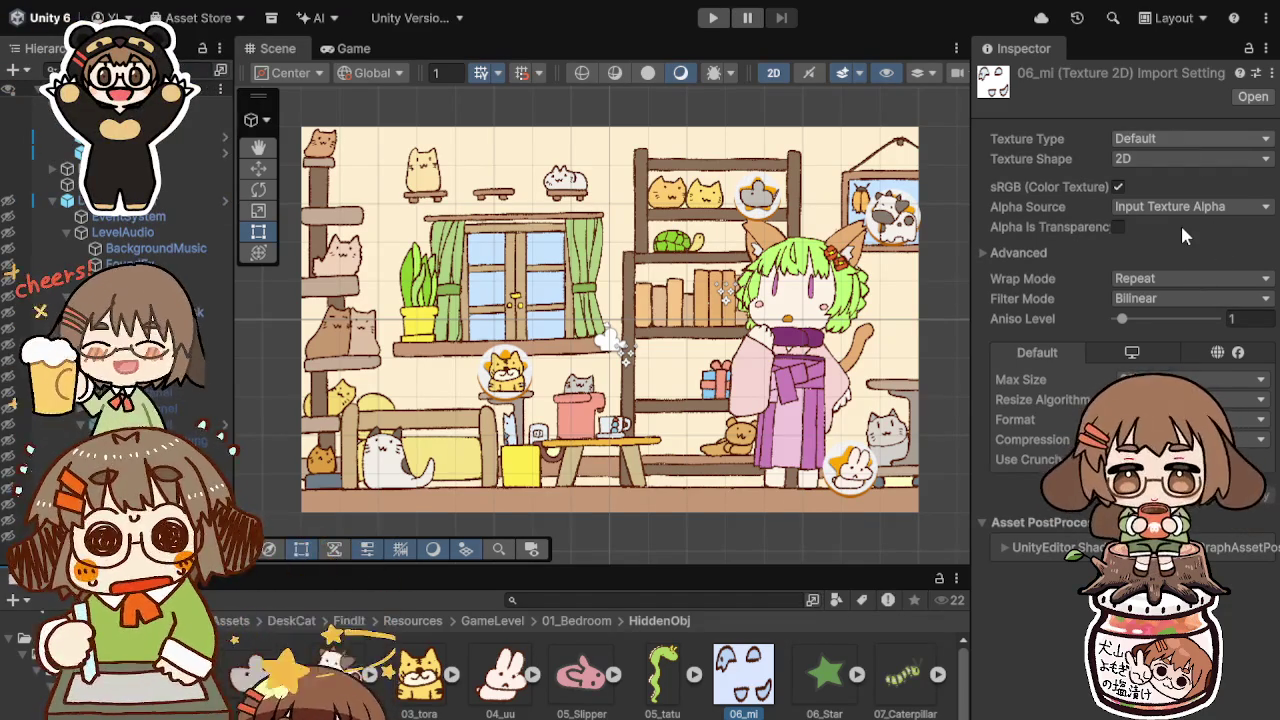
pyautogui.click(1190, 138)
pyautogui.click(1190, 192)
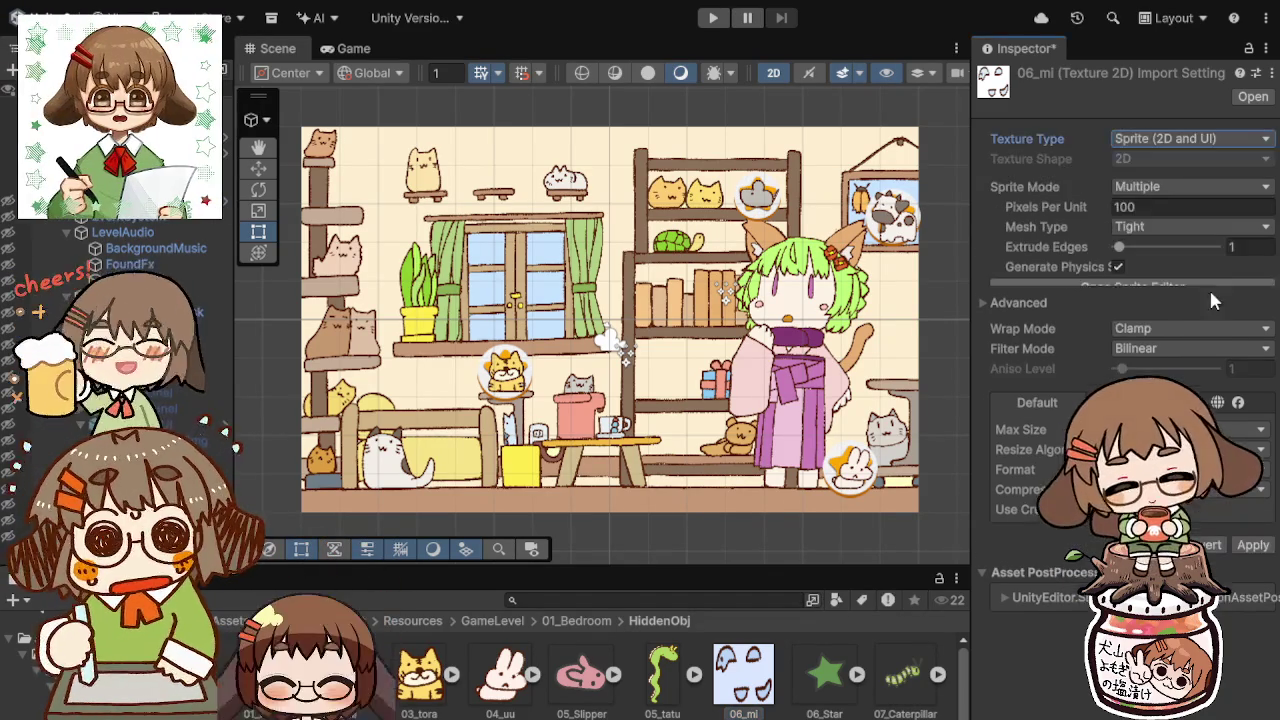
pyautogui.click(1190, 180)
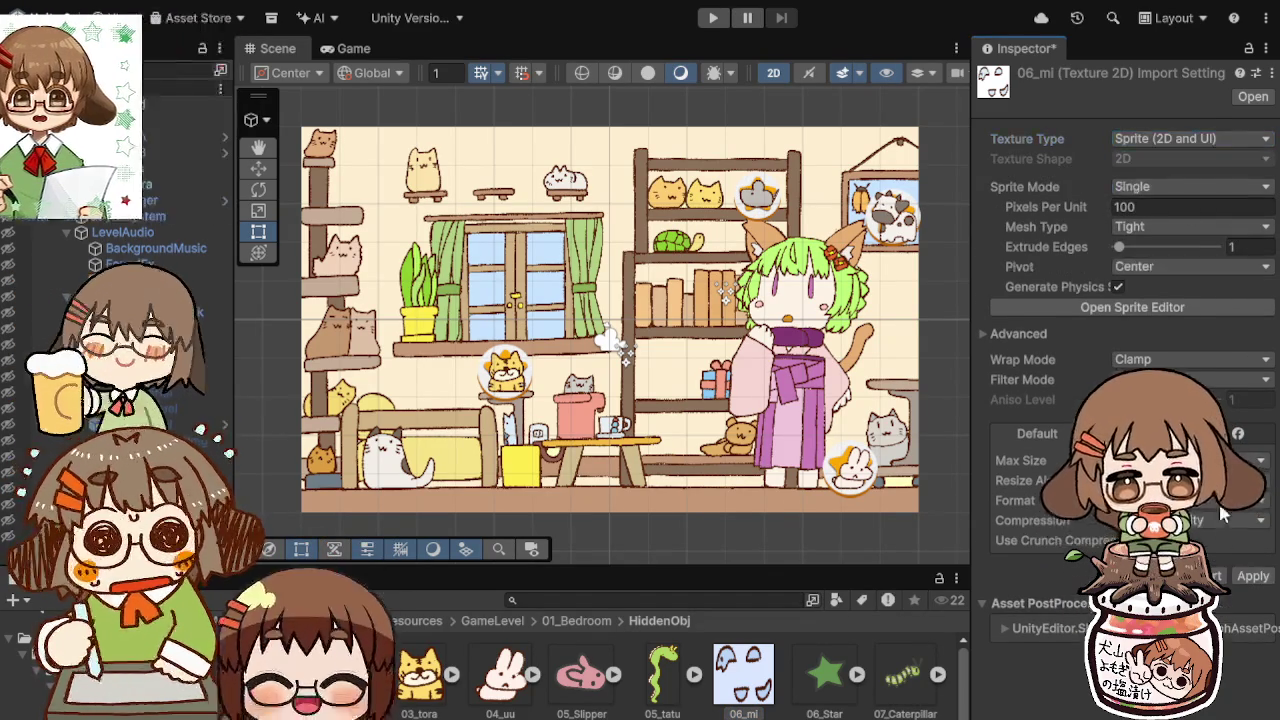
pyautogui.click(1240, 577)
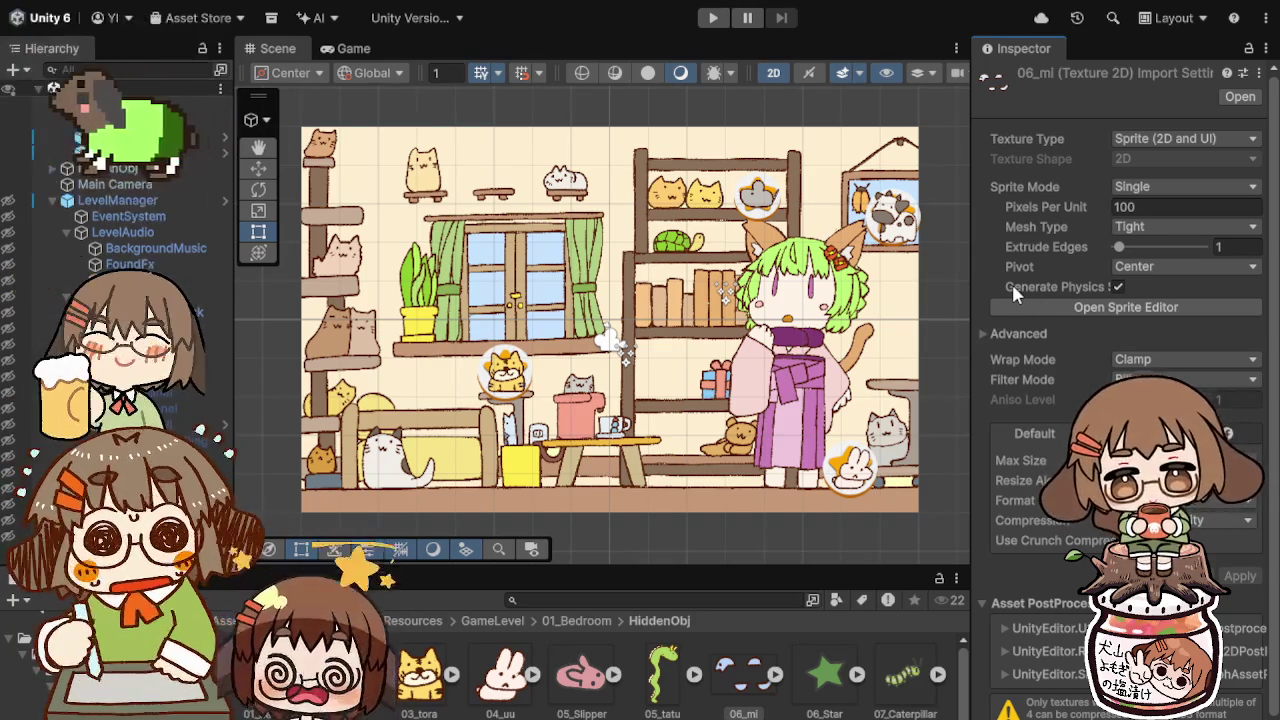
# Step: Set 07_uma to a single Sprite (2D and UI) and apply
pyautogui.click(836, 683)
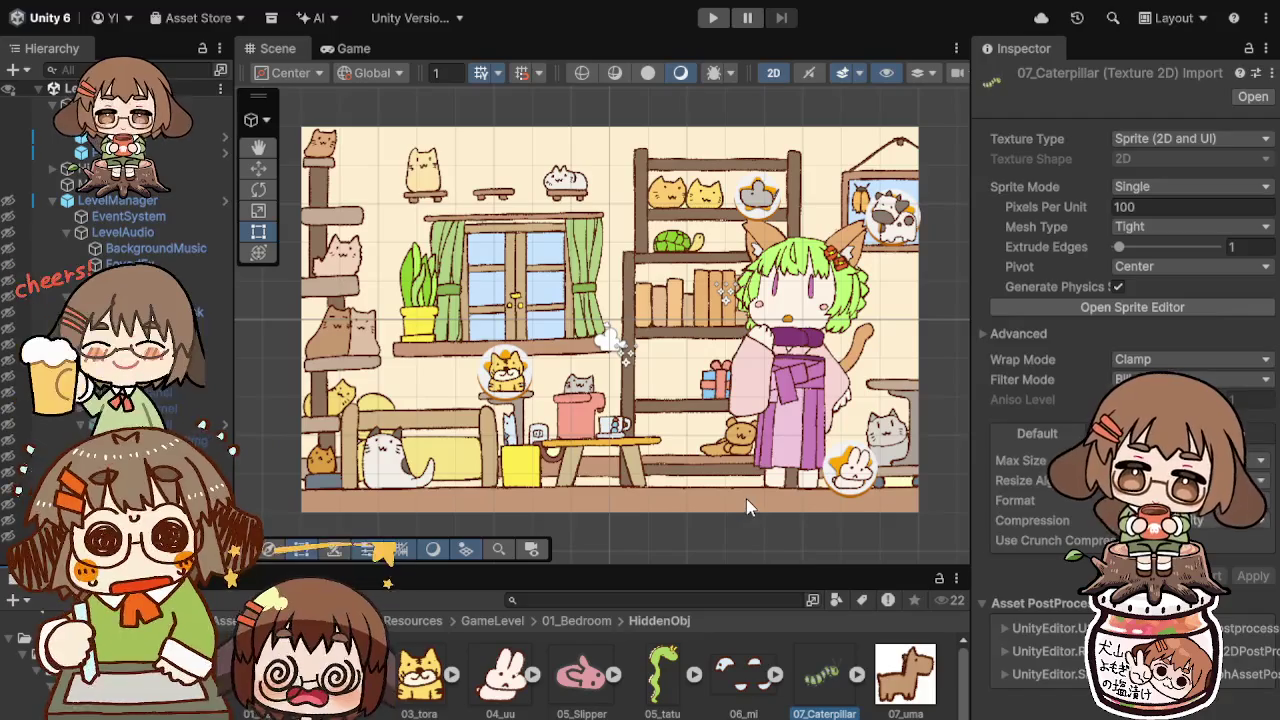
pyautogui.click(840, 680)
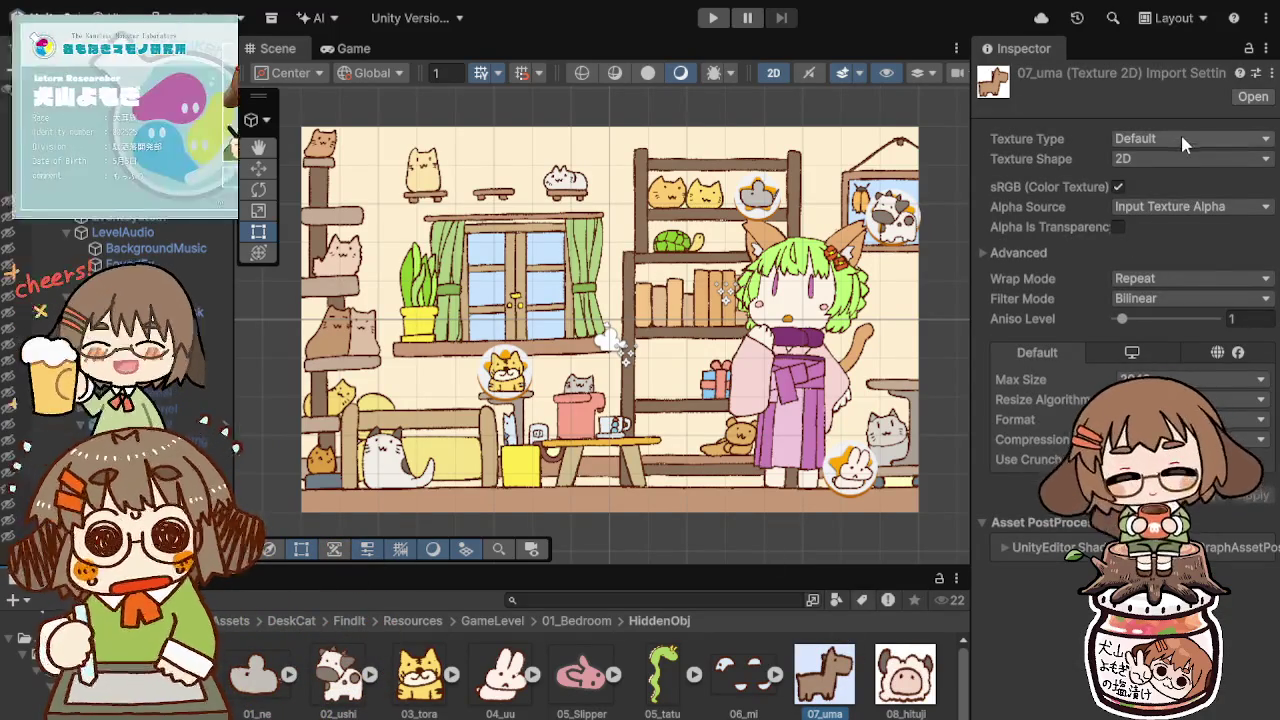
pyautogui.click(1188, 230)
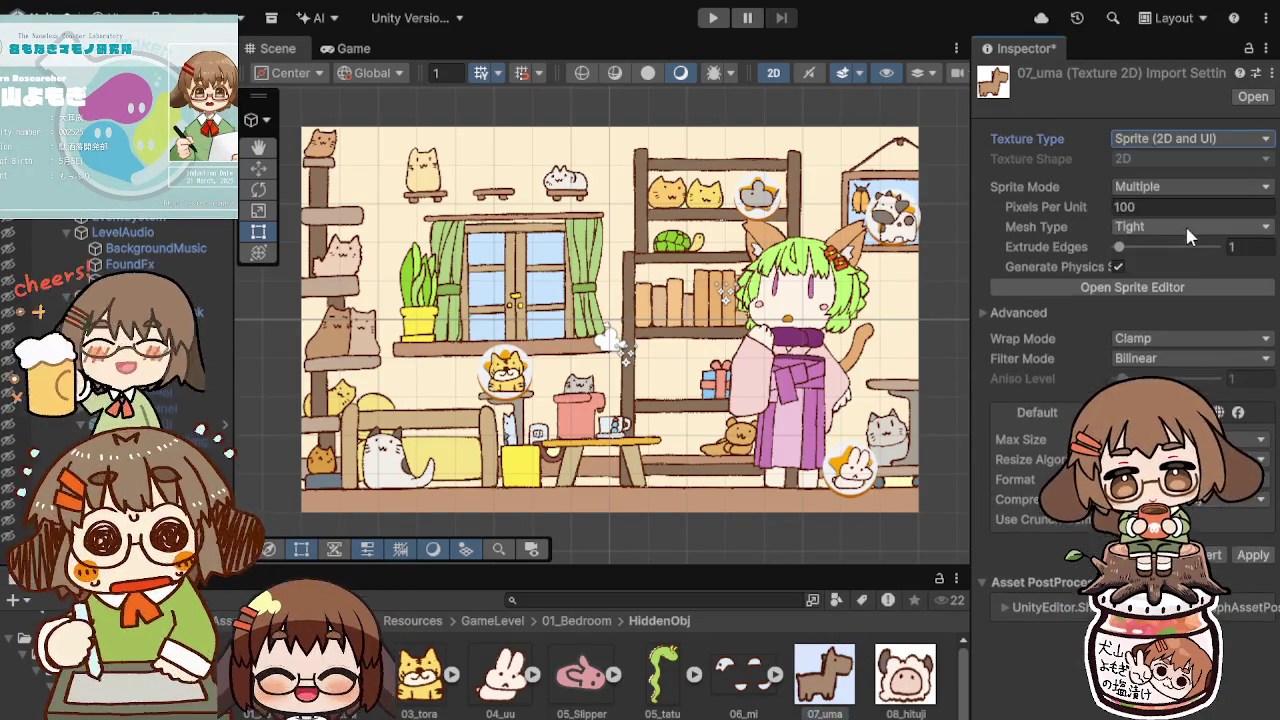
pyautogui.click(1180, 186)
pyautogui.click(1180, 222)
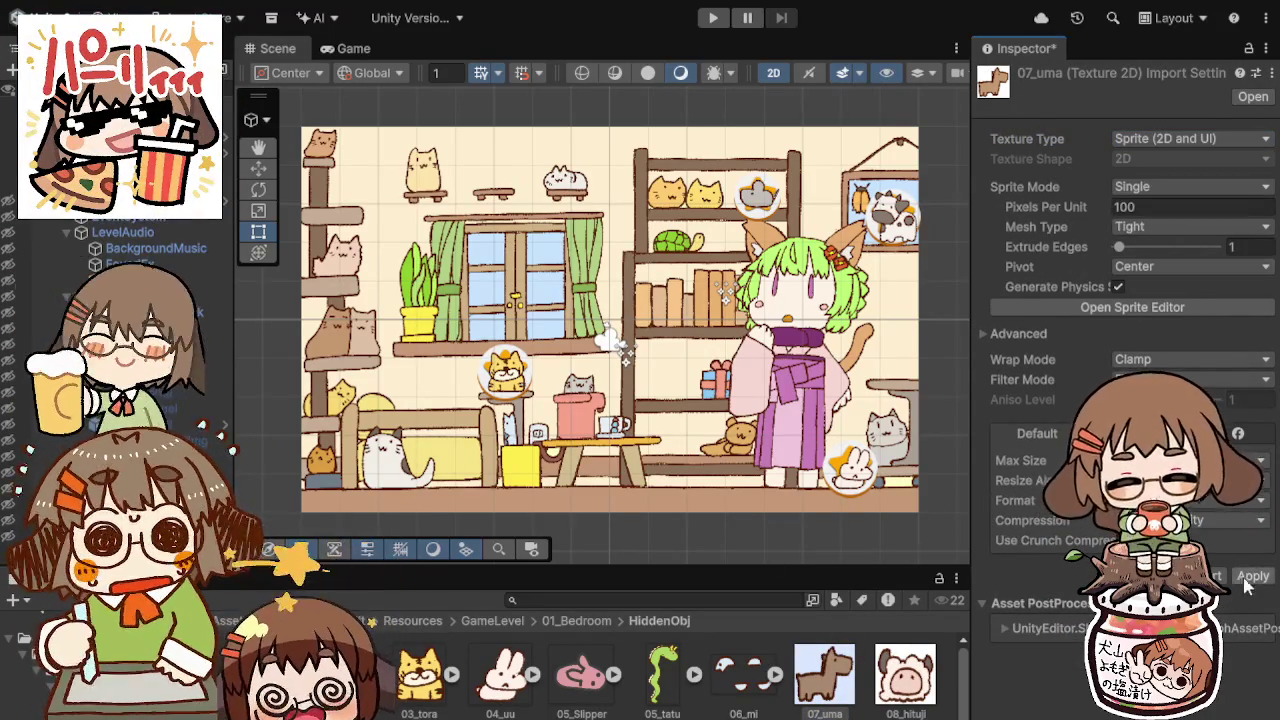
# Step: Set 08_hituji to a single Sprite (2D and UI) and apply
pyautogui.press('Right')
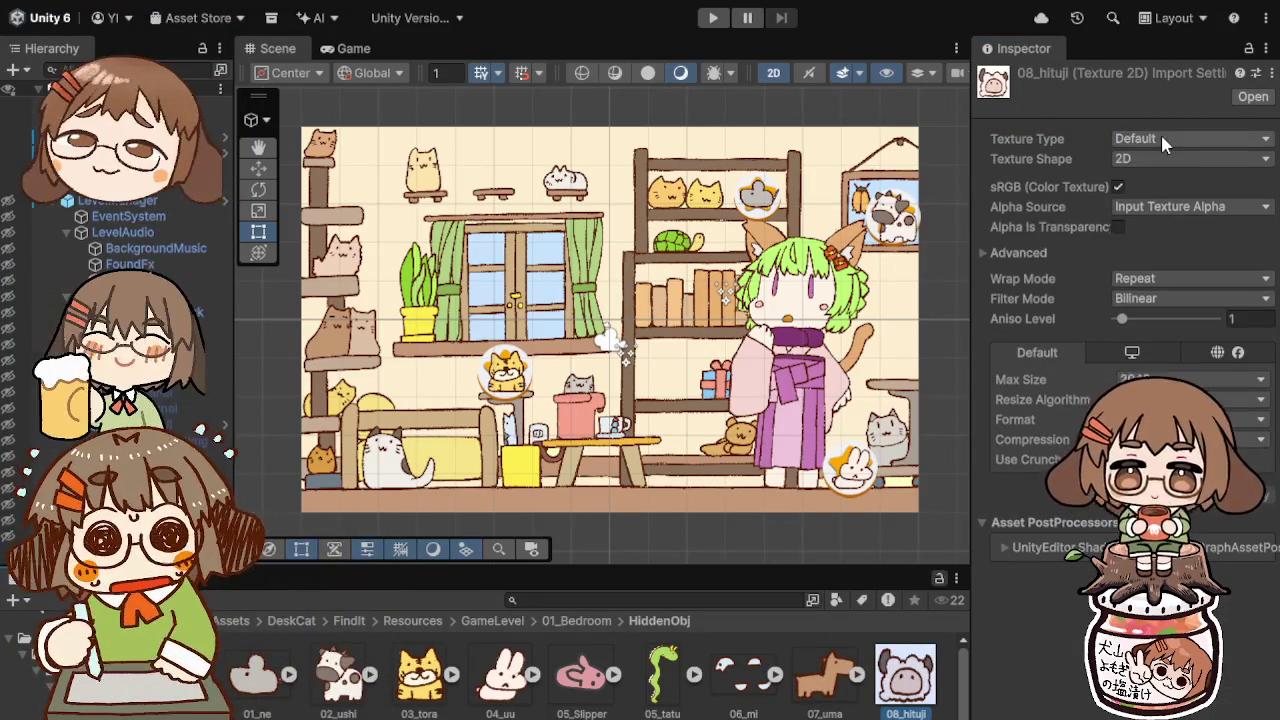
pyautogui.click(1190, 138)
pyautogui.click(1189, 225)
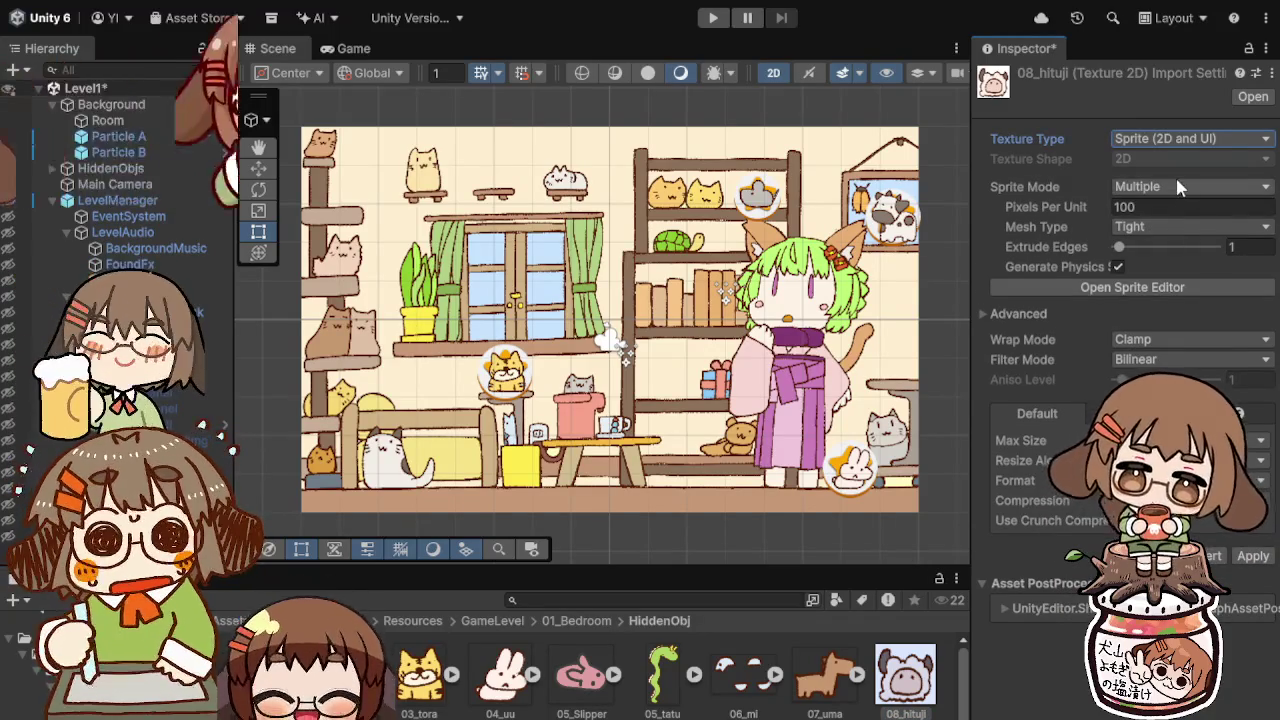
pyautogui.click(1175, 186)
pyautogui.click(1173, 204)
pyautogui.click(1245, 577)
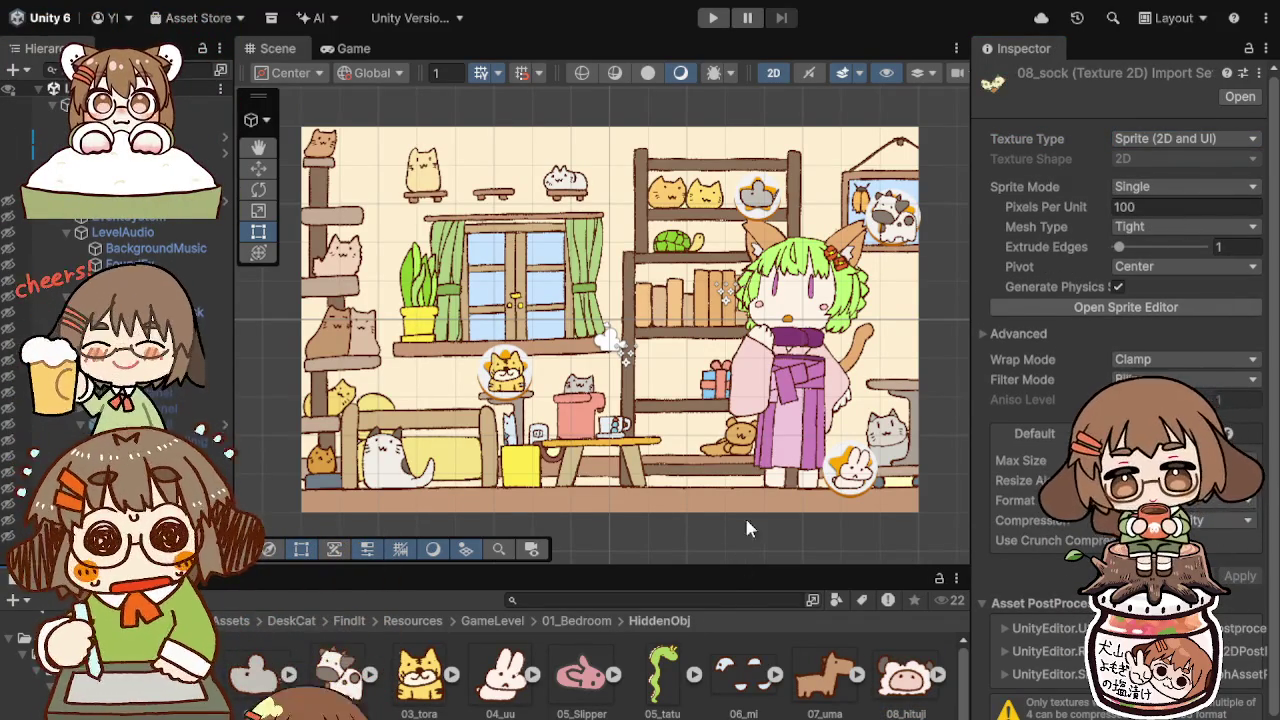
# Step: Set 09_saru to a single Sprite (2D and UI) and apply
pyautogui.click(743, 540)
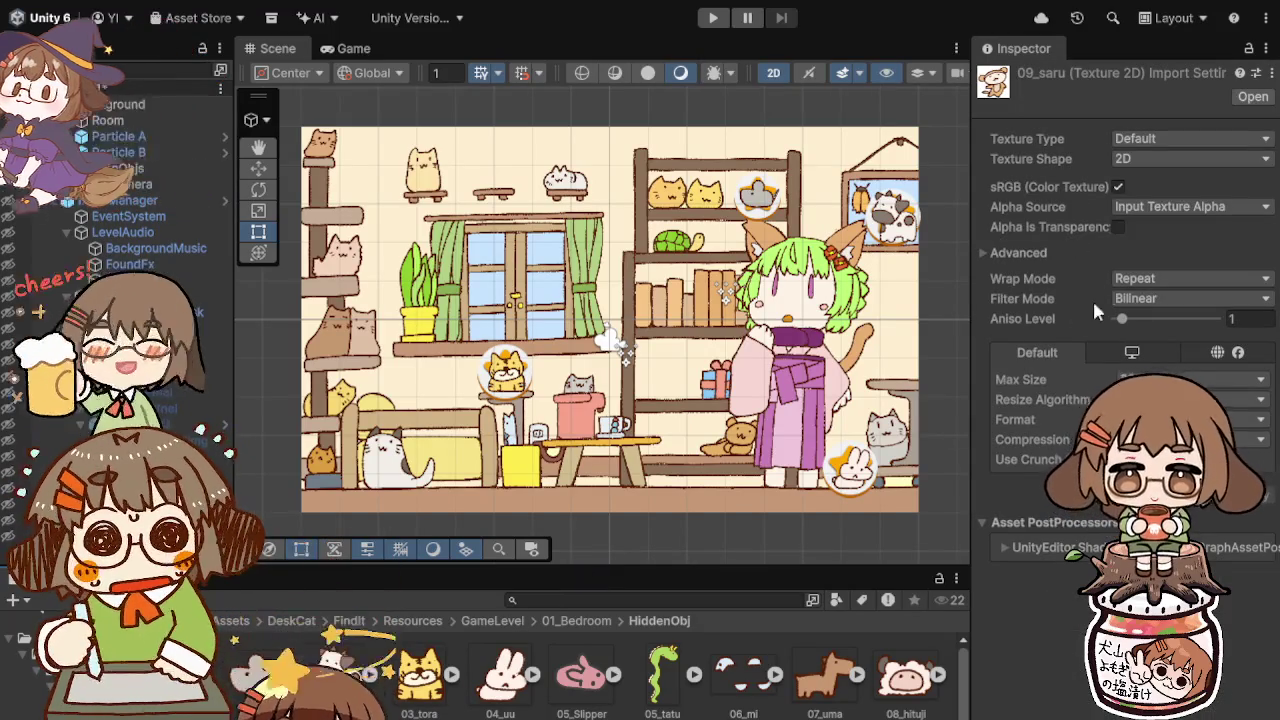
pyautogui.click(1176, 138)
pyautogui.click(1186, 224)
pyautogui.click(1190, 186)
pyautogui.click(1160, 206)
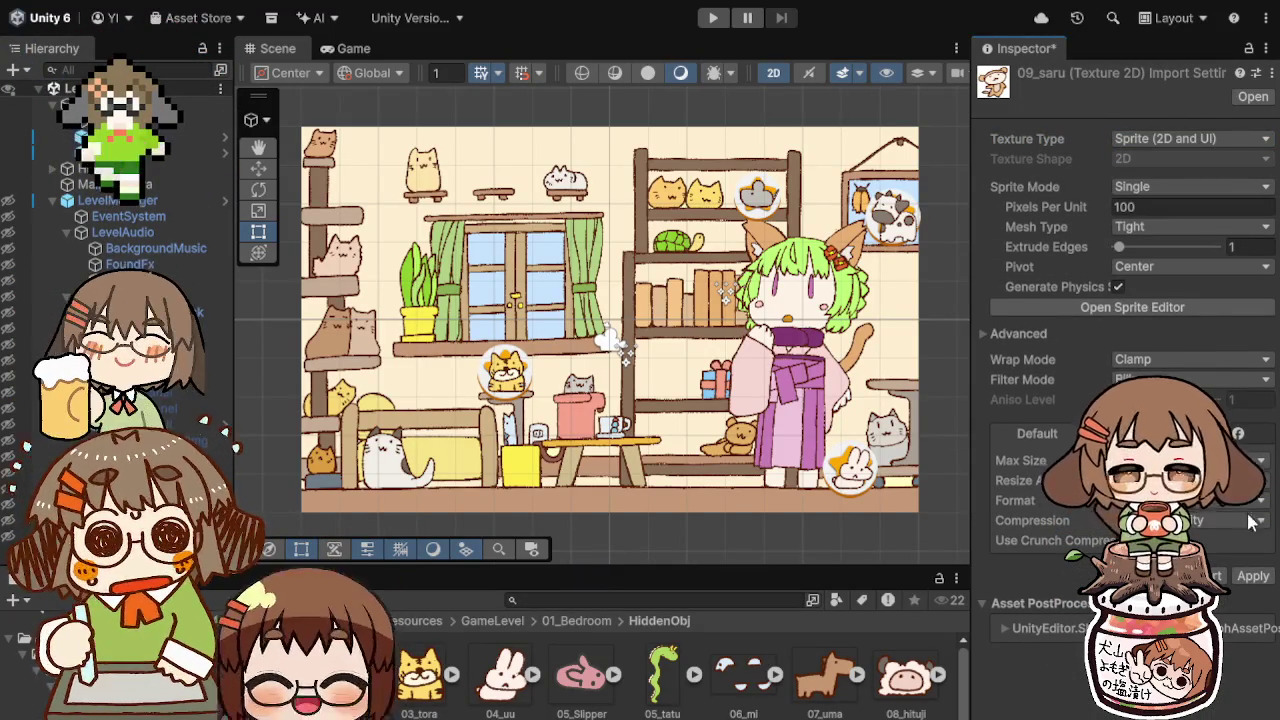
pyautogui.click(1250, 575)
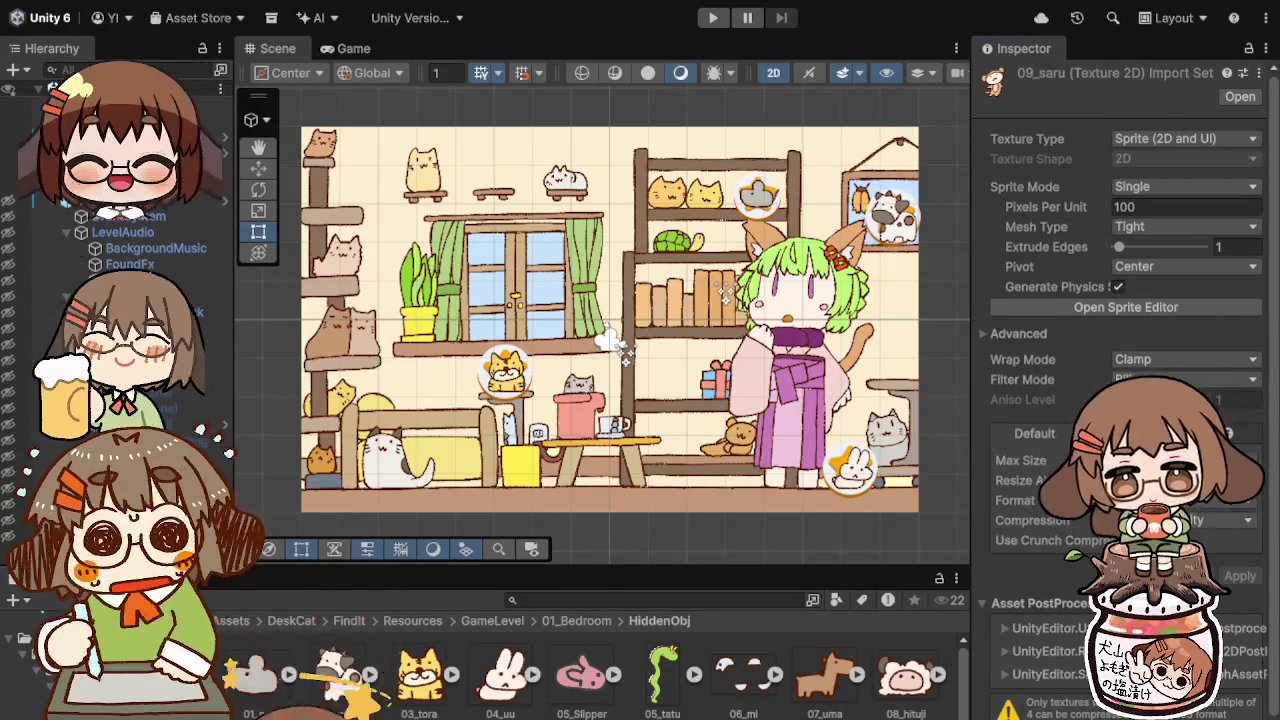
# Step: Set 10_tori to a single Sprite (2D and UI) and apply
pyautogui.press('Right')
pyautogui.press('Right')
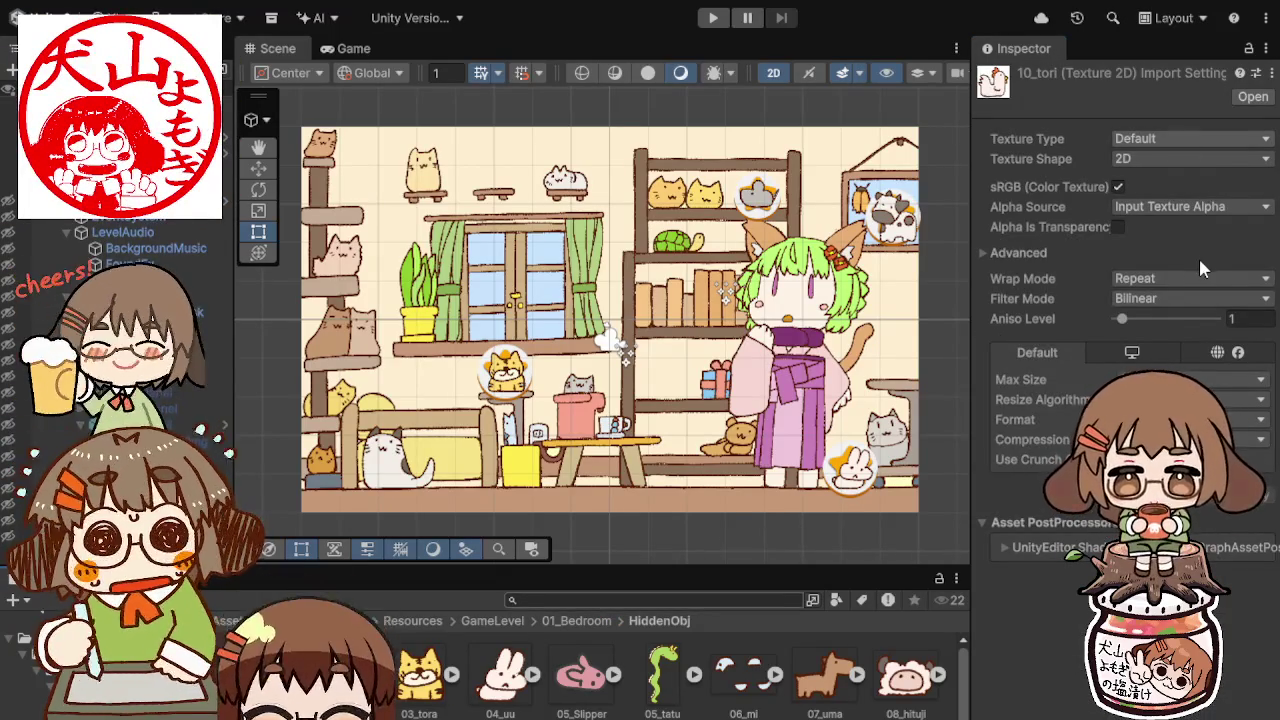
pyautogui.click(1190, 138)
pyautogui.click(1190, 195)
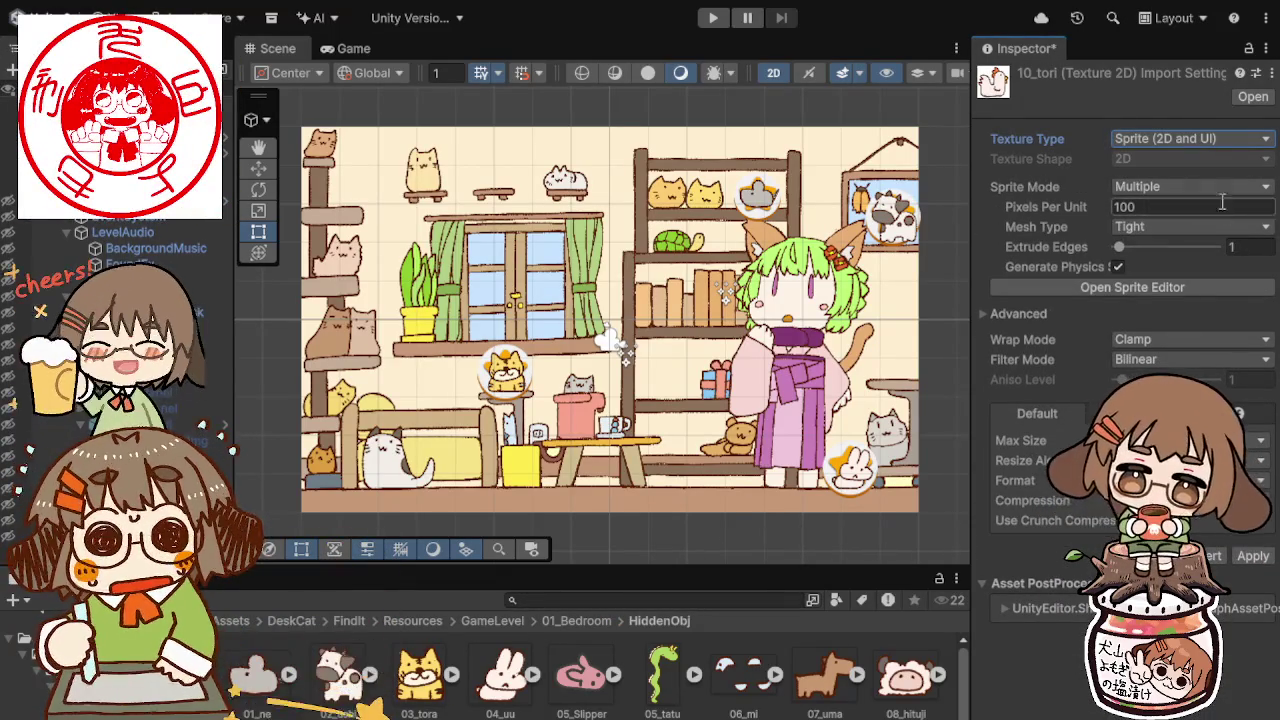
pyautogui.click(1208, 190)
pyautogui.click(1189, 200)
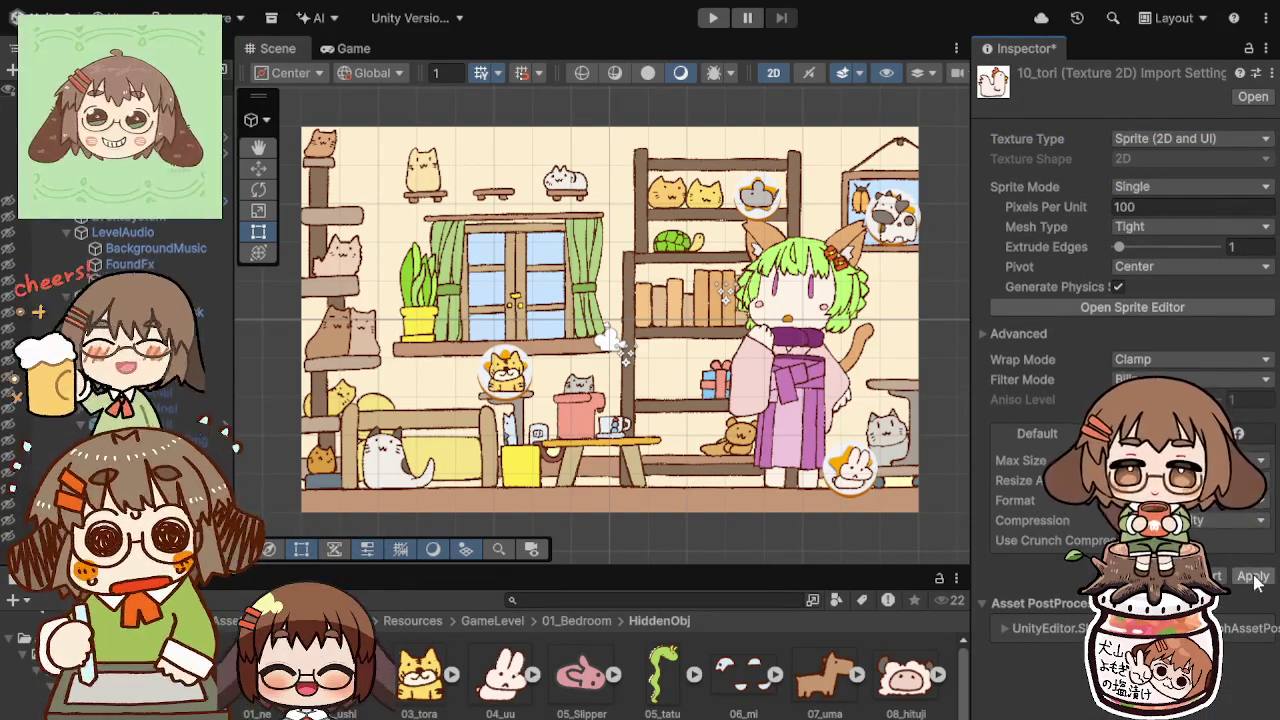
pyautogui.click(1253, 555)
# Step: Set 11_inu's Texture Type to Sprite (2D and UI)
pyautogui.press('Right')
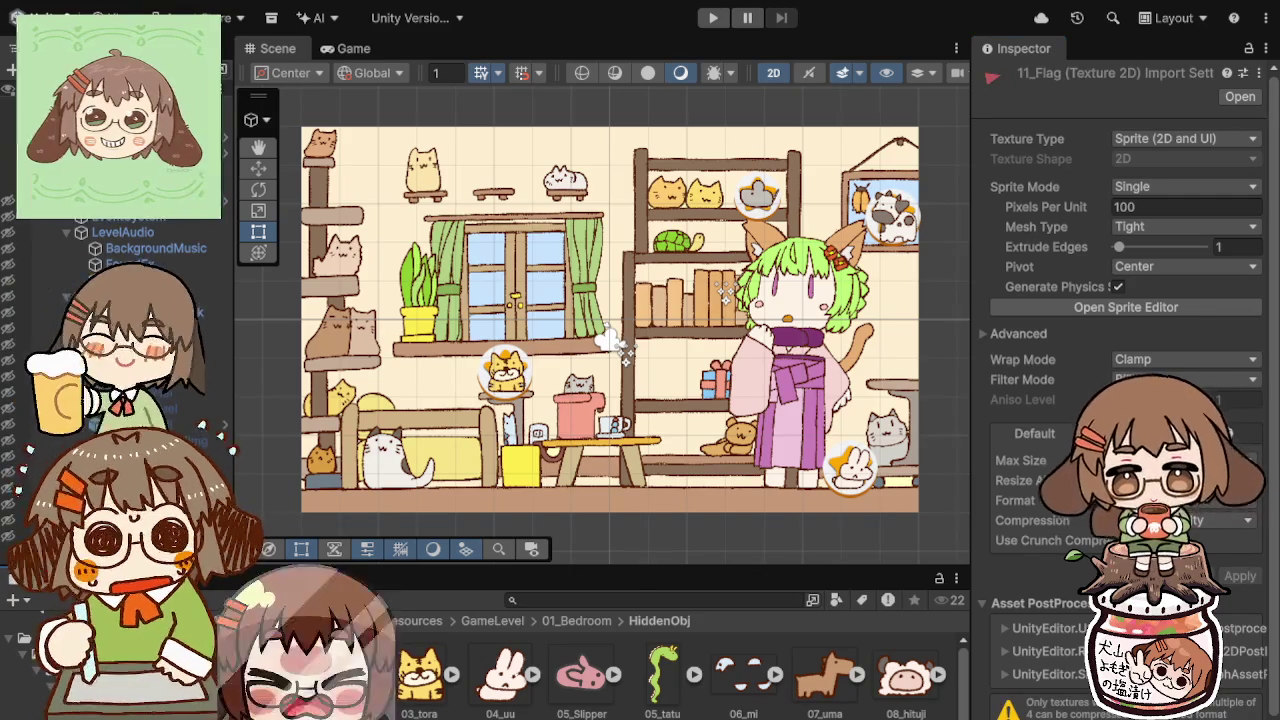
pyautogui.click(460, 714)
pyautogui.press('Right')
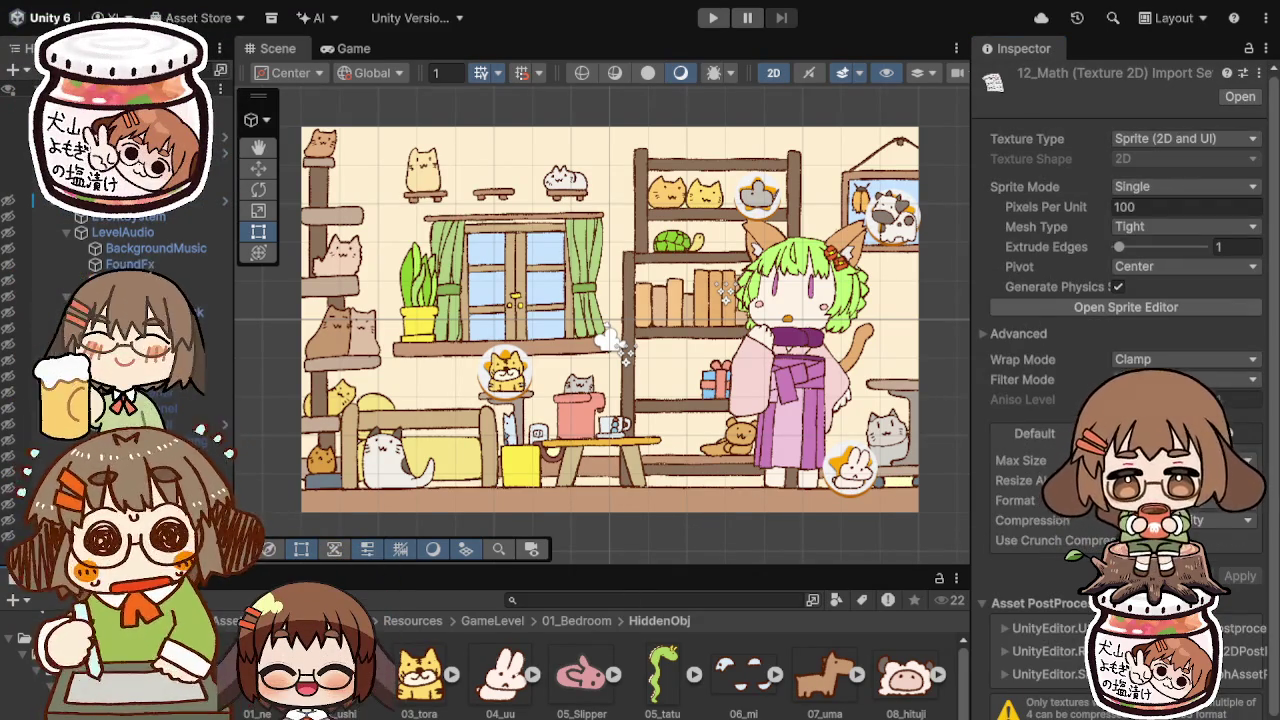
pyautogui.hotkey('shift', 'End')
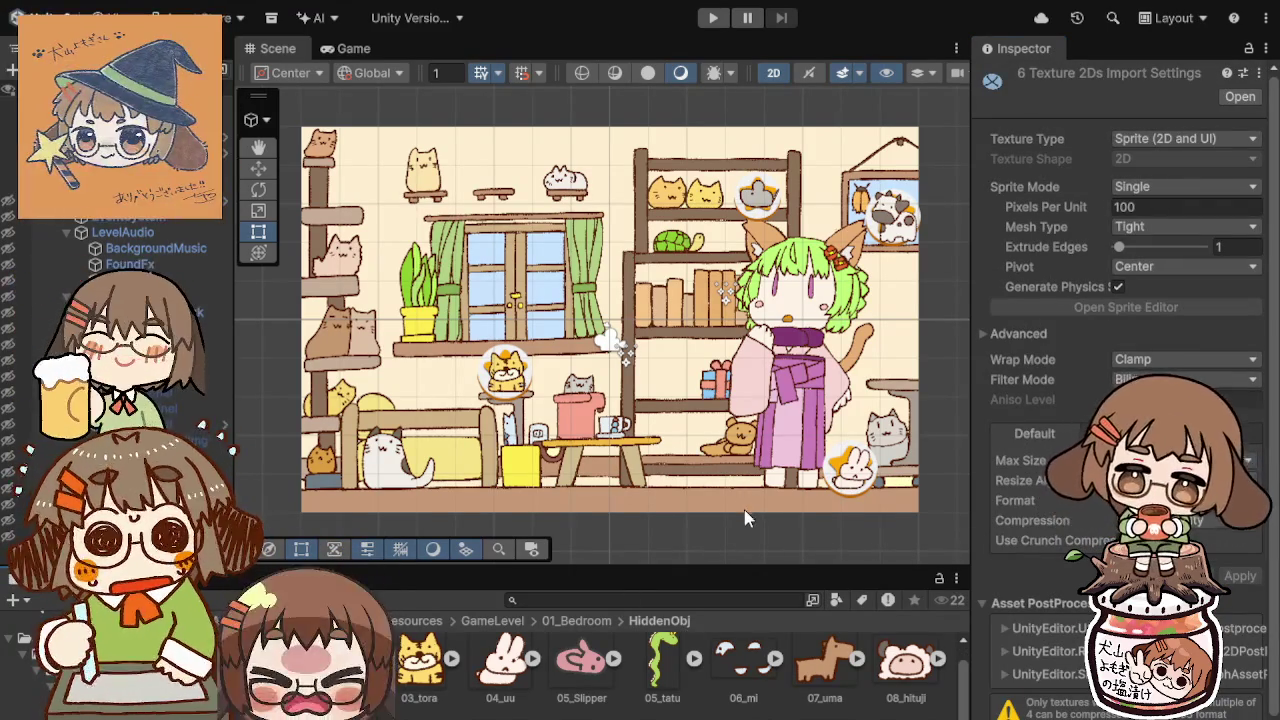
pyautogui.click(460, 714)
pyautogui.press('Left')
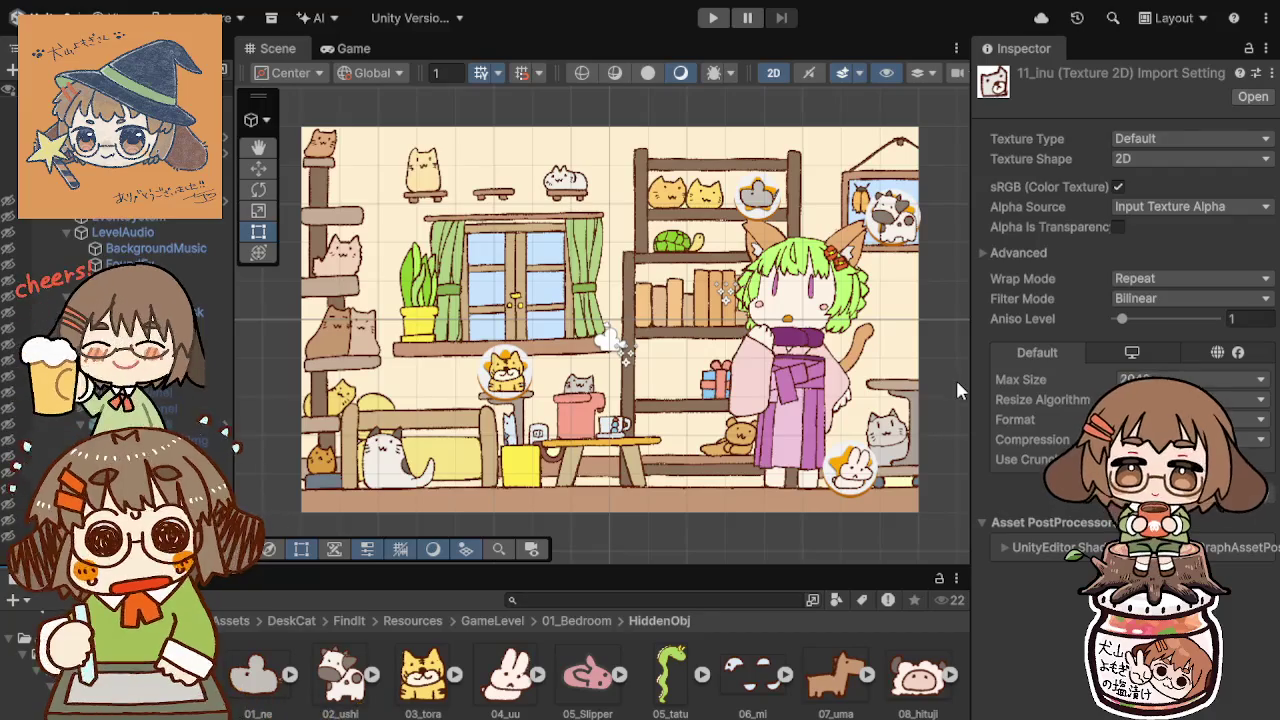
pyautogui.click(1190, 138)
pyautogui.click(1194, 231)
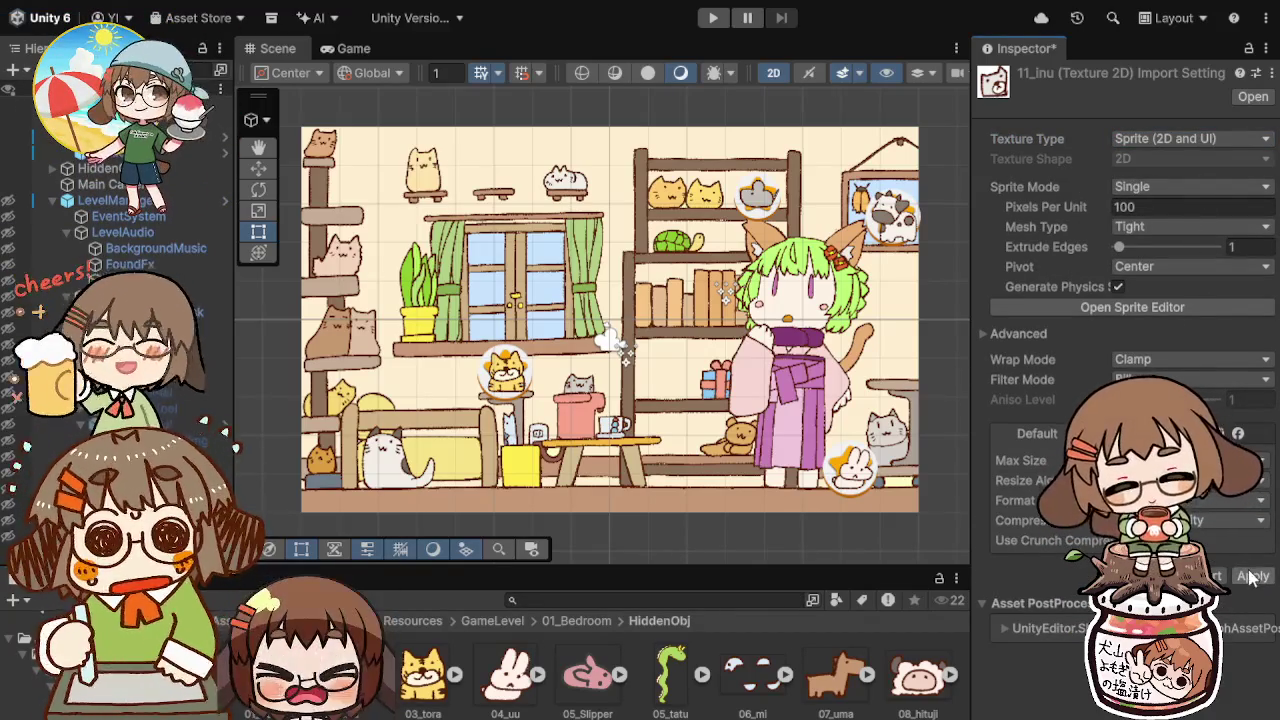
# Step: Set 12_ii to Sprite (2D and UI) with Sprite Mode Single and apply
pyautogui.press('Right')
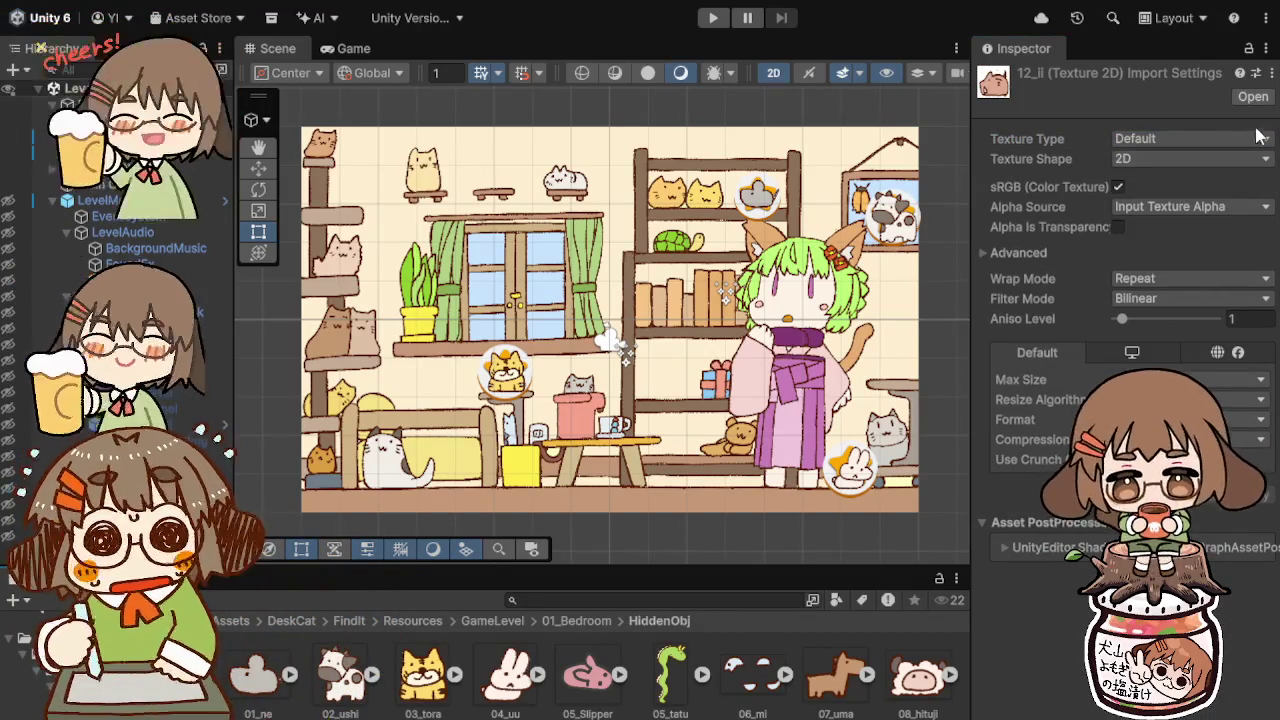
pyautogui.click(1190, 138)
pyautogui.click(1177, 217)
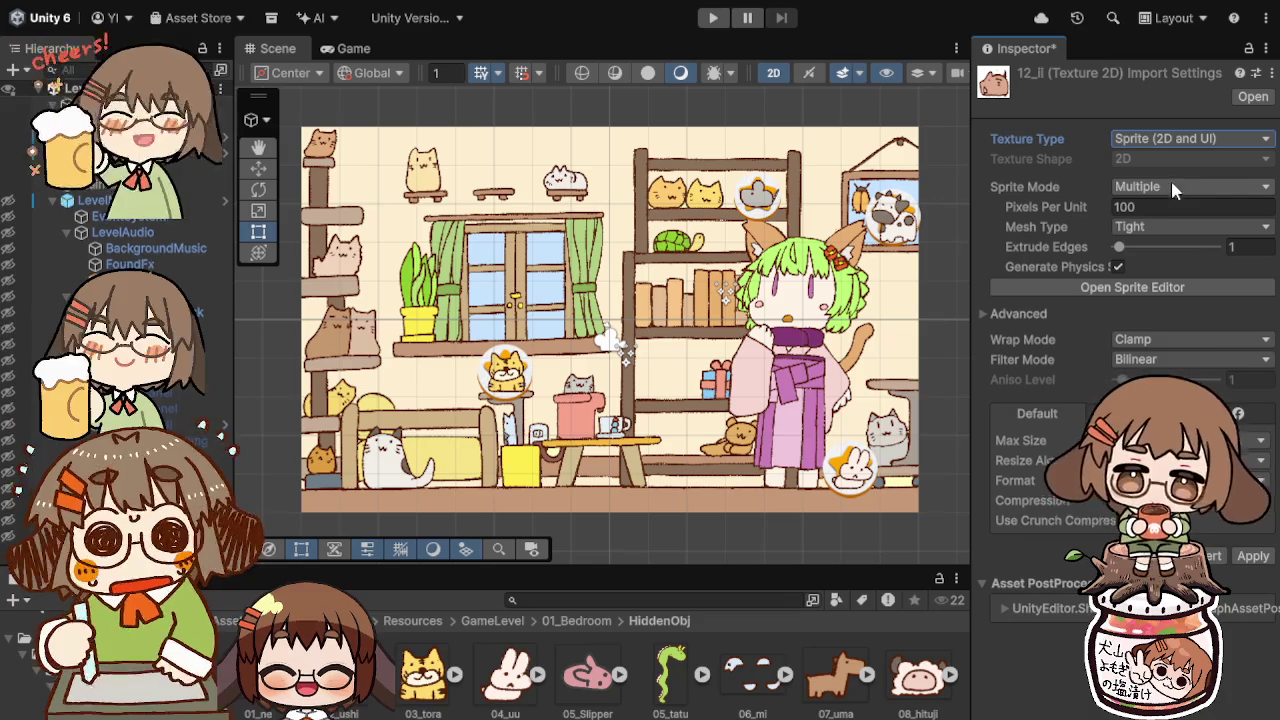
pyautogui.click(1169, 181)
pyautogui.click(1167, 200)
pyautogui.click(1252, 577)
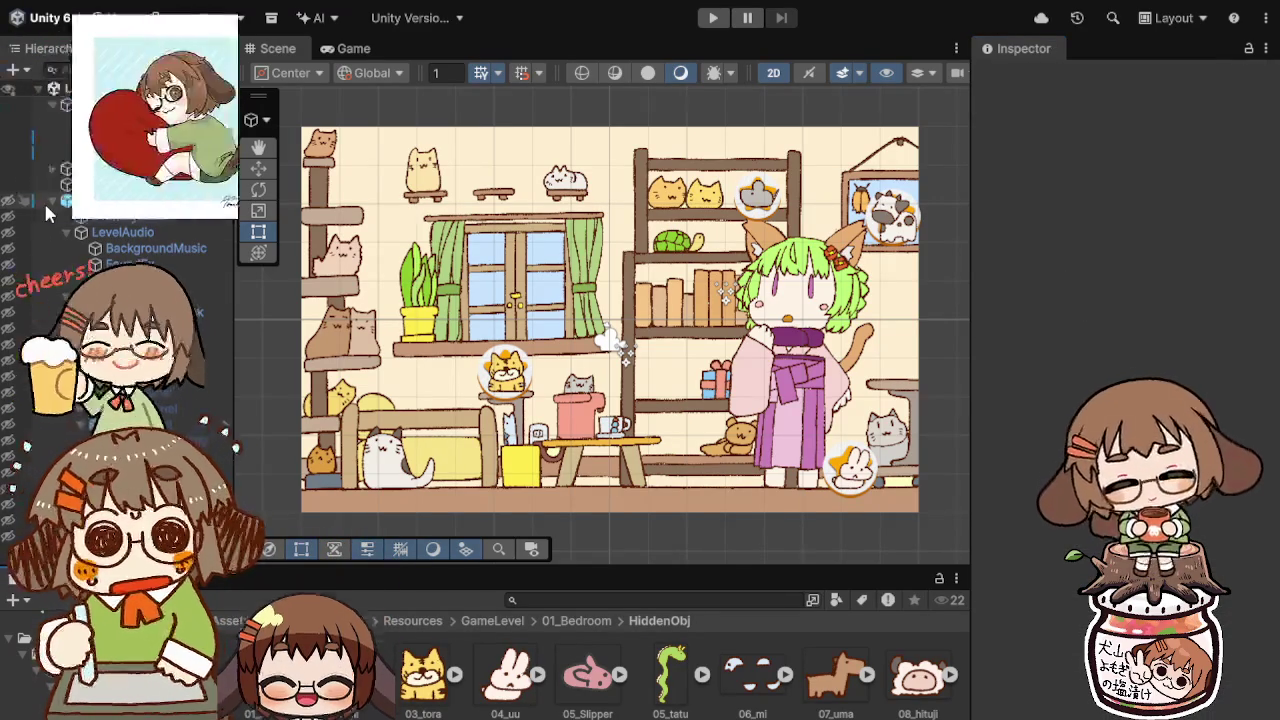
# Step: Duplicate the 04_uu rabbit object and rename the copy to 05_tatu
pyautogui.scroll(3, 85, 243)
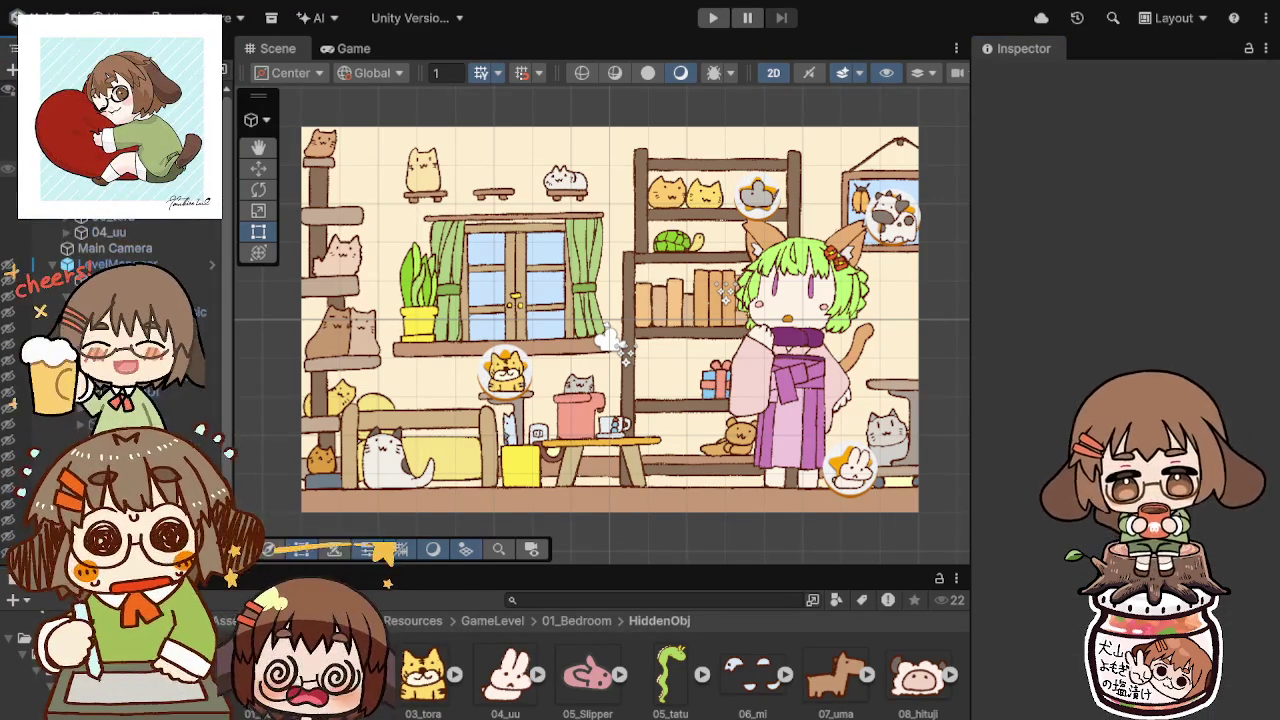
pyautogui.click(96, 233)
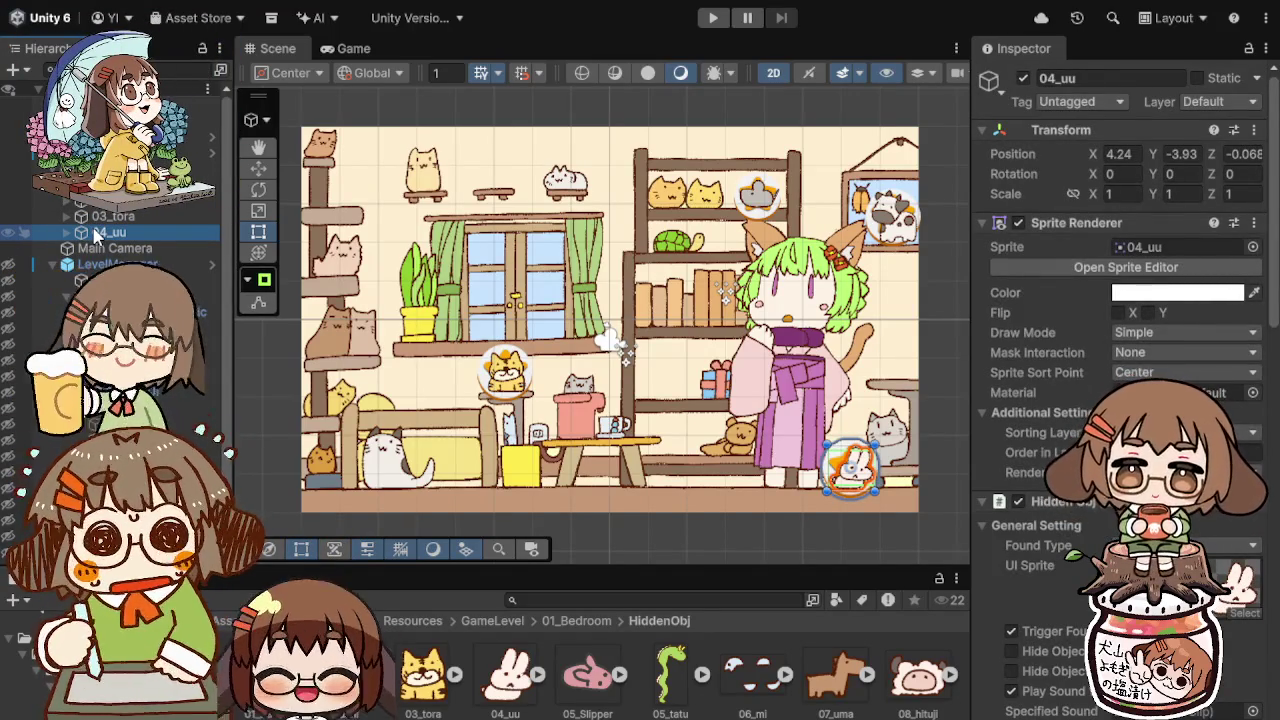
pyautogui.hotkey('ctrl', 'd')
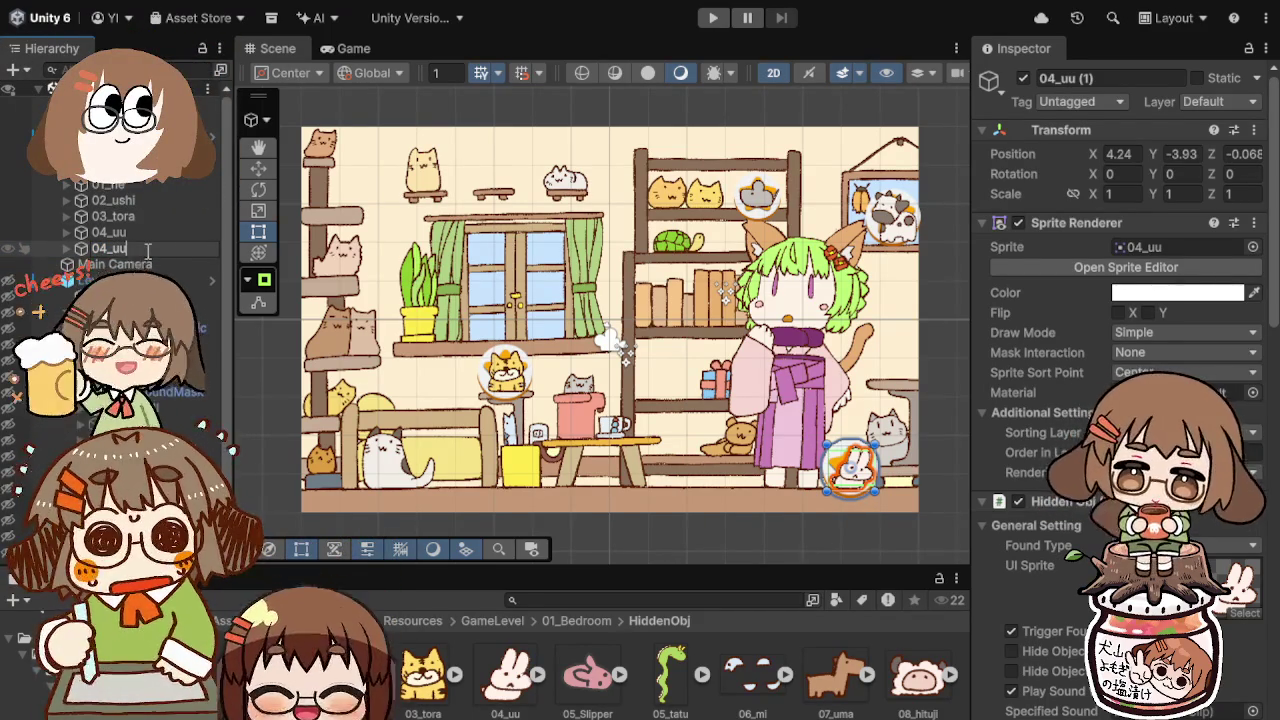
pyautogui.press('BackSpace')
pyautogui.write('5')
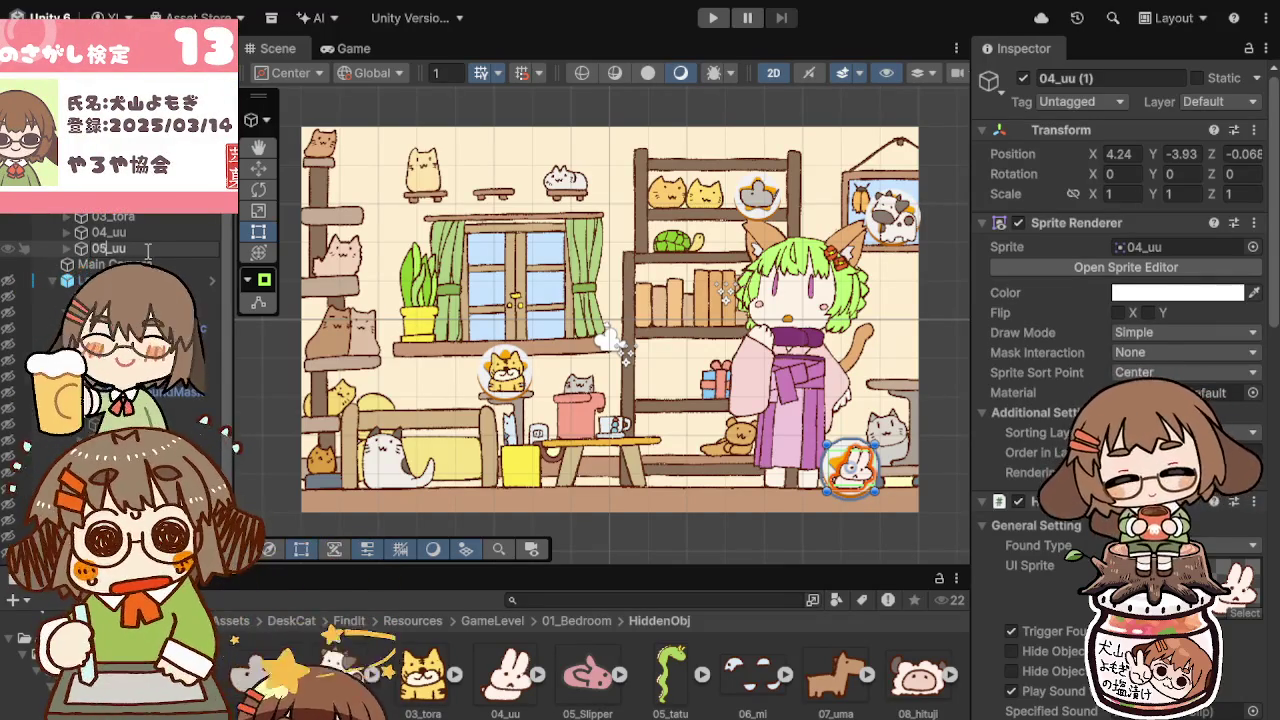
pyautogui.press('BackSpace')
pyautogui.press('BackSpace')
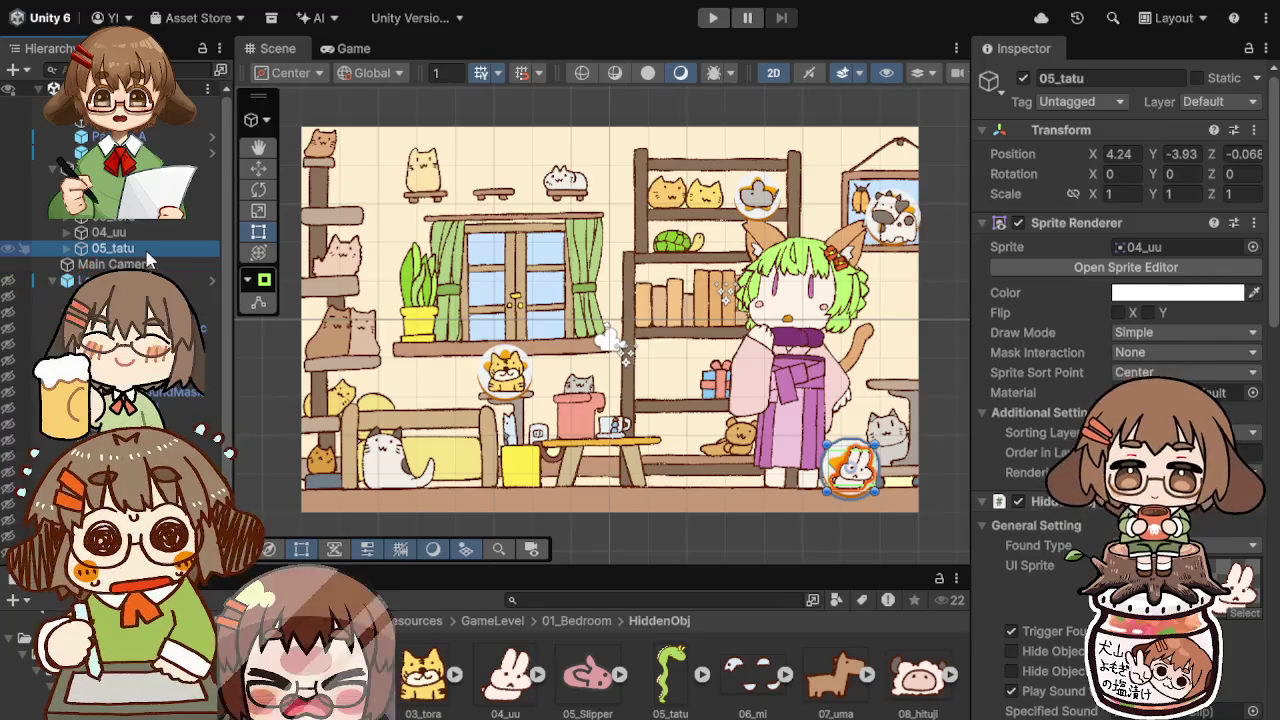
# Step: Delete 05_Slipper, give 05_tatu the green dragon sprite, and place it on the top shelf
pyautogui.click(603, 680)
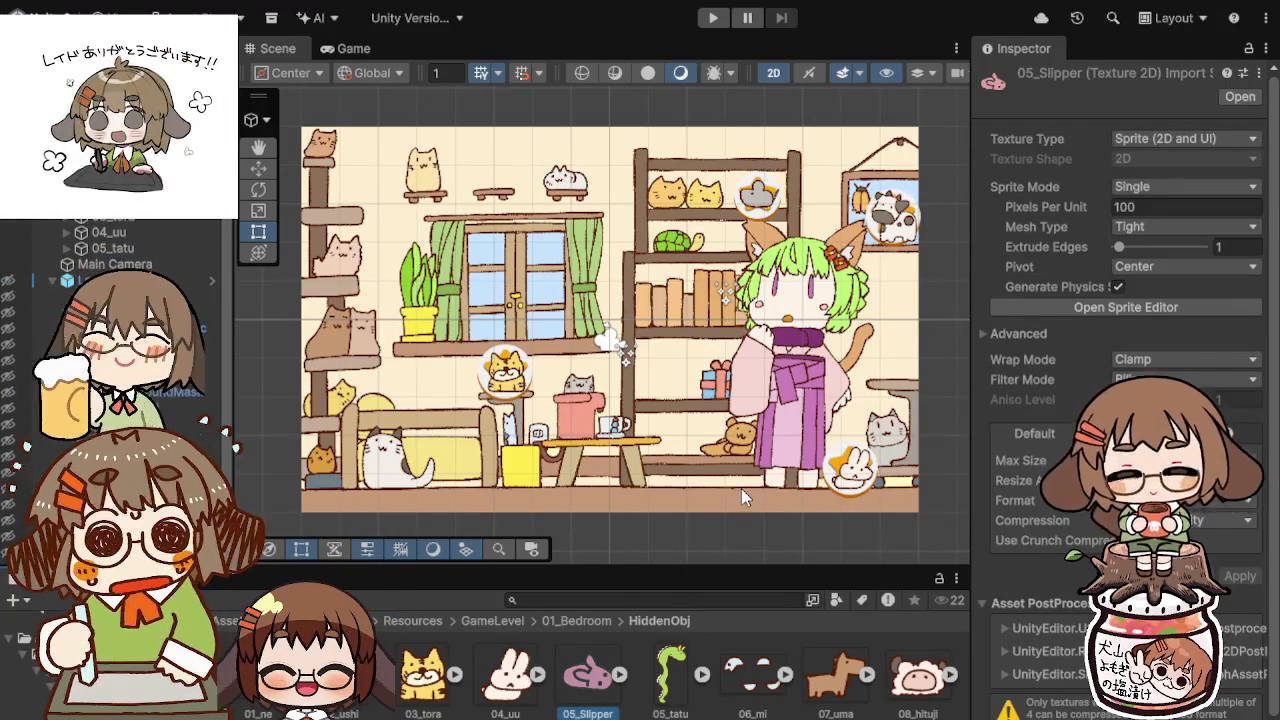
pyautogui.press('Delete')
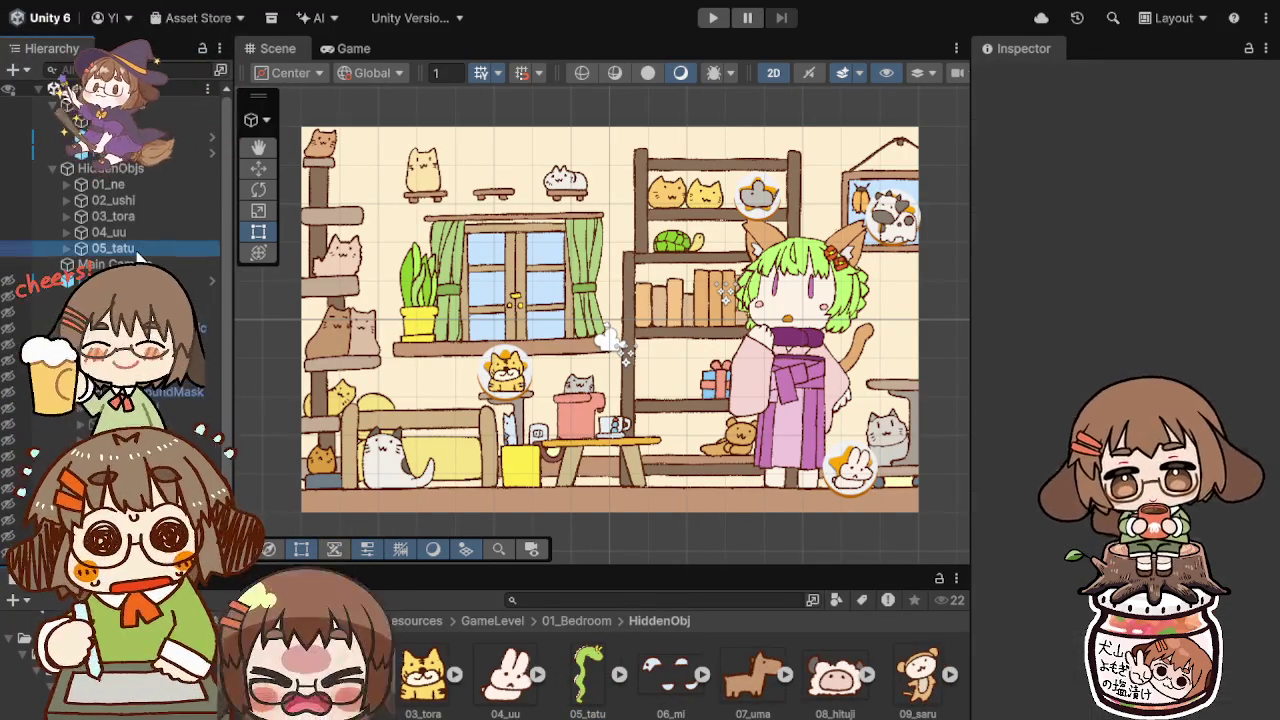
pyautogui.click(135, 250)
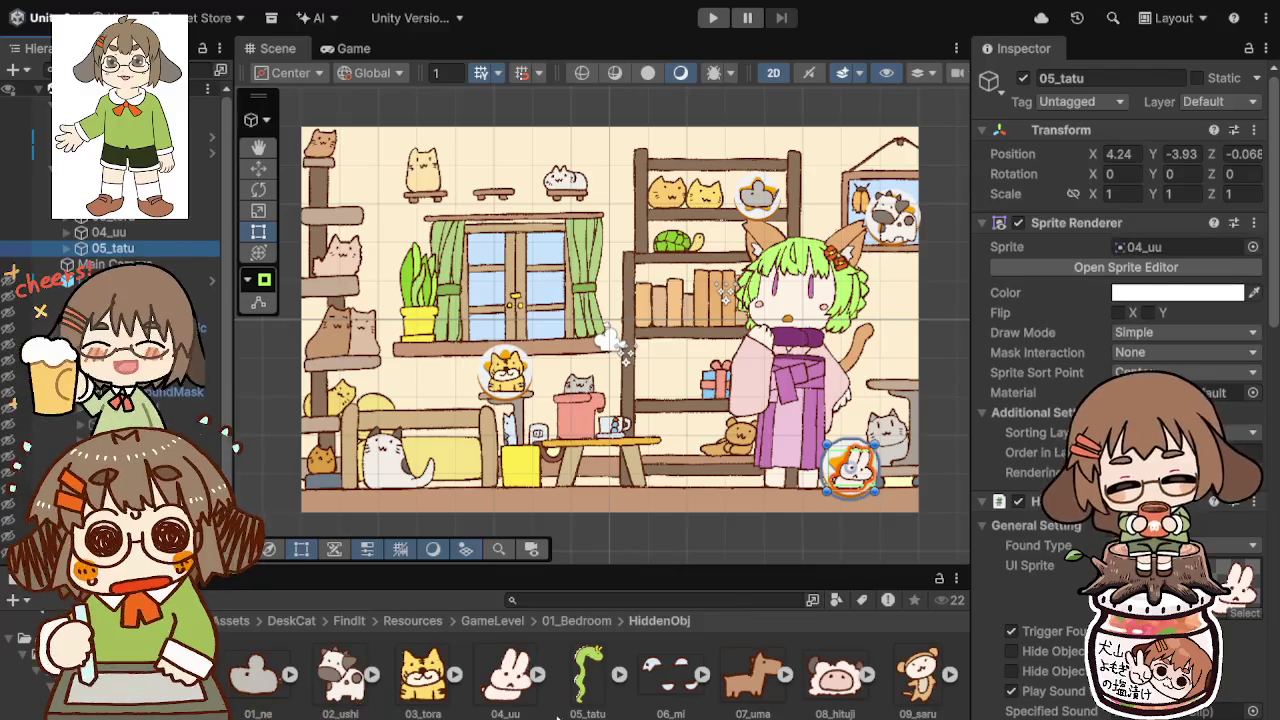
pyautogui.moveTo(1200, 248); pyautogui.dragTo(1200, 248)
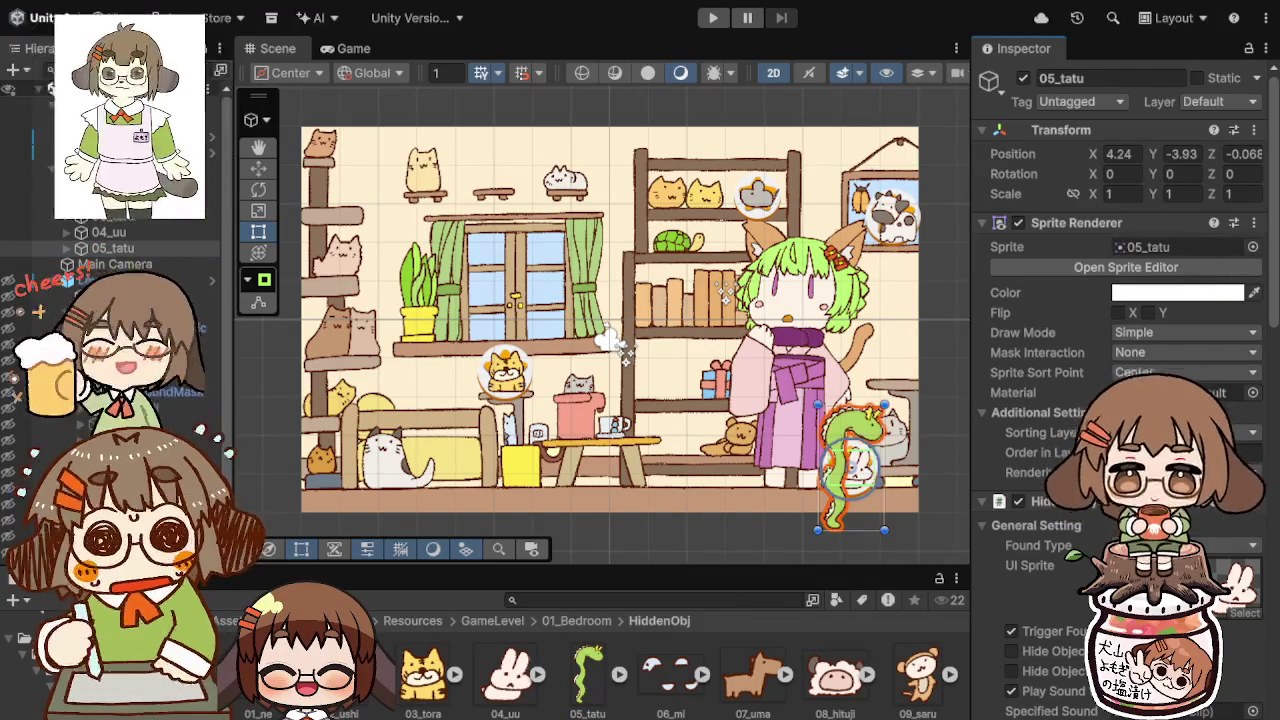
pyautogui.moveTo(850, 428)
pyautogui.mouseDown()
pyautogui.moveTo(726, 309)
pyautogui.moveTo(636, 144)
pyautogui.mouseUp()
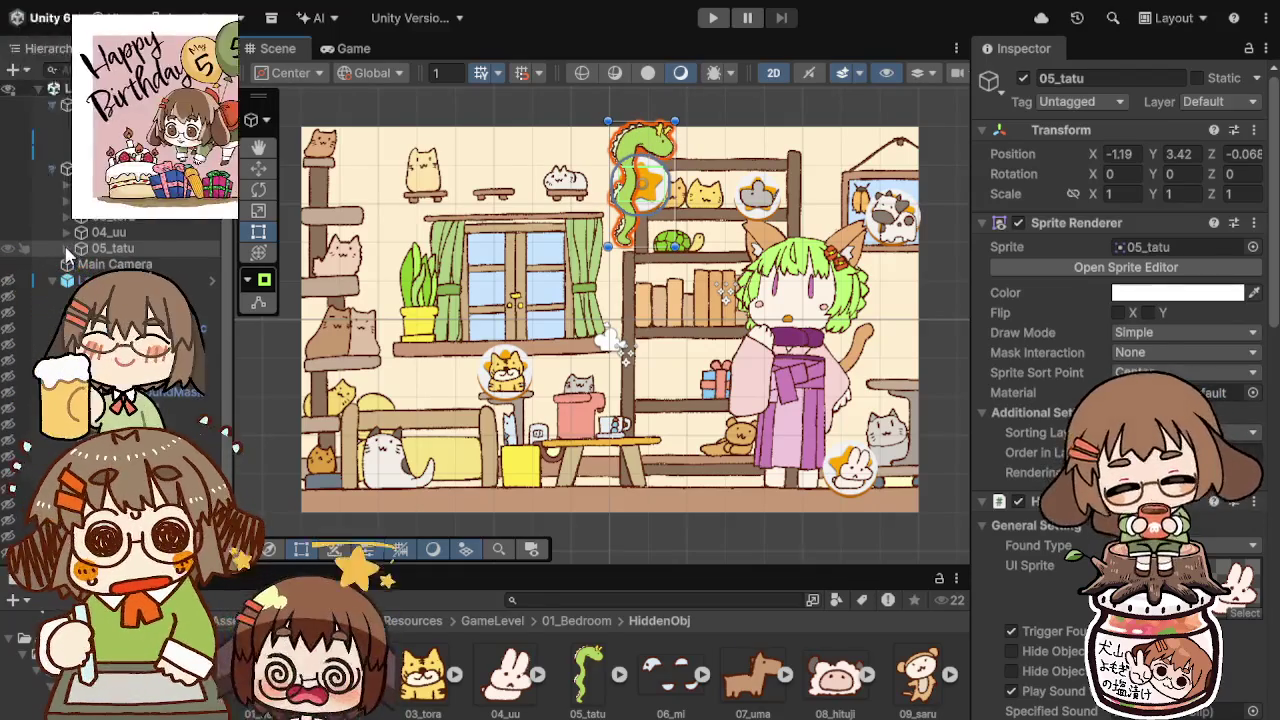
pyautogui.scroll(1, 632, 325)
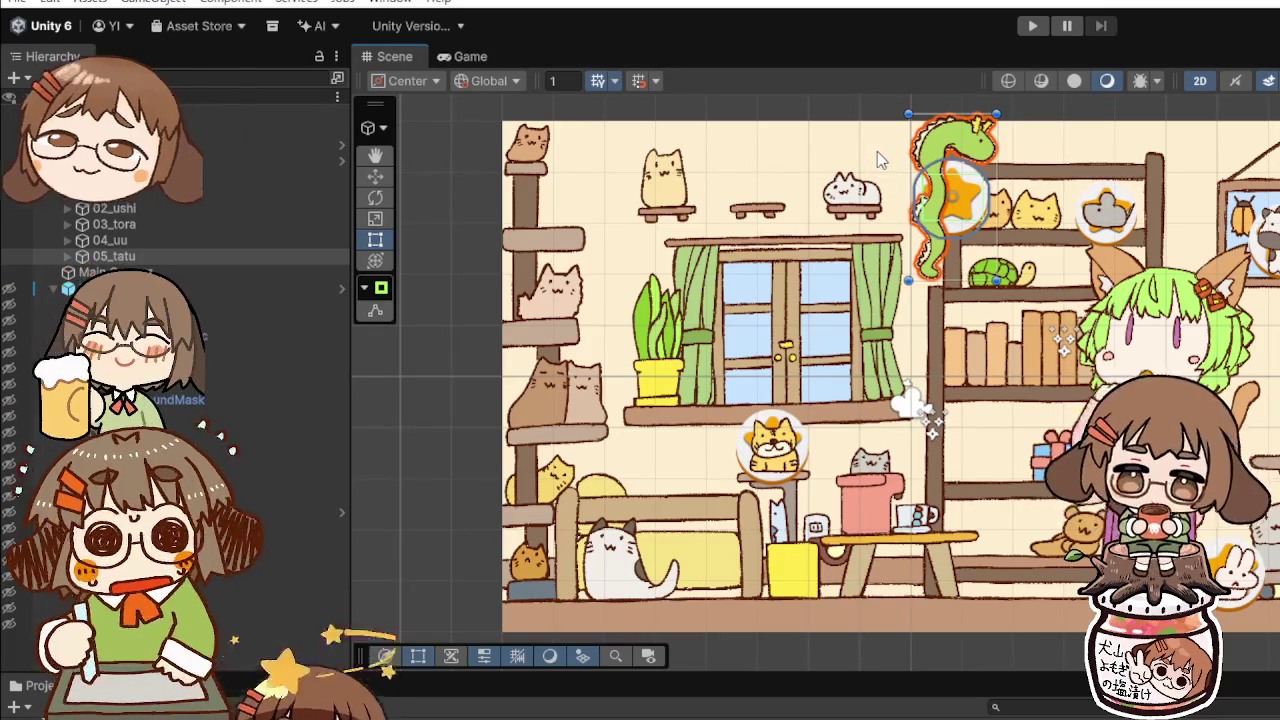
# Step: Raise the dragon's star badge slightly so it overlaps the dragon's upper body
pyautogui.click(963, 195)
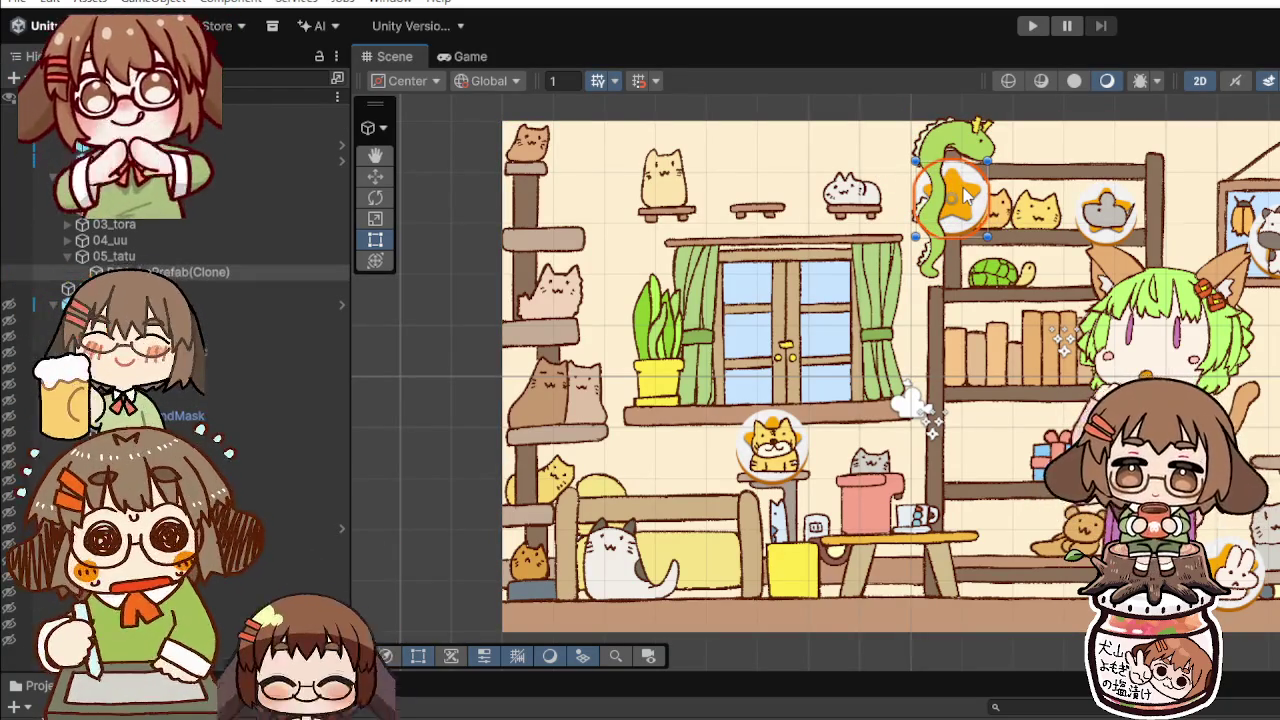
pyautogui.moveTo(966, 197); pyautogui.dragTo(965, 170)
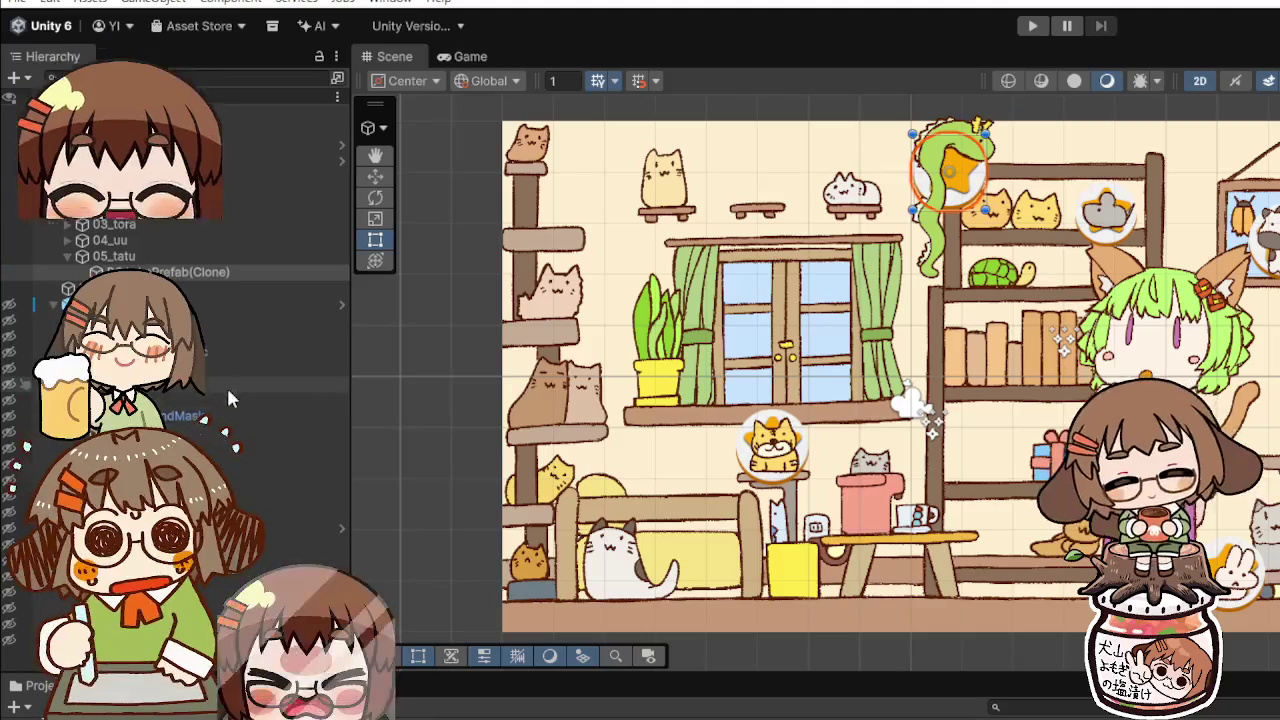
pyautogui.click(149, 241)
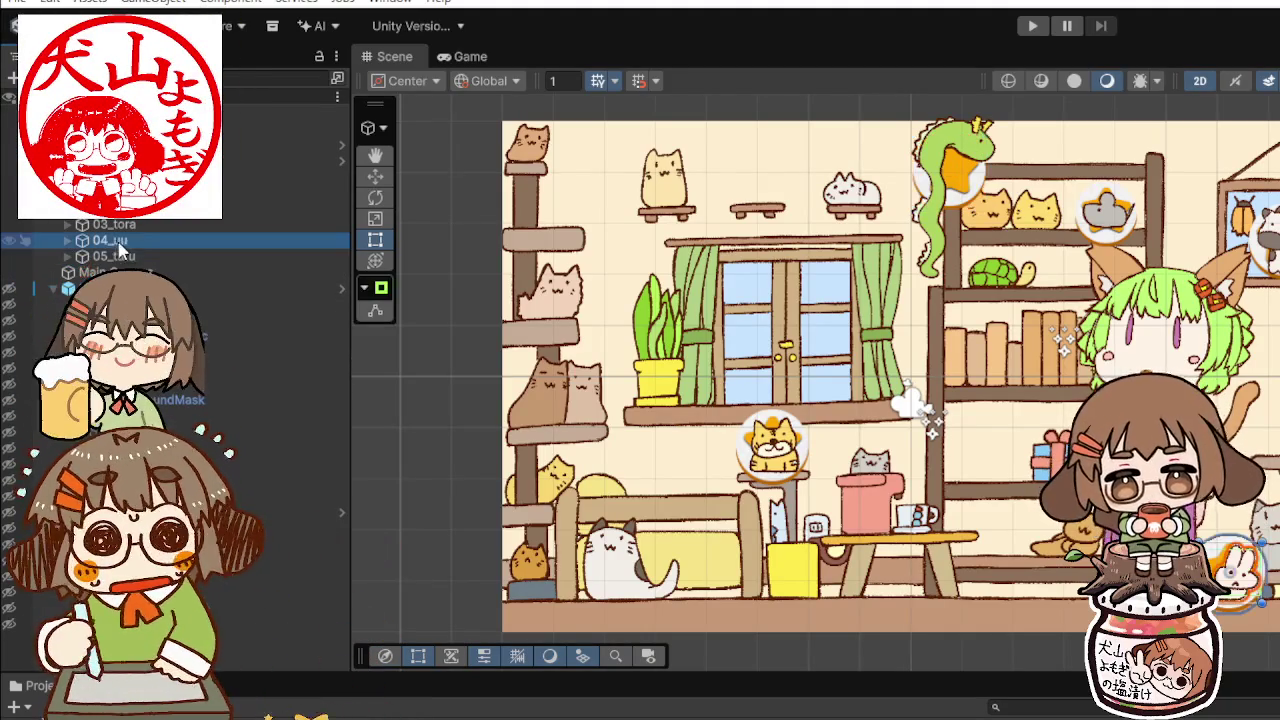
# Step: Duplicate the 04_uu rabbit, rename the copy '06_mi', and zoom the Scene view back out
pyautogui.hotkey('ctrl', 'd')
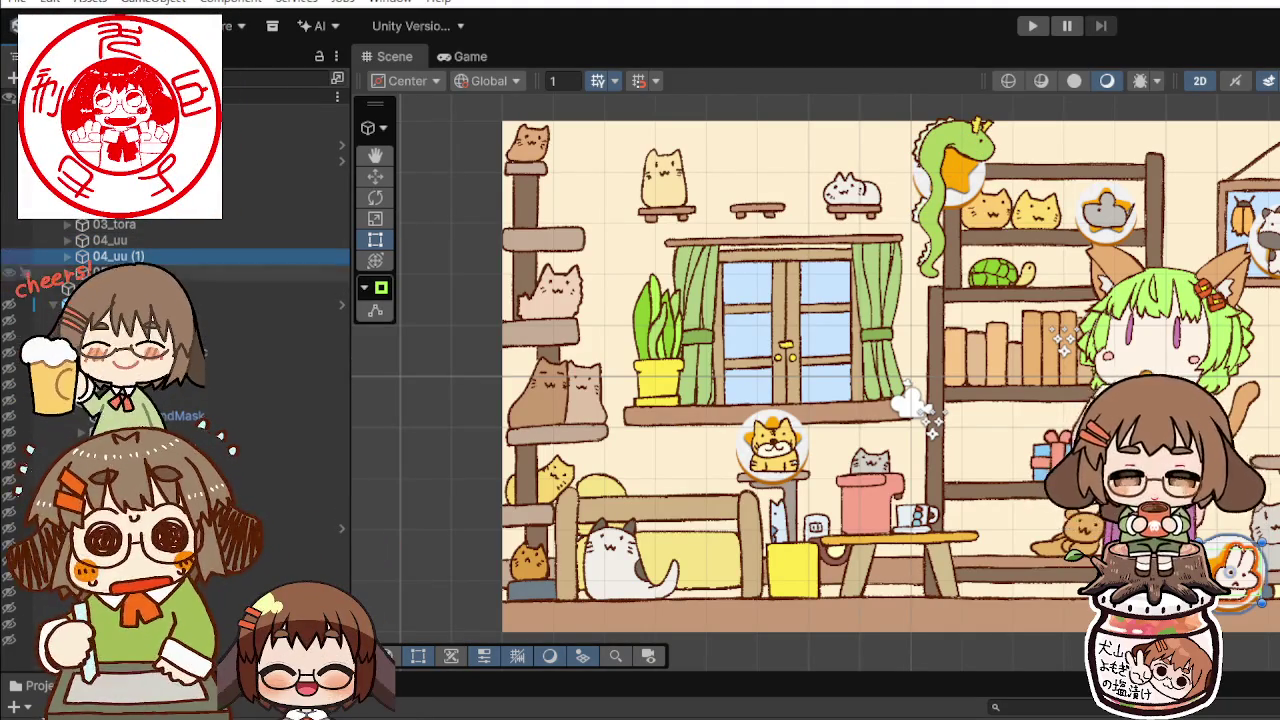
pyautogui.press('f')
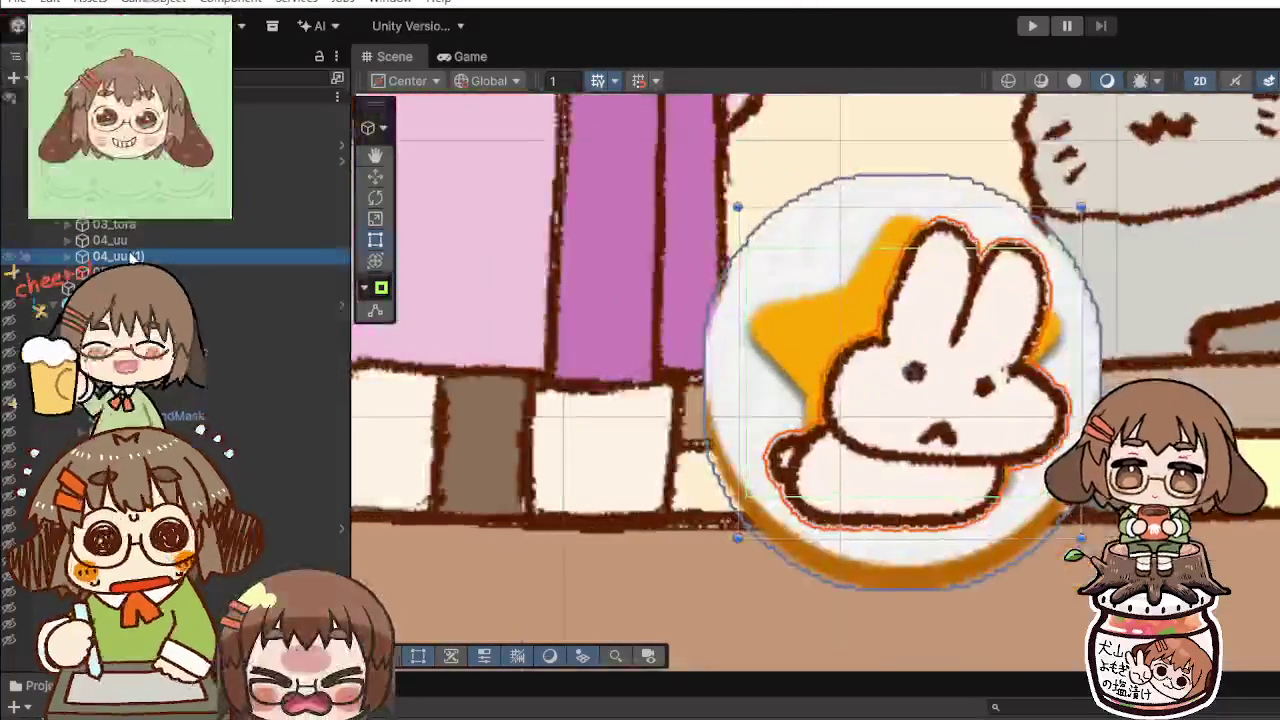
pyautogui.press('F2')
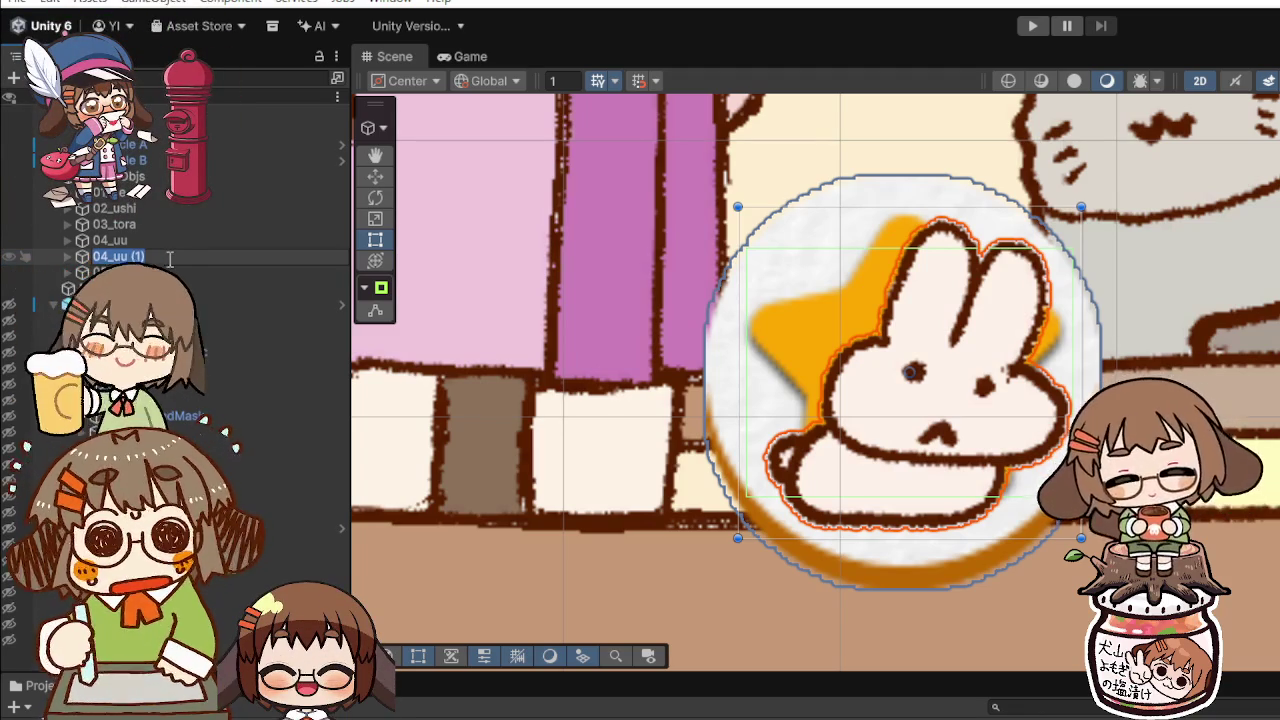
pyautogui.write('06')
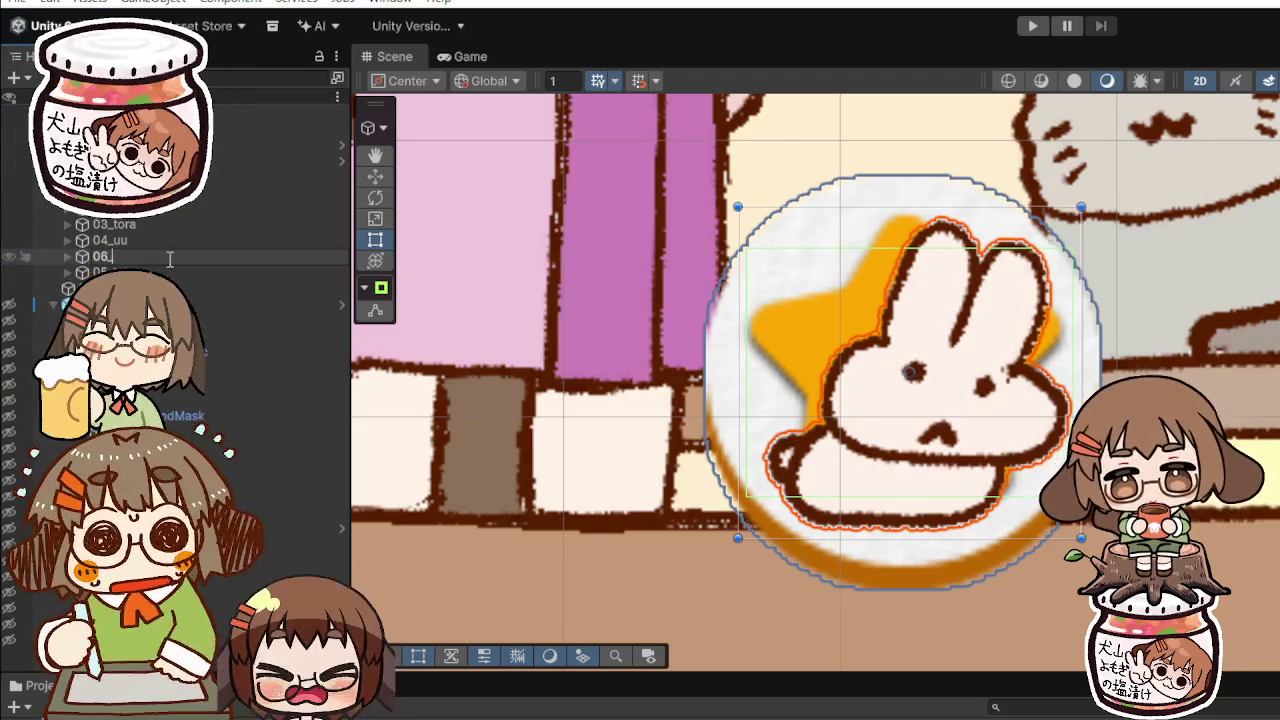
pyautogui.write('_mi')
pyautogui.press('Return')
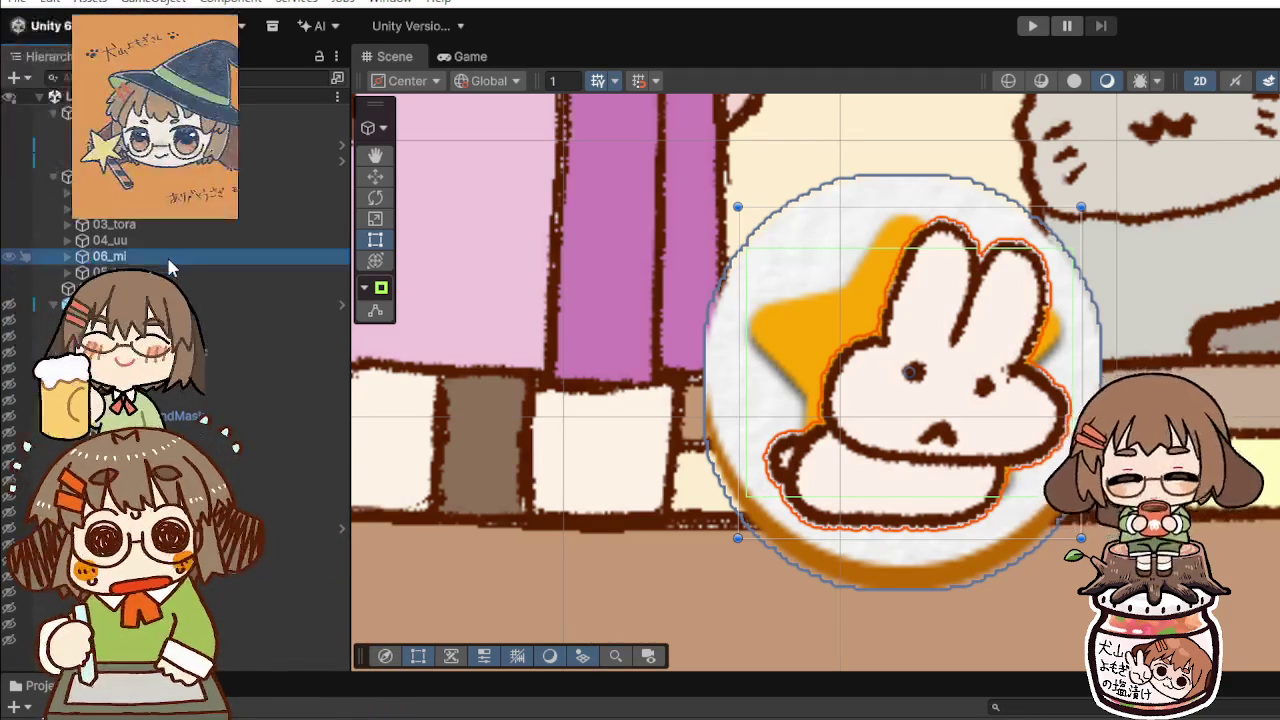
pyautogui.scroll(-10, 523, 272)
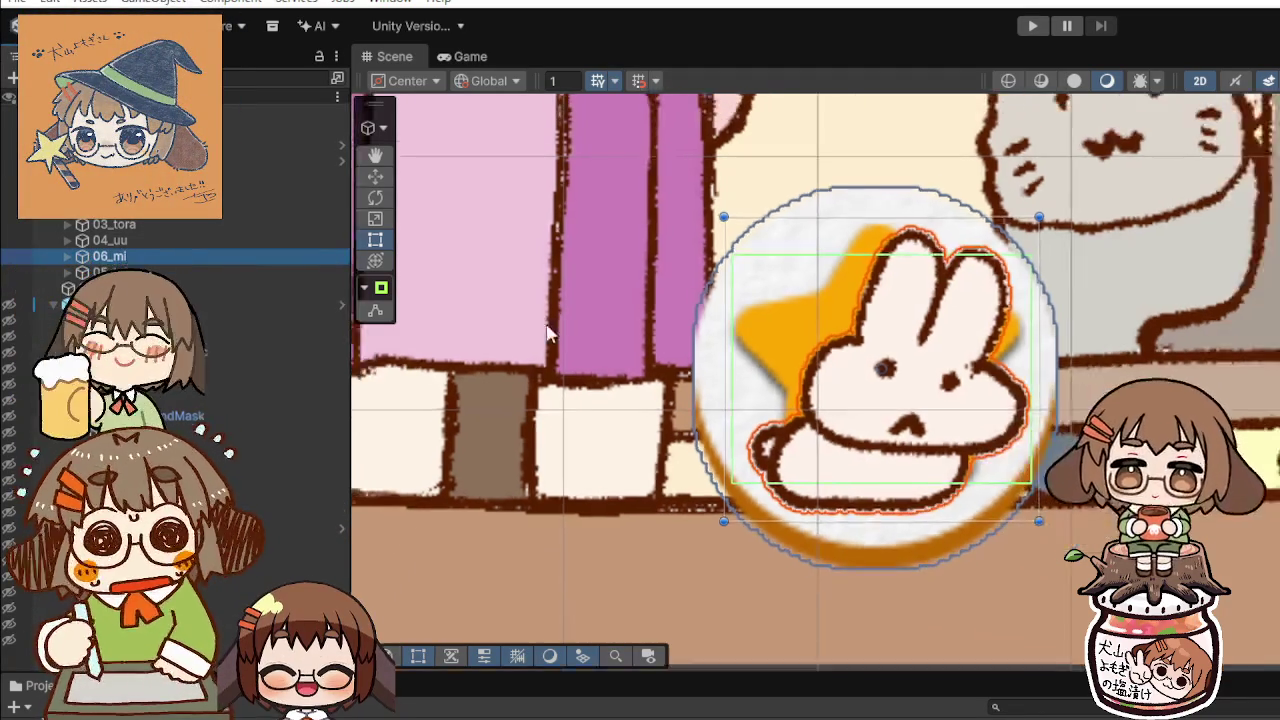
pyautogui.scroll(-2, 545, 320)
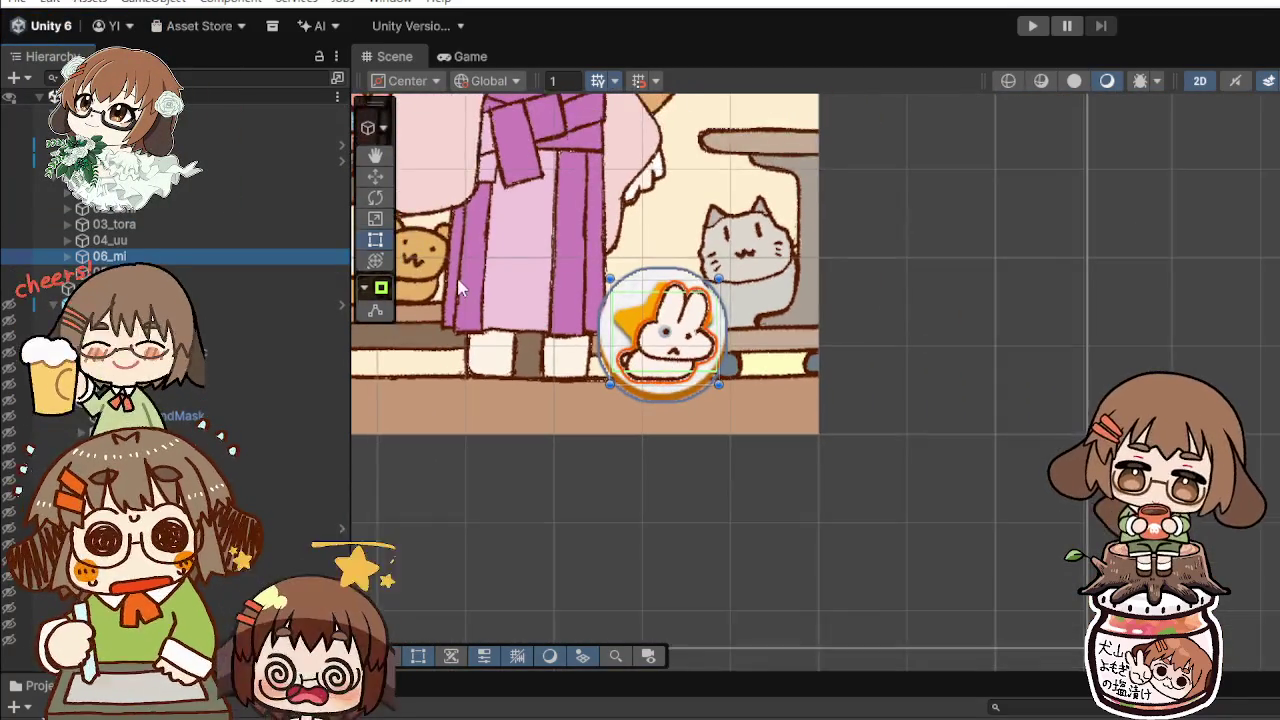
pyautogui.scroll(-8, 466, 262)
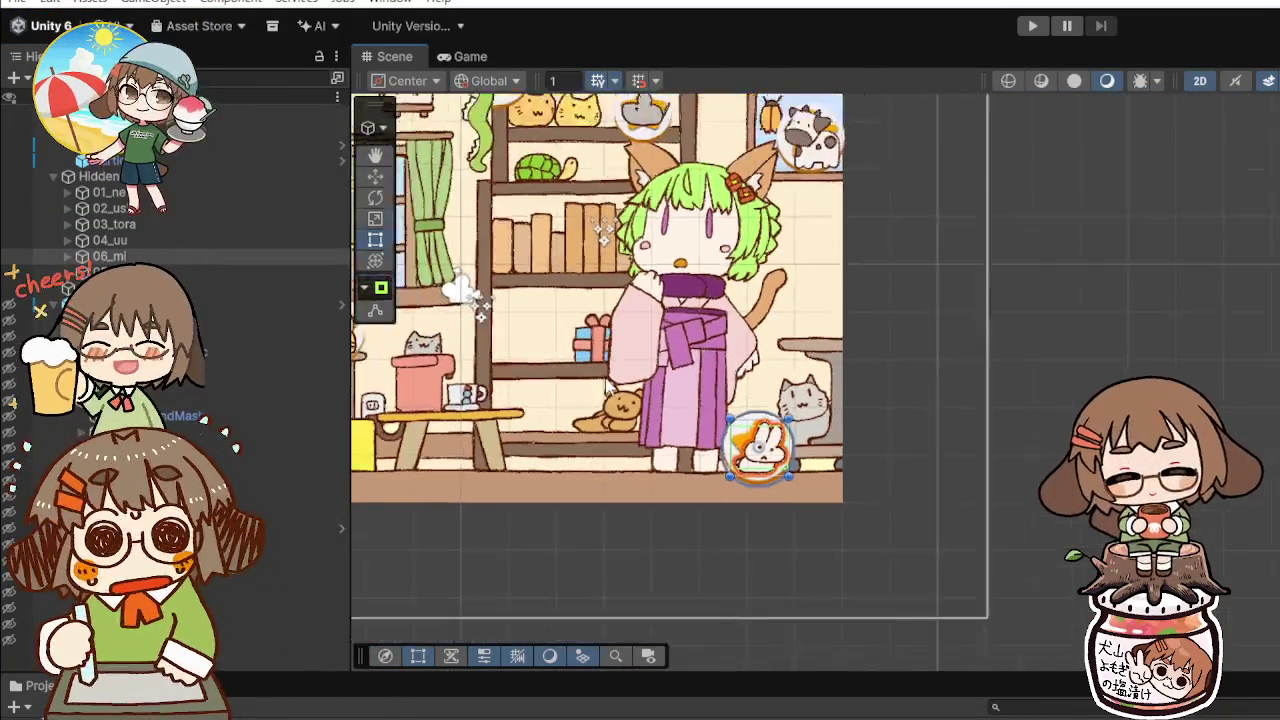
pyautogui.scroll(3, 510, 310)
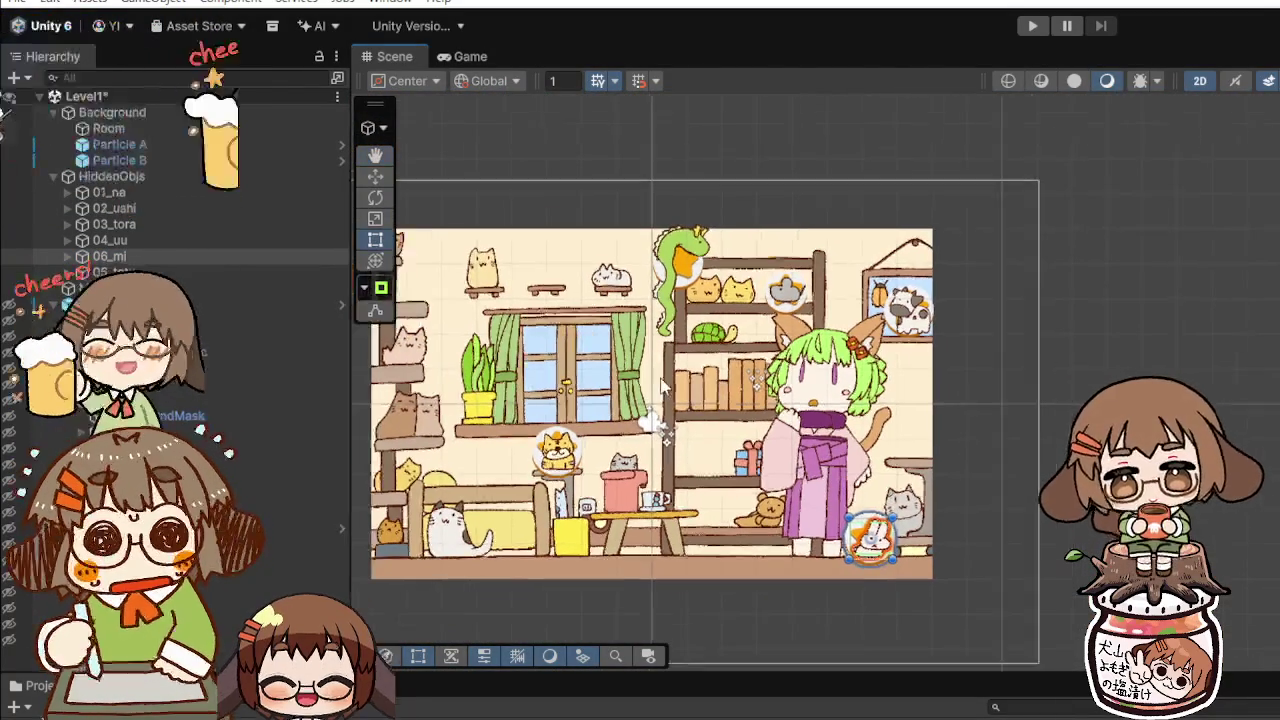
pyautogui.scroll(4, 512, 420)
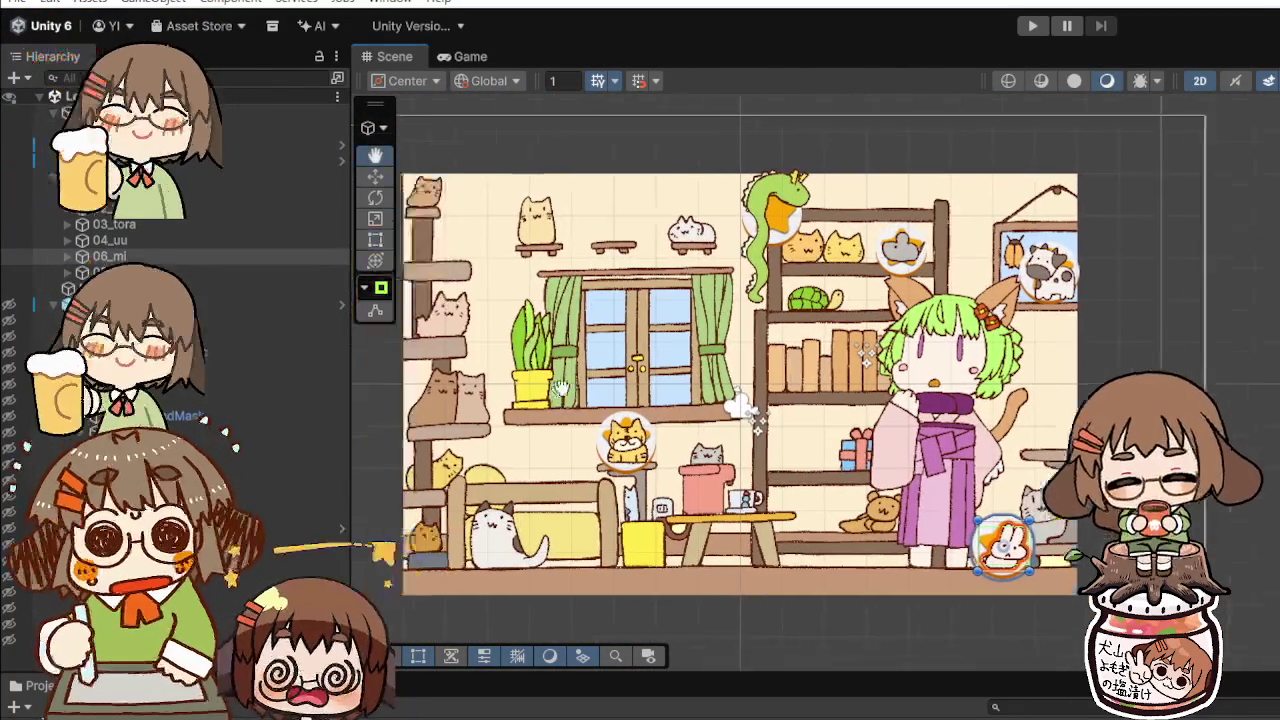
pyautogui.scroll(1, 636, 371)
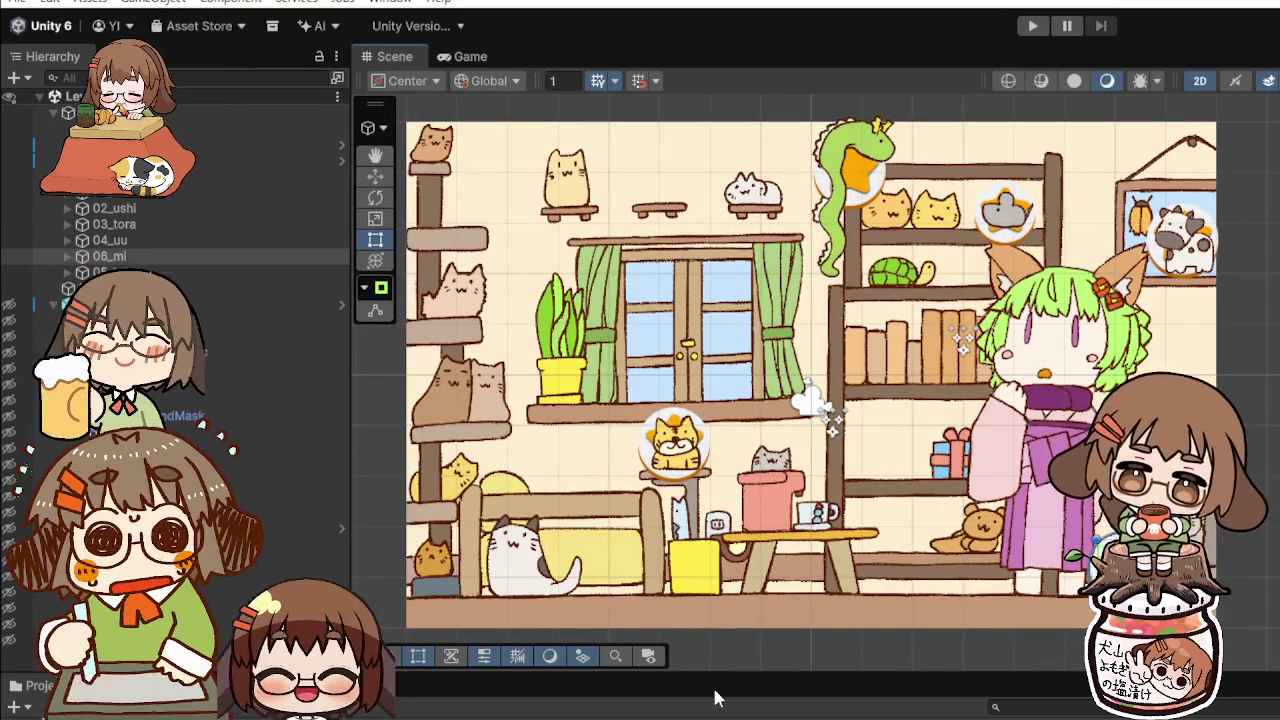
pyautogui.scroll(2, 718, 483)
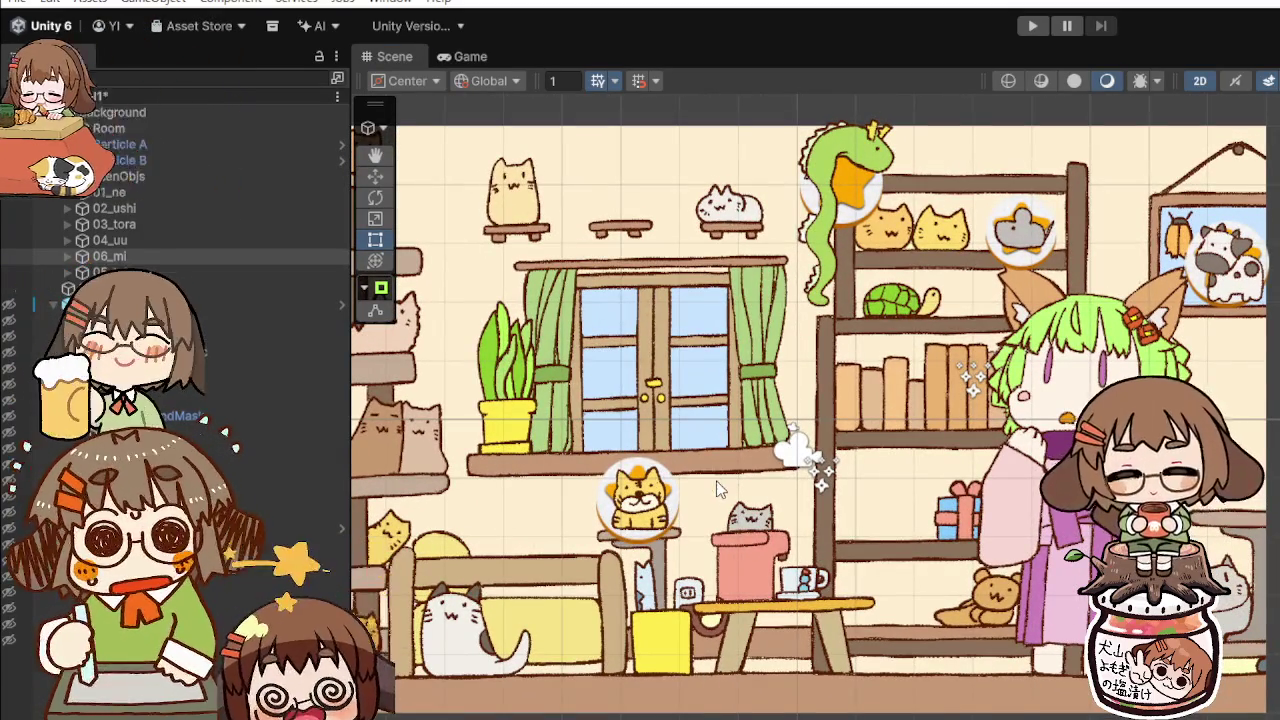
pyautogui.scroll(2, 718, 483)
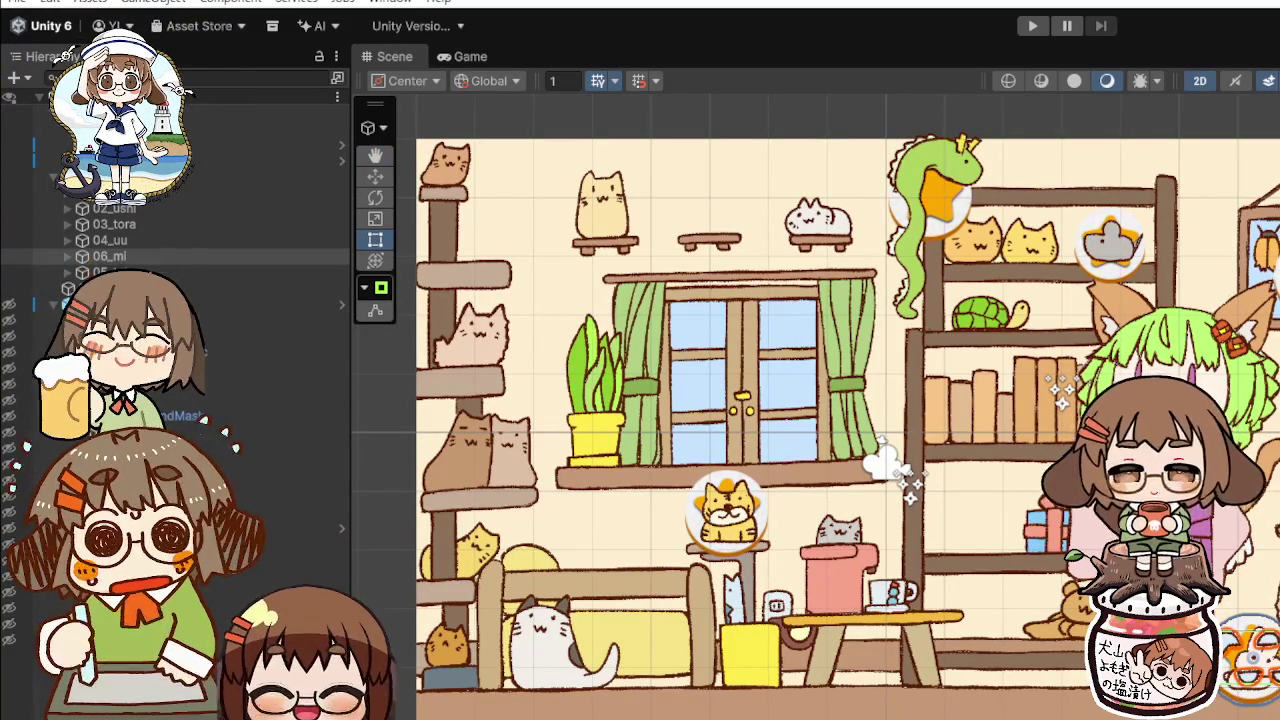
# Step: Move 06_mi directly below 05_tatu in the Hierarchy, undoing a stray tiger move
pyautogui.click(722, 528)
pyautogui.moveTo(722, 528)
pyautogui.mouseDown()
pyautogui.moveTo(600, 557)
pyautogui.moveTo(601, 572)
pyautogui.mouseUp()
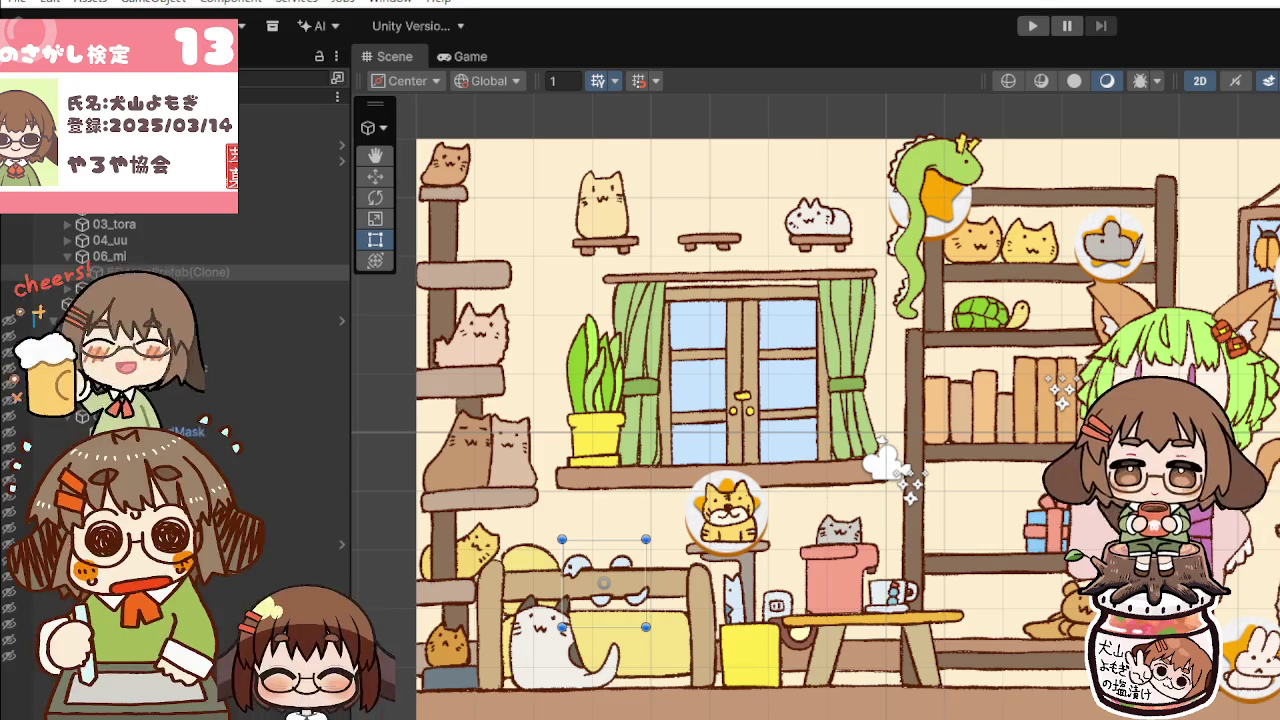
pyautogui.hotkey('ctrl', 'z')
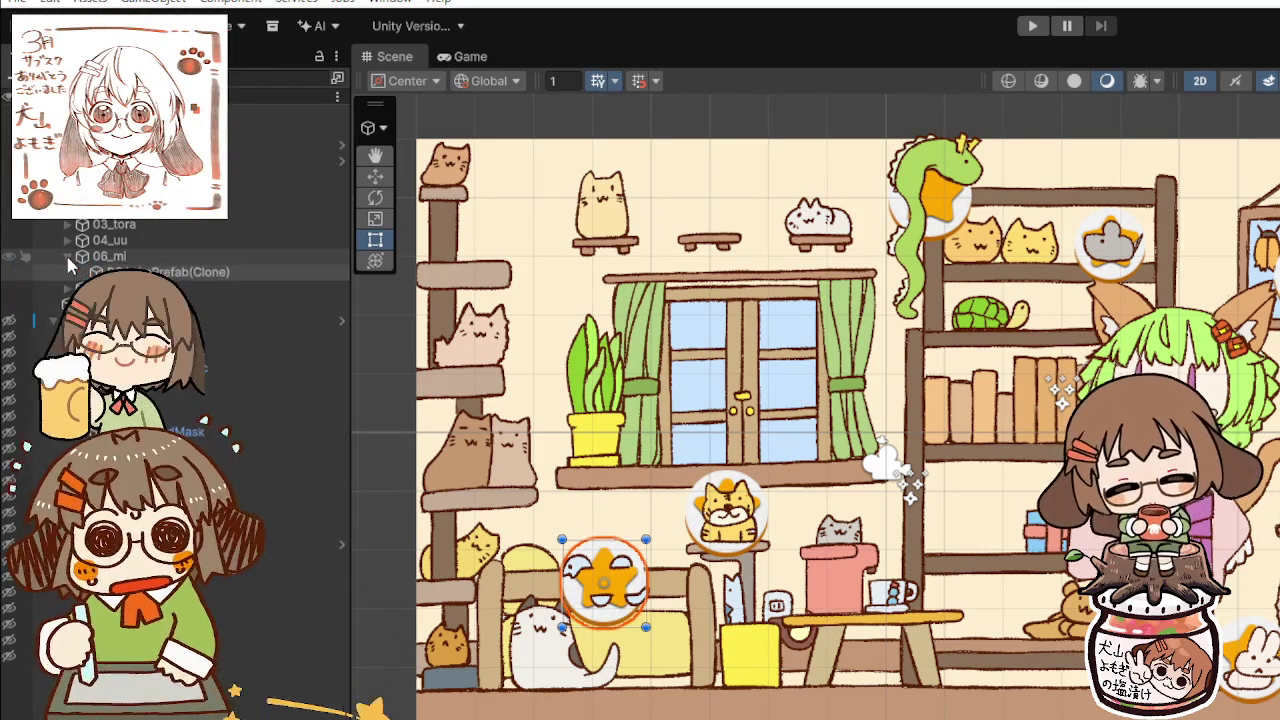
pyautogui.click(131, 256)
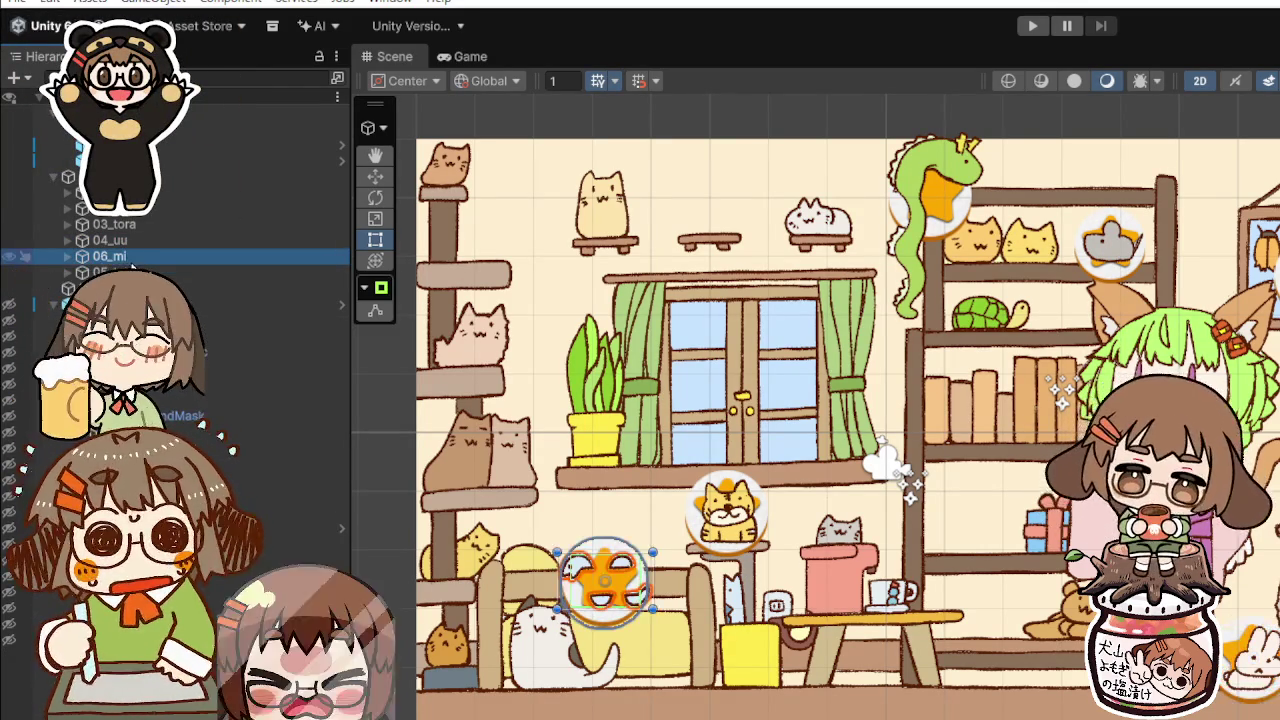
pyautogui.moveTo(110, 278); pyautogui.dragTo(110, 278)
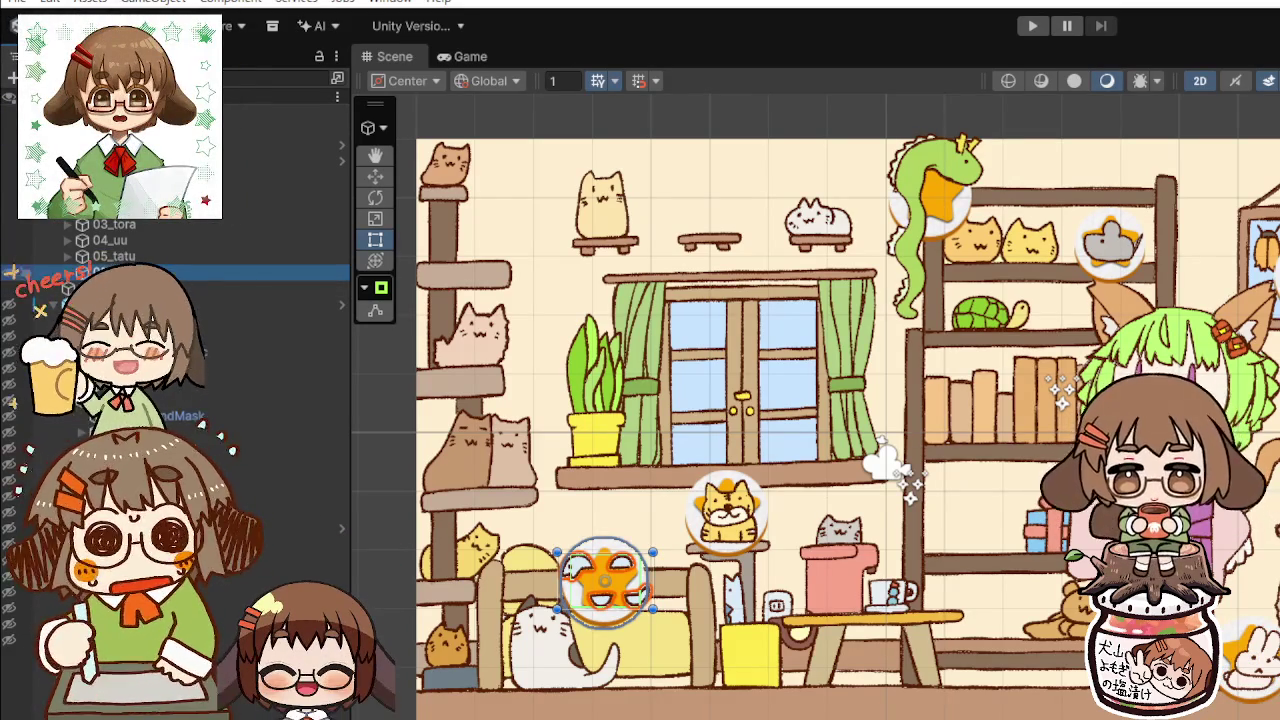
pyautogui.click(110, 288)
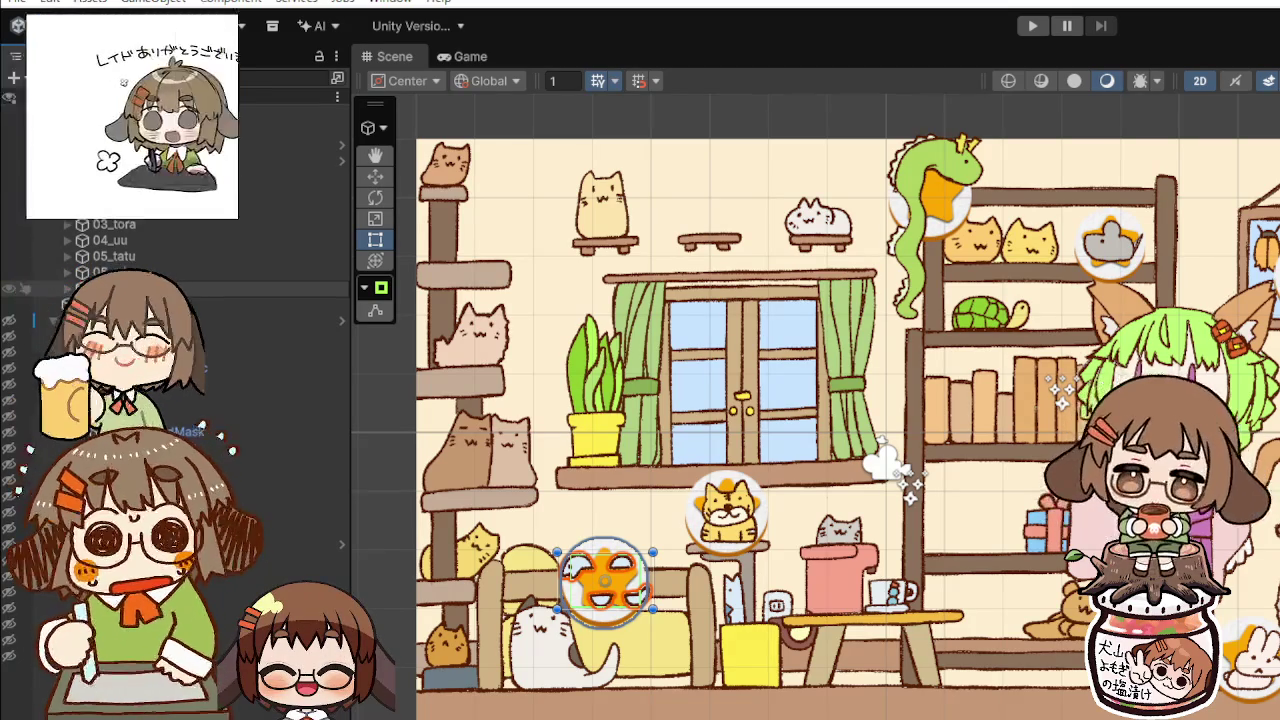
pyautogui.click(110, 288)
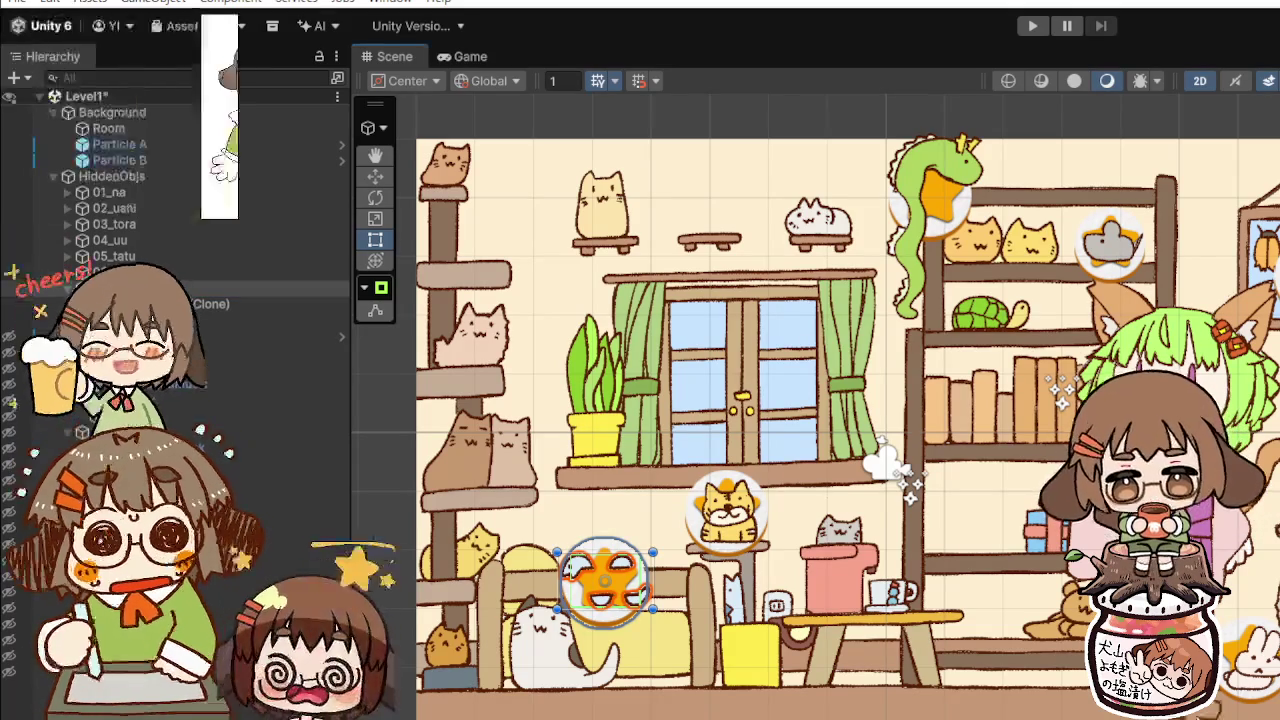
# Step: Move the horse sprite up to the top shelf and shrink its star badge around it
pyautogui.moveTo(652, 580); pyautogui.dragTo(644, 578)
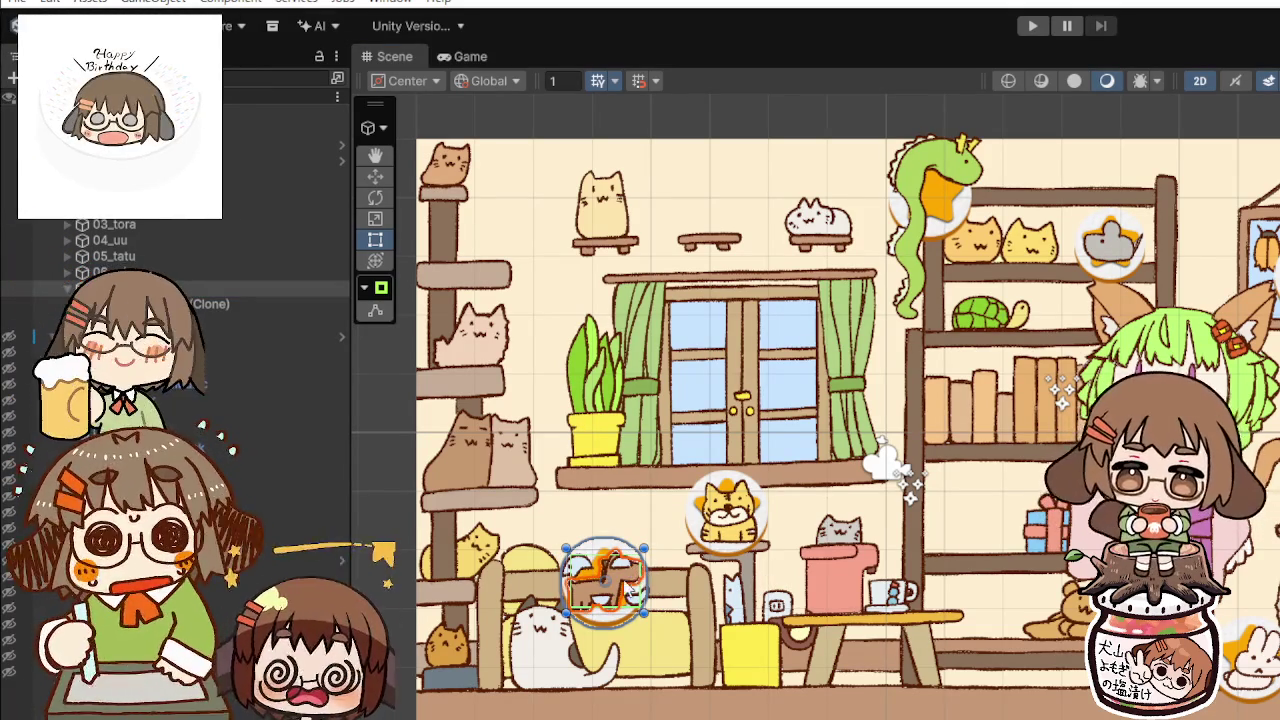
pyautogui.moveTo(620, 592)
pyautogui.mouseDown()
pyautogui.moveTo(767, 233)
pyautogui.moveTo(716, 210)
pyautogui.moveTo(730, 210)
pyautogui.mouseUp()
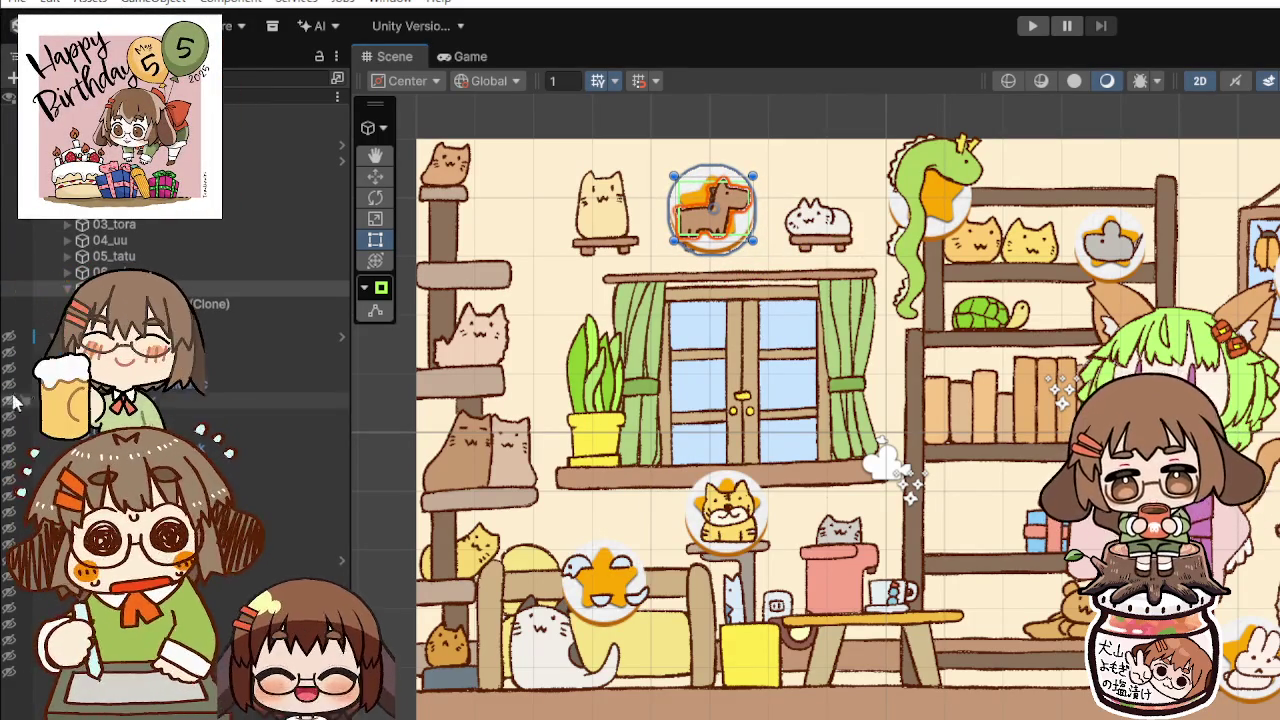
pyautogui.click(210, 303)
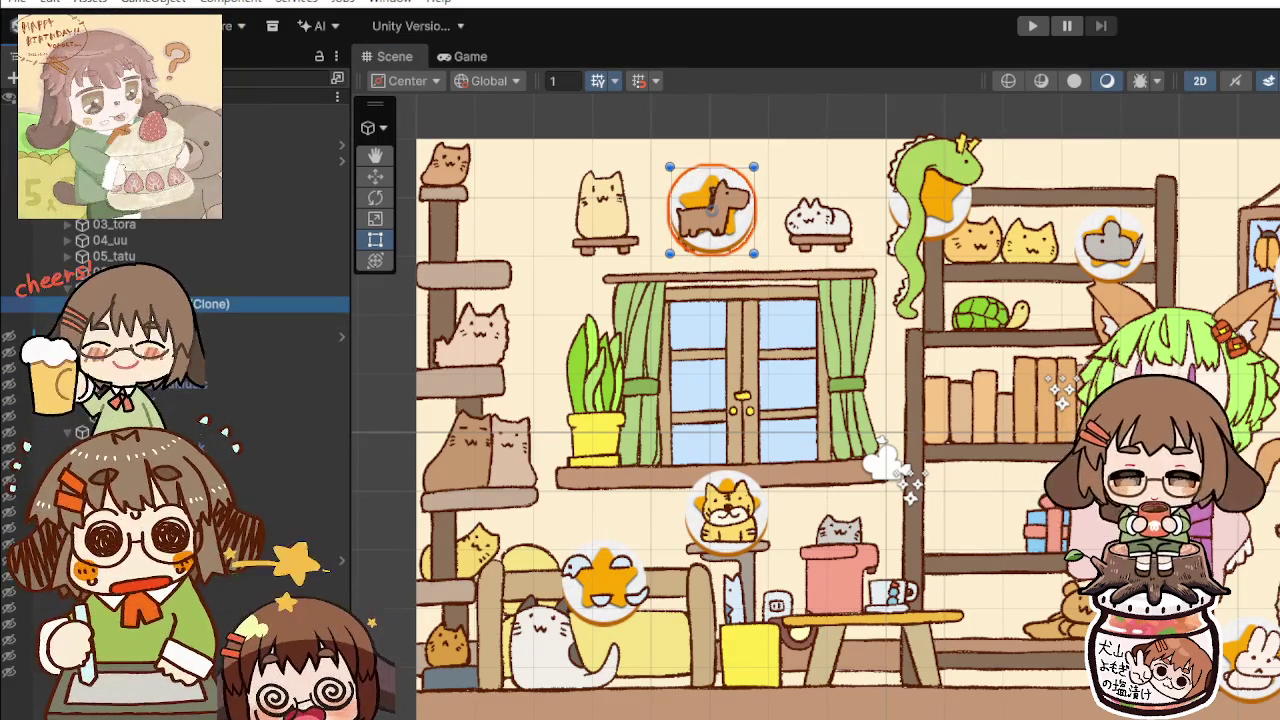
pyautogui.moveTo(757, 168); pyautogui.dragTo(748, 179)
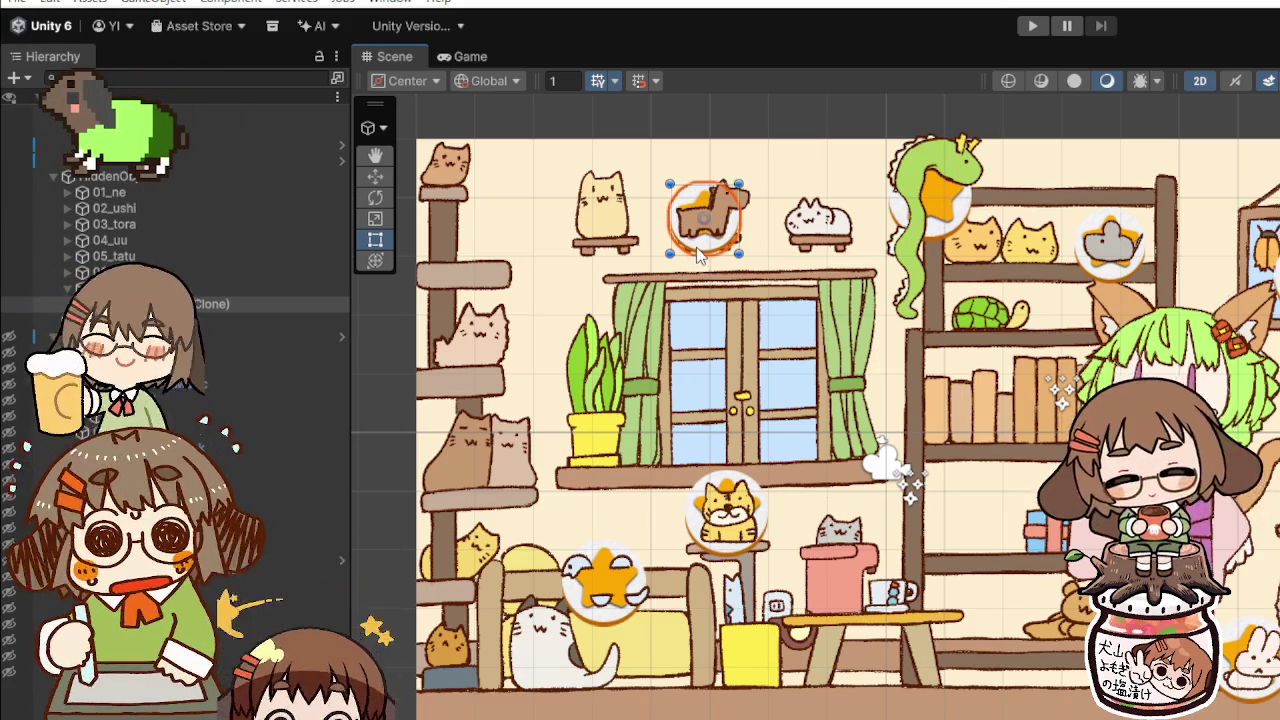
pyautogui.hotkey('alt', 'shift', 'a')
pyautogui.click(264, 286)
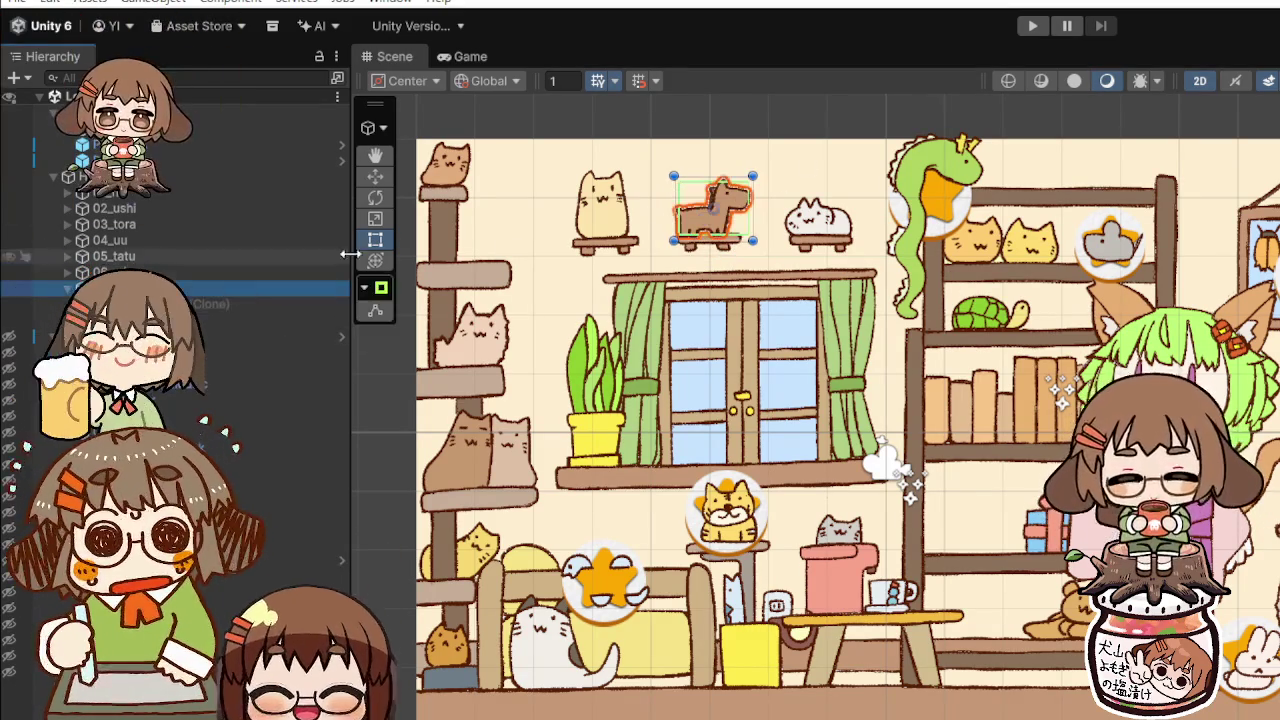
pyautogui.click(712, 210)
pyautogui.moveTo(712, 210); pyautogui.dragTo(716, 203)
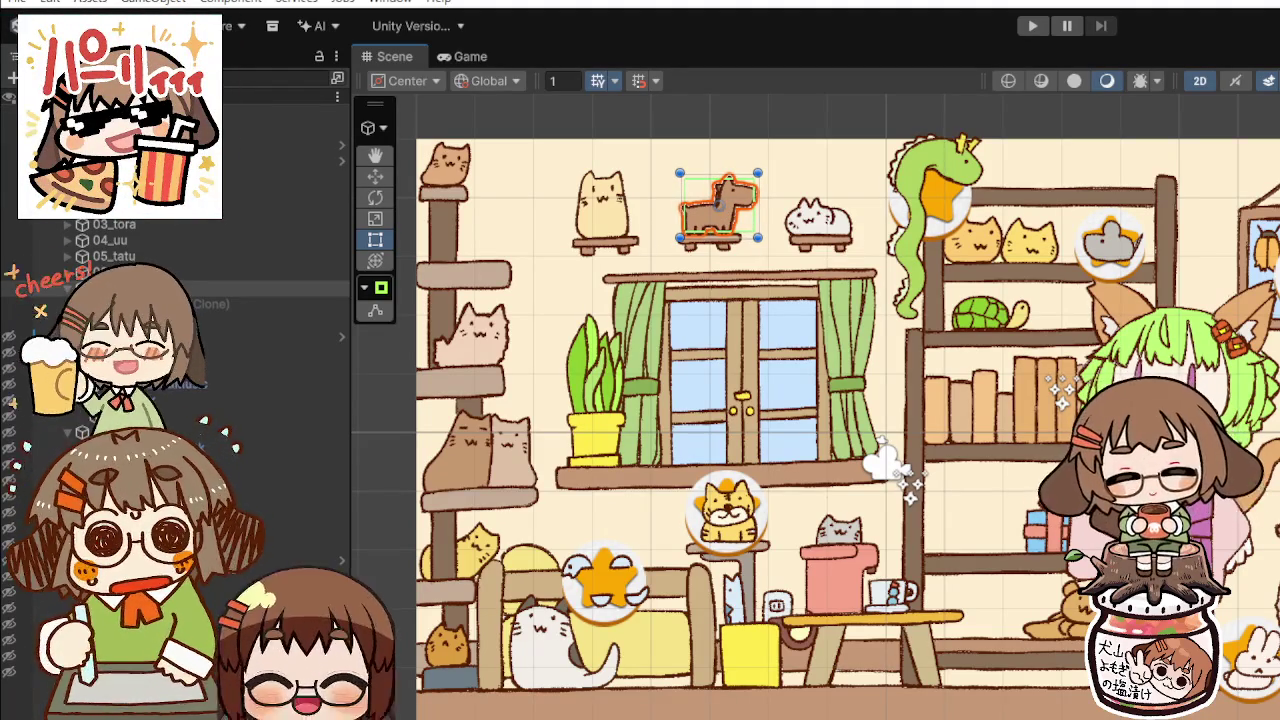
# Step: Nudge the horse into place between the cat figures and duplicate it
pyautogui.click(279, 299)
pyautogui.click(712, 210)
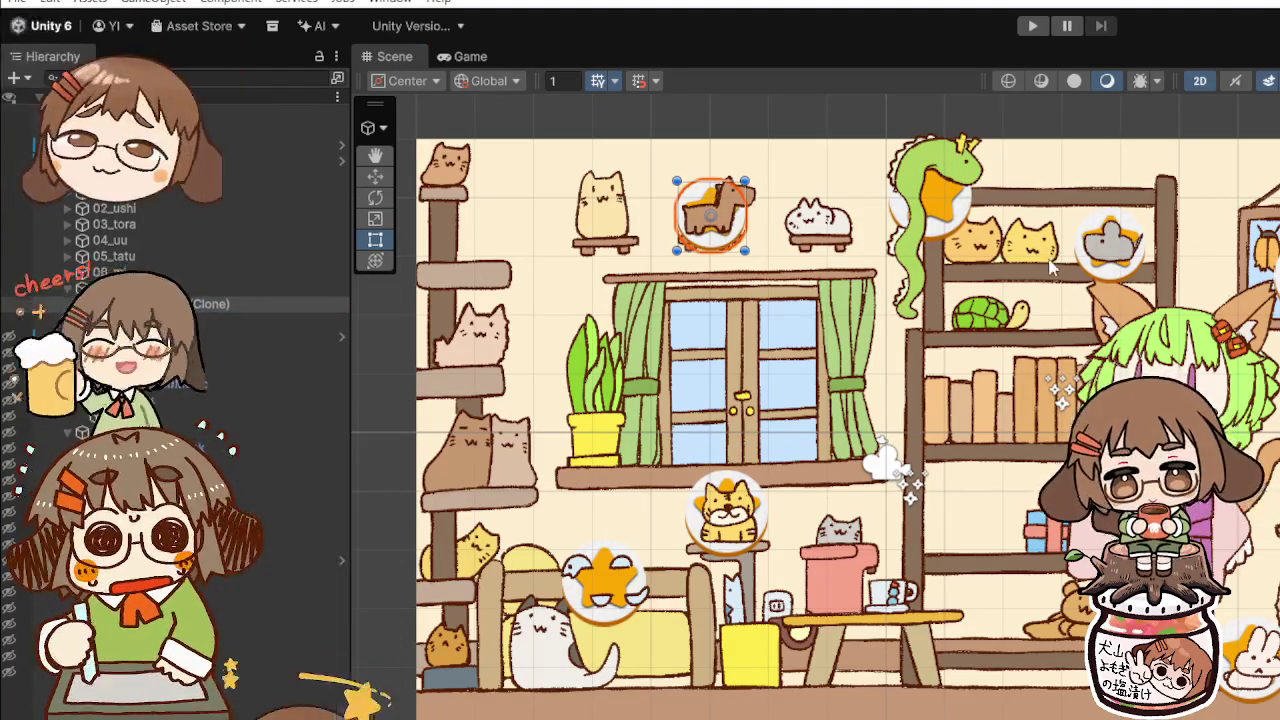
pyautogui.moveTo(722, 250); pyautogui.dragTo(728, 245)
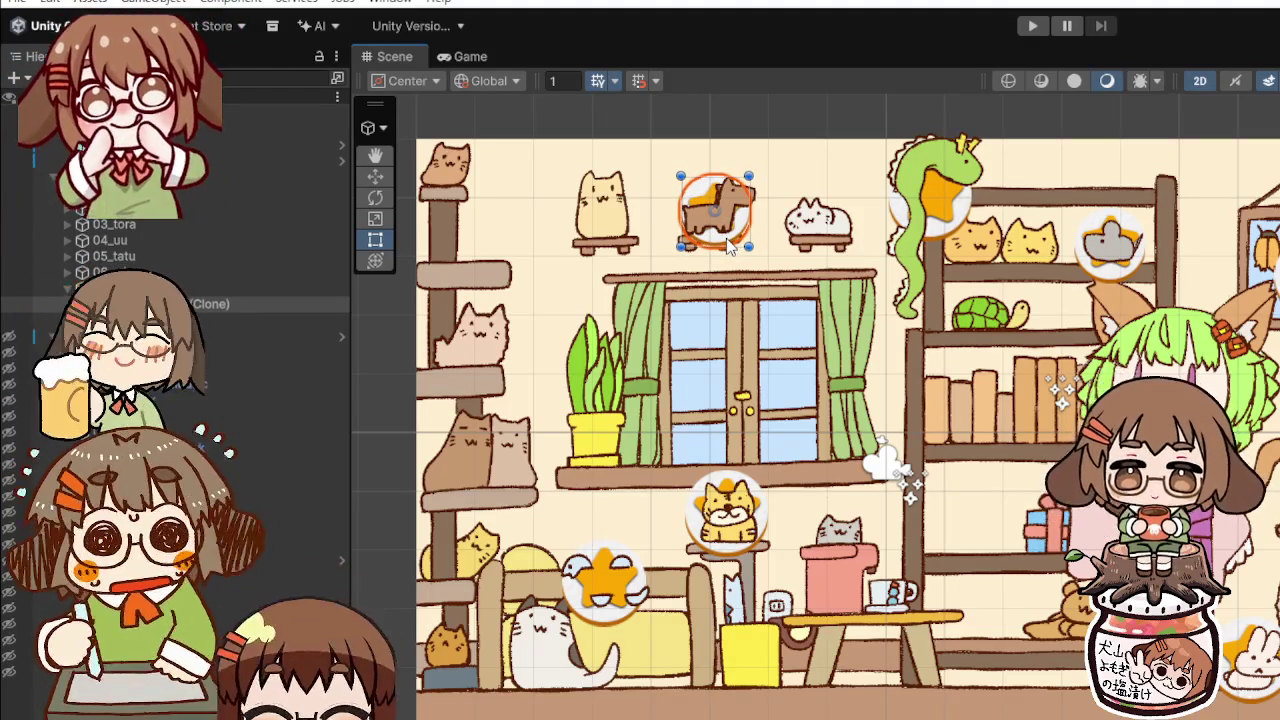
pyautogui.click(60, 286)
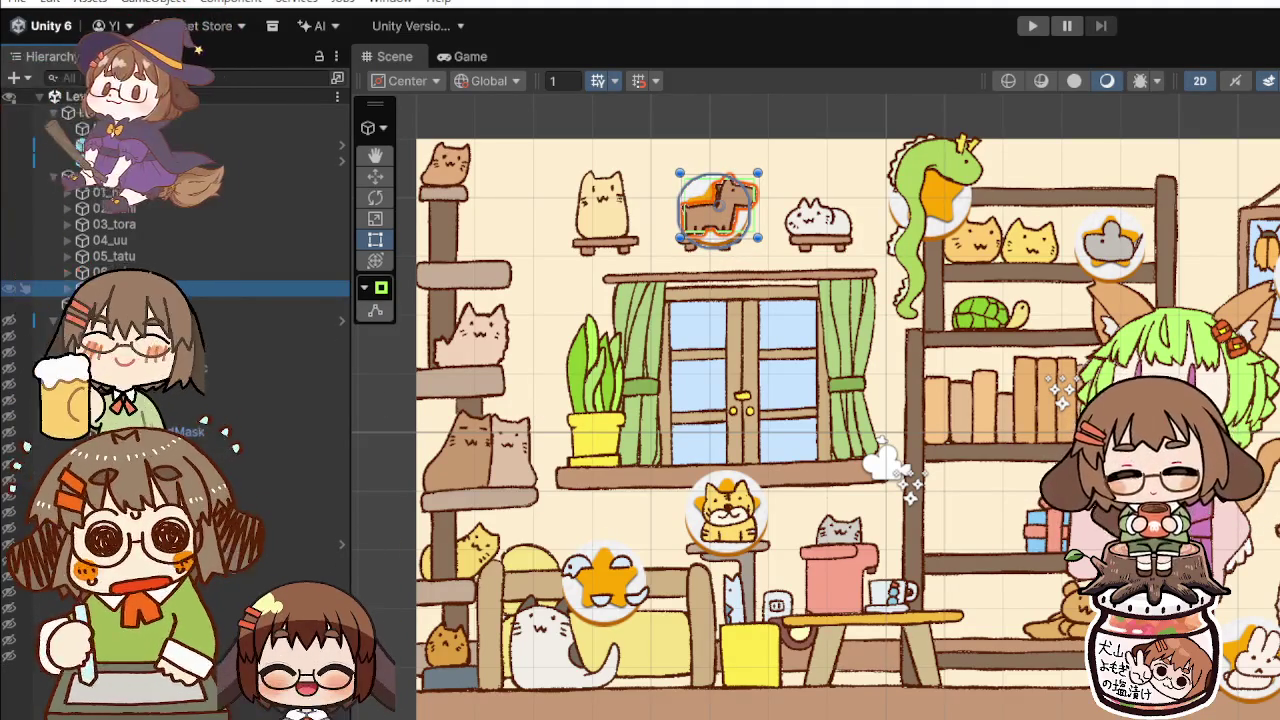
pyautogui.hotkey('ctrl', 'd')
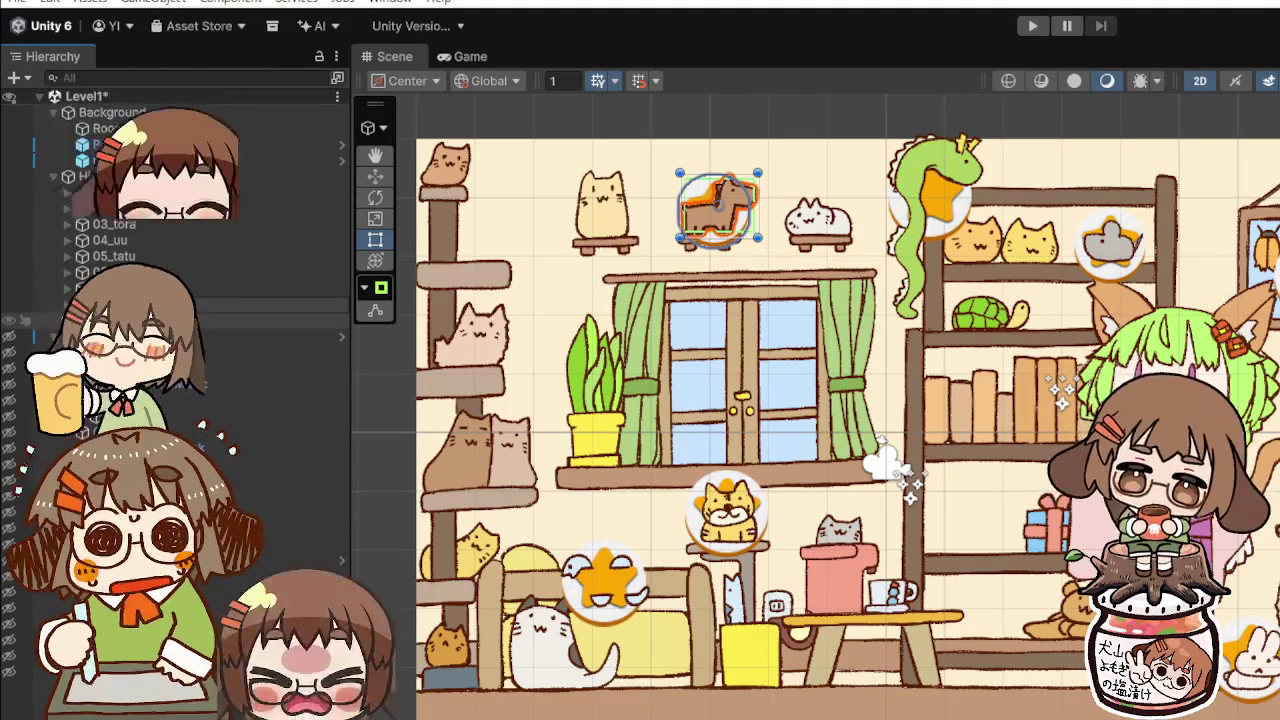
pyautogui.click(290, 304)
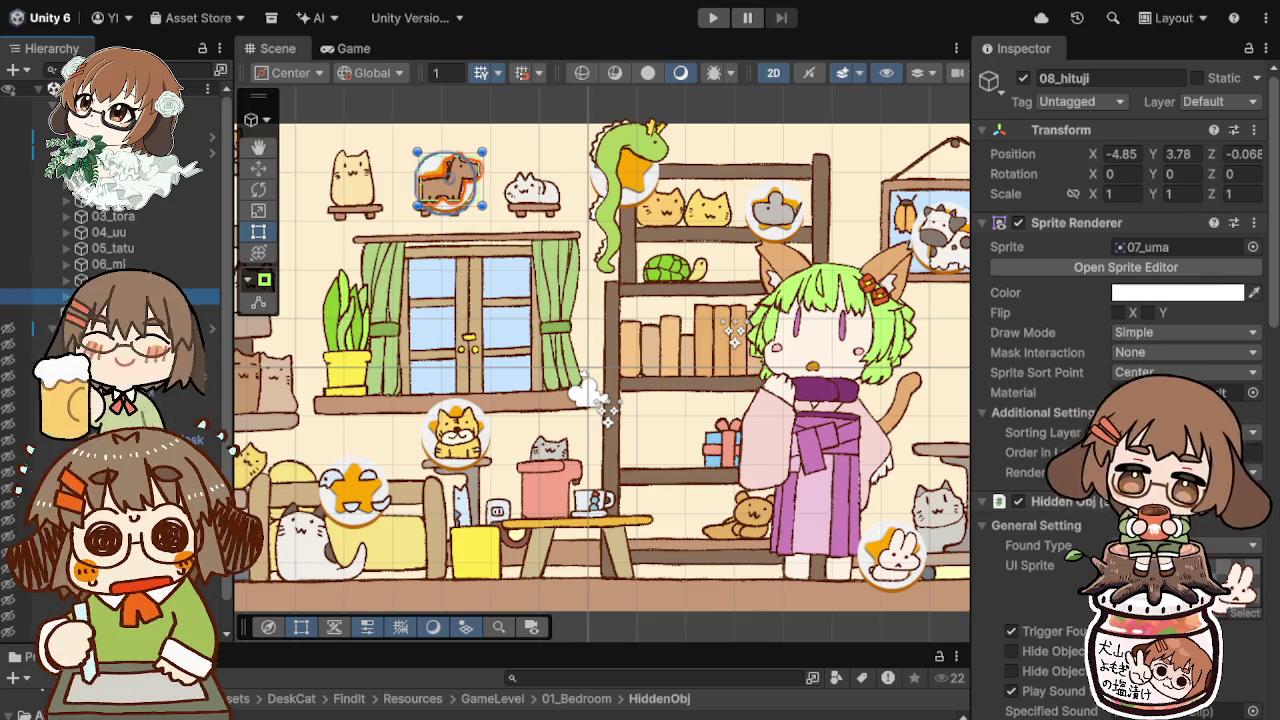
# Step: Paste the 08_hituji sheep sprite onto the copy and move it beside the teddy bear
pyautogui.hotkey('ctrl', 'v')
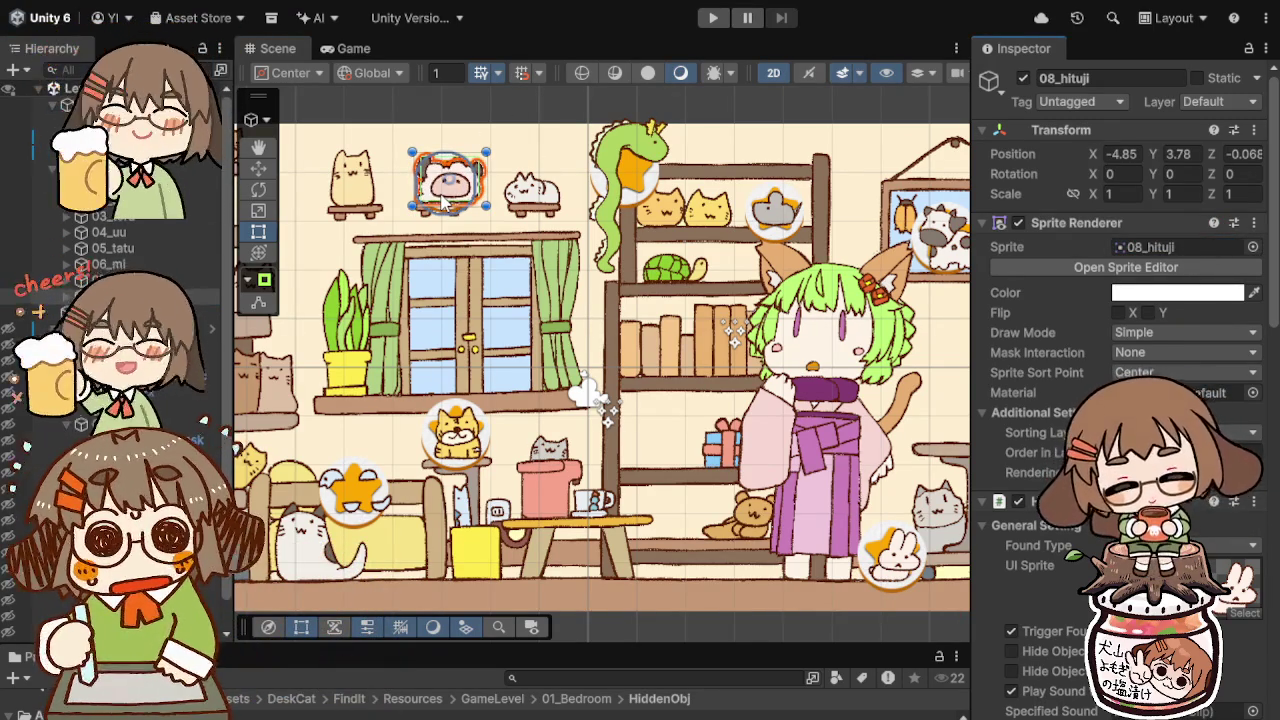
pyautogui.moveTo(443, 200)
pyautogui.mouseDown()
pyautogui.moveTo(695, 485)
pyautogui.moveTo(671, 540)
pyautogui.mouseUp()
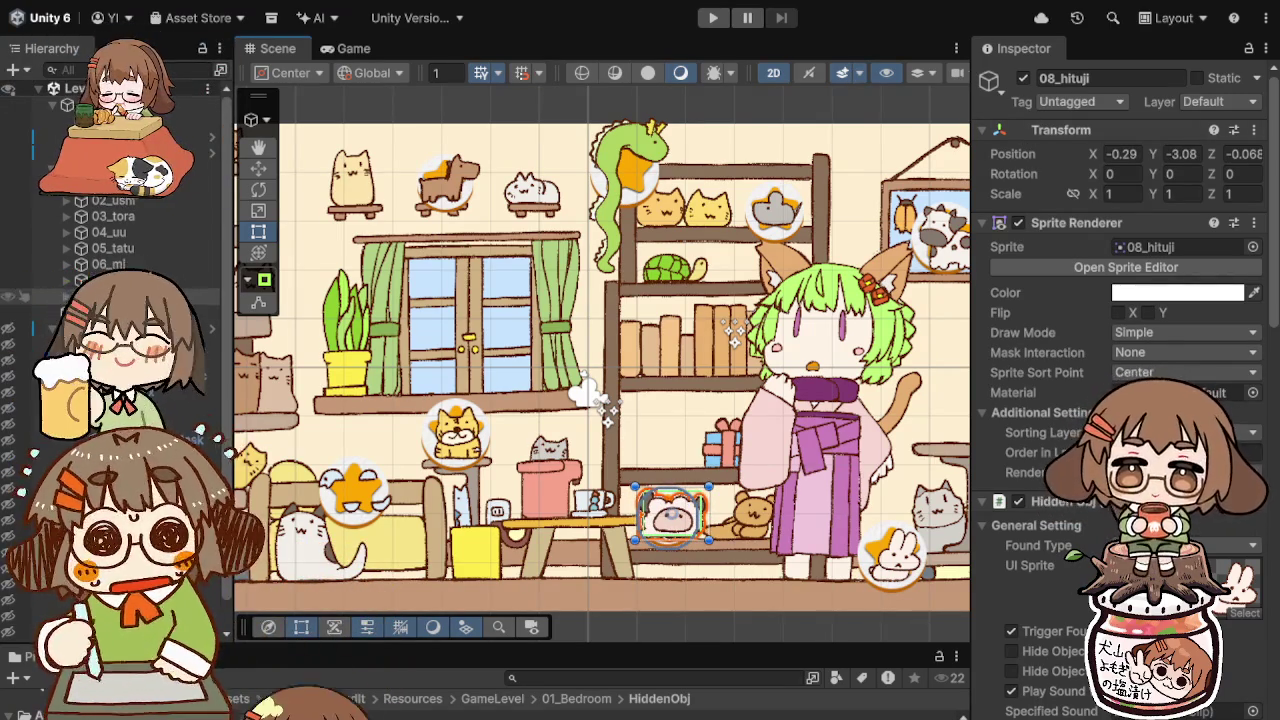
pyautogui.press('Down')
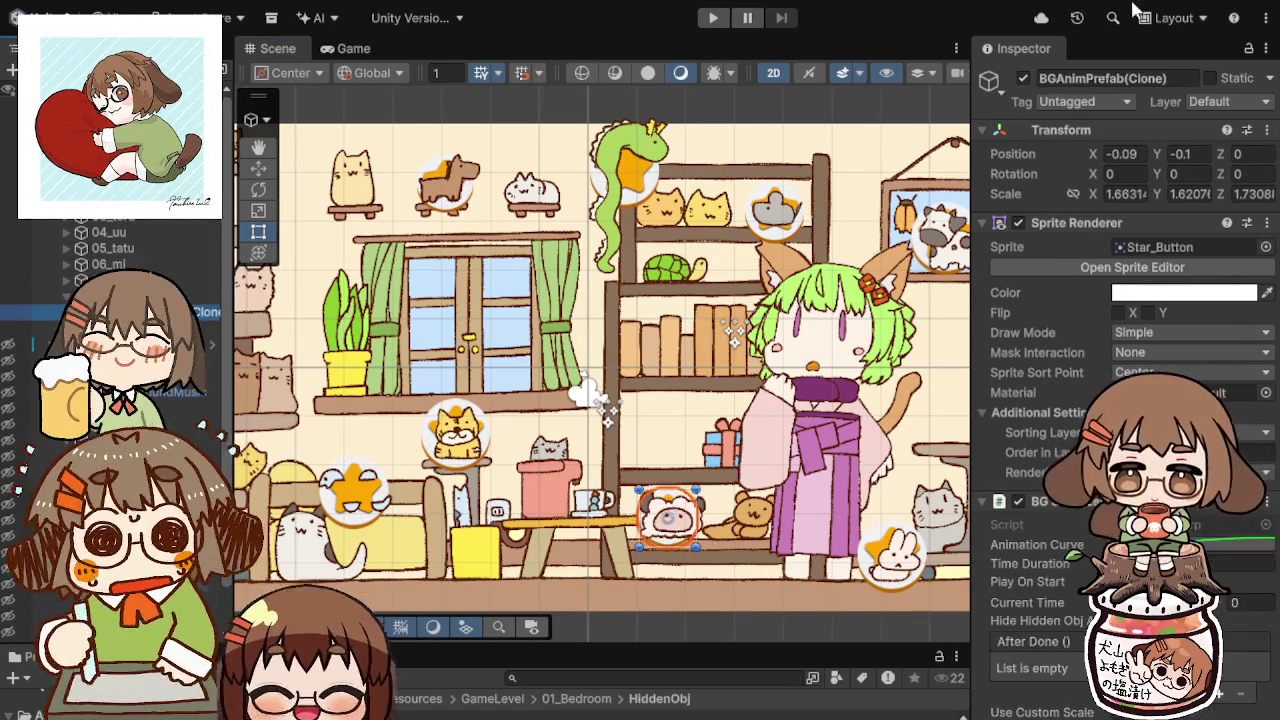
# Step: Hide the sheep's star badge, shift the badge slightly left and the sheep right
pyautogui.click(1023, 78)
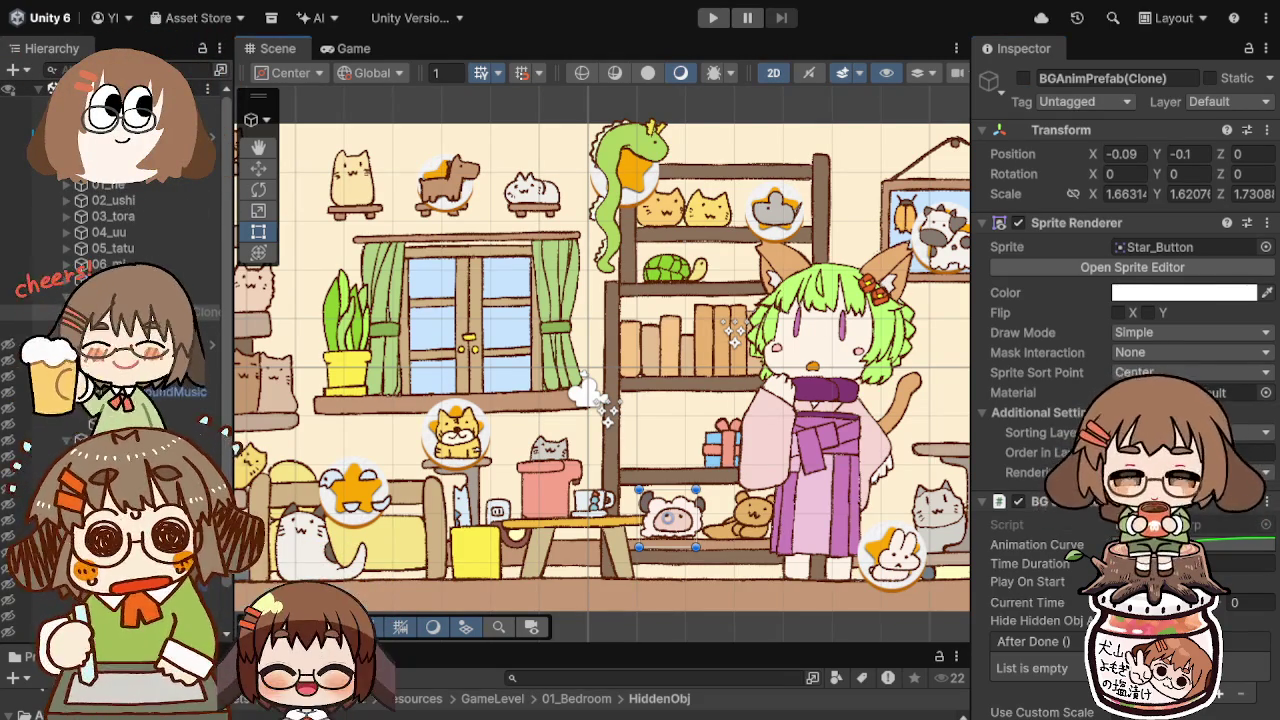
pyautogui.moveTo(685, 540); pyautogui.dragTo(678, 542)
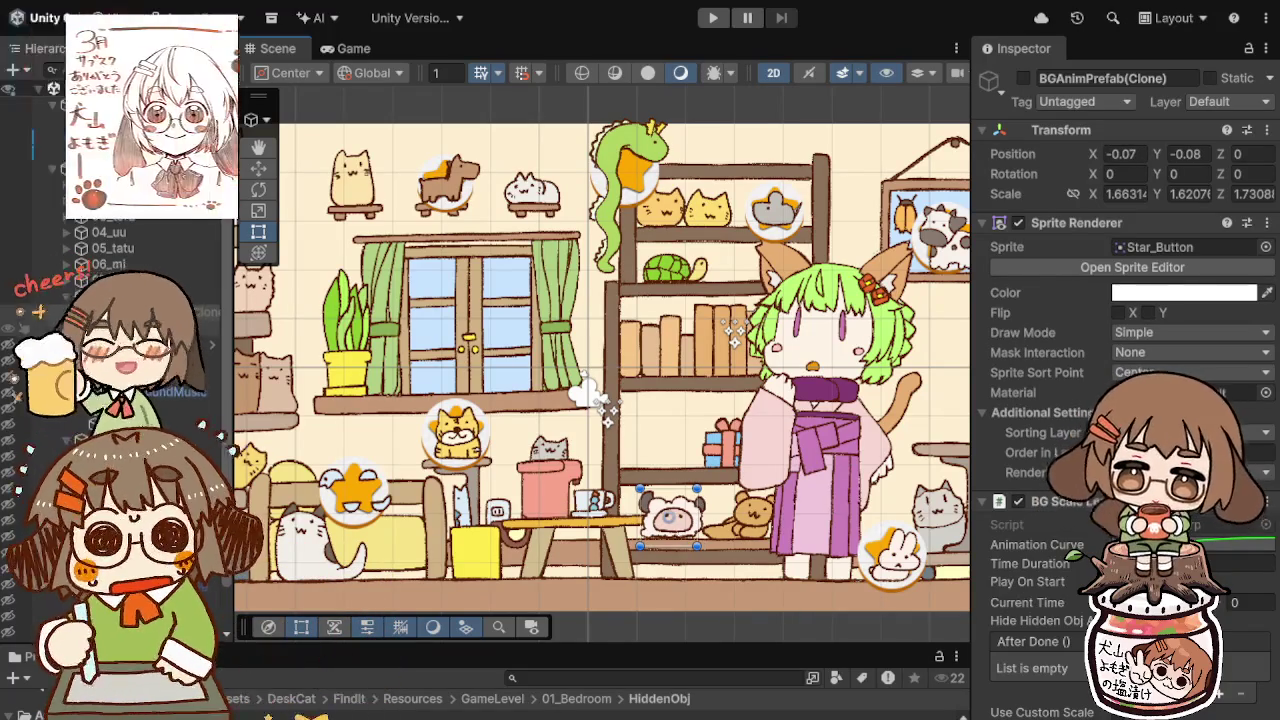
pyautogui.click(675, 520)
pyautogui.moveTo(673, 540); pyautogui.dragTo(686, 541)
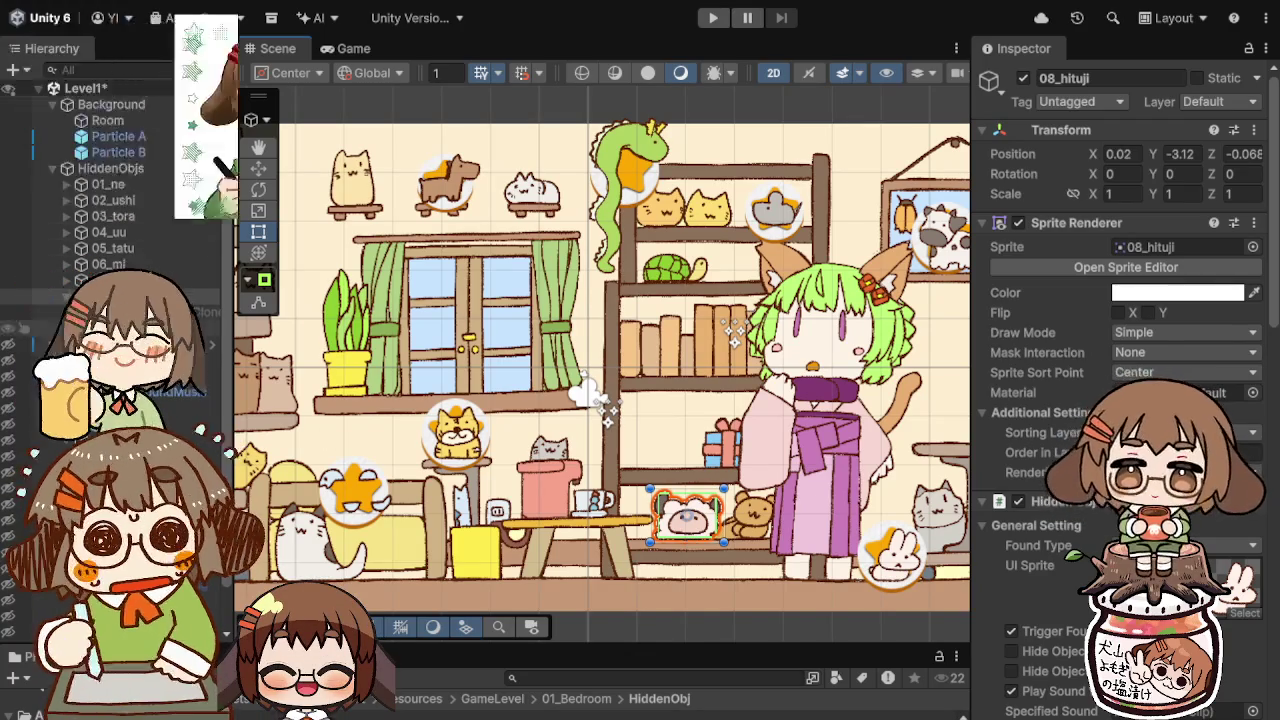
# Step: Re-enable and slightly enlarge the sheep's star badge, then duplicate the sheep
pyautogui.click(690, 540)
pyautogui.click(1024, 79)
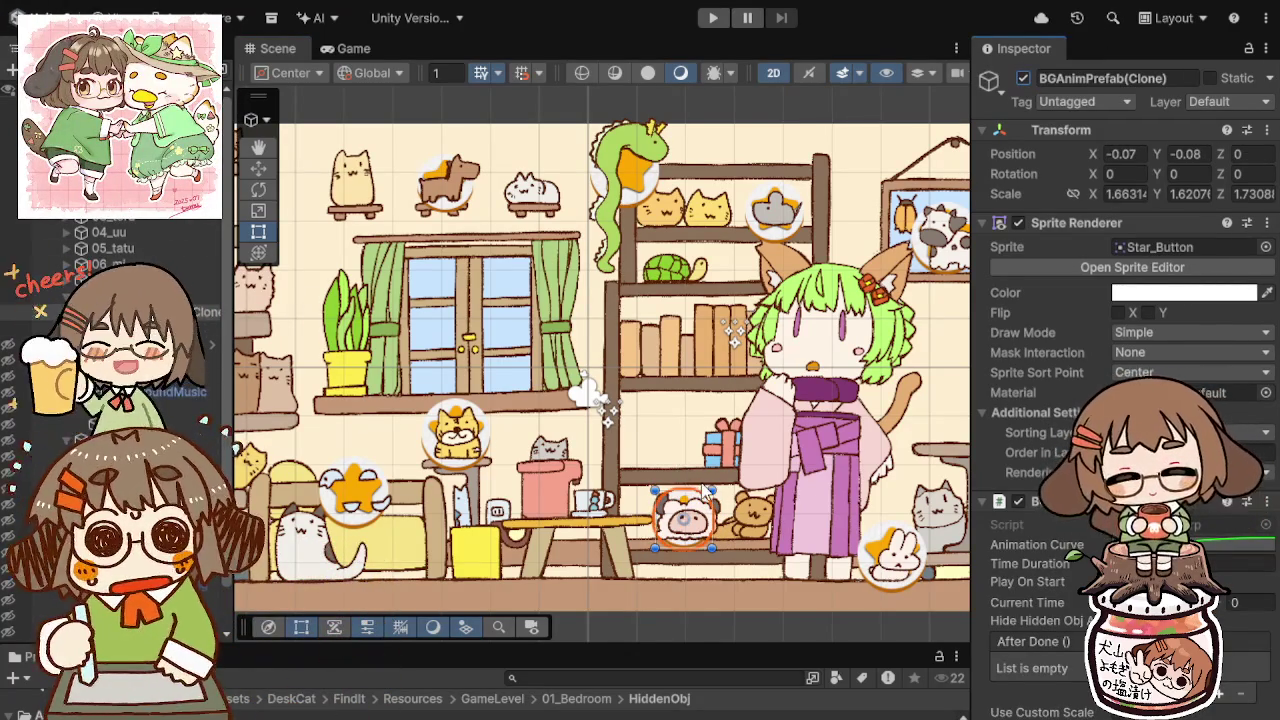
pyautogui.moveTo(713, 489); pyautogui.dragTo(698, 509)
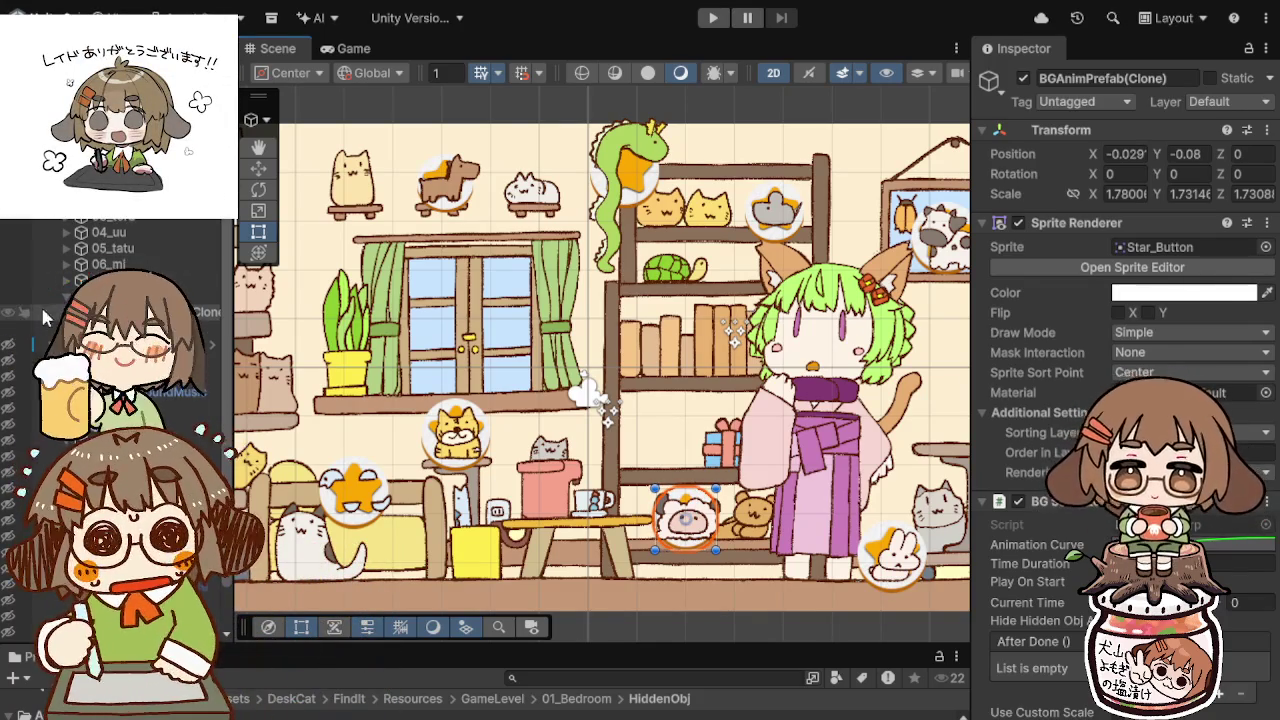
pyautogui.click(686, 515)
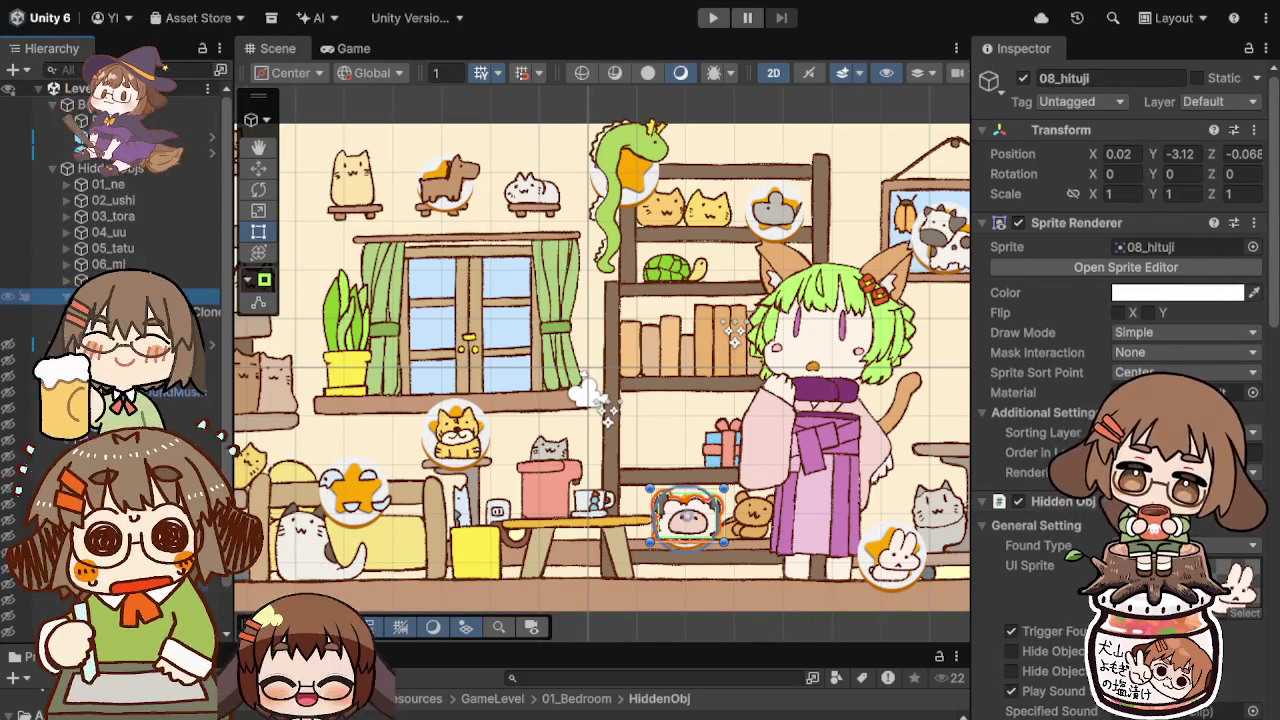
pyautogui.hotkey('ctrl', 'd')
pyautogui.write('09_saru')
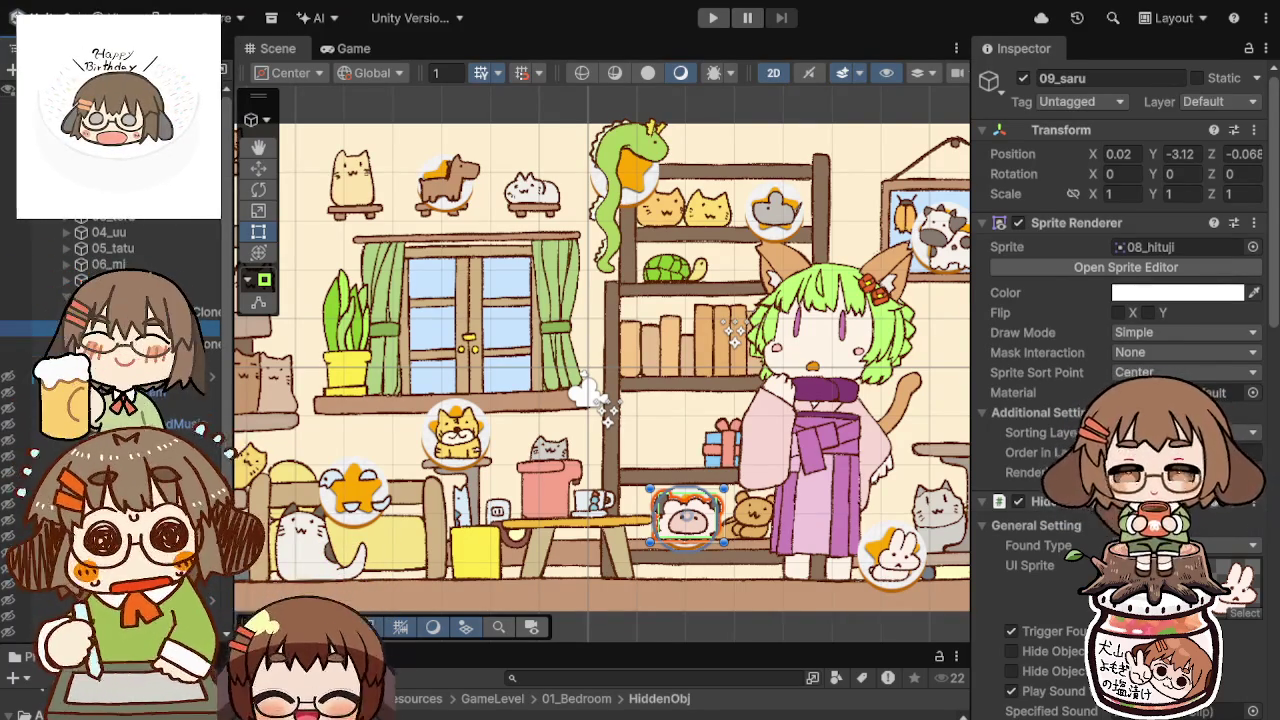
# Step: Give the copy the 09_saru monkey sprite and place it on the top-left cat-tower shelf
pyautogui.moveTo(1191, 256); pyautogui.dragTo(1190, 250)
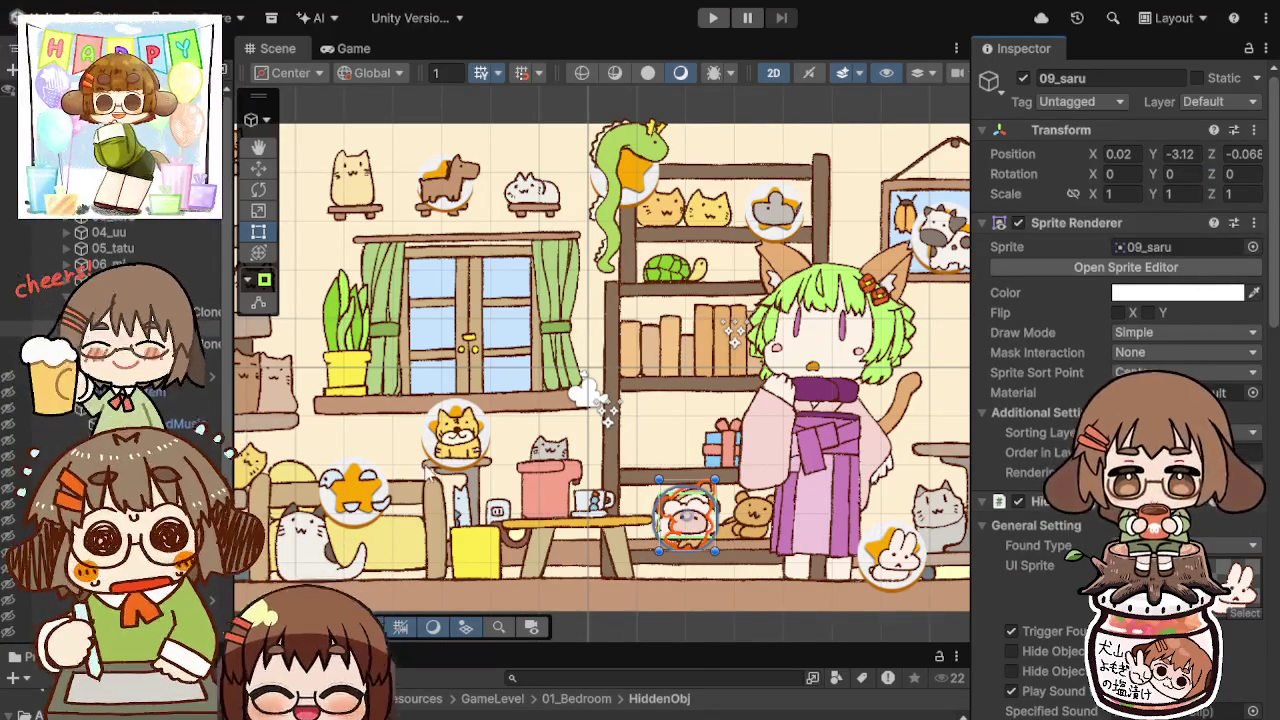
pyautogui.moveTo(686, 513); pyautogui.dragTo(400, 328)
pyautogui.moveTo(370, 407); pyautogui.dragTo(466, 398)
pyautogui.moveTo(484, 353); pyautogui.dragTo(351, 203)
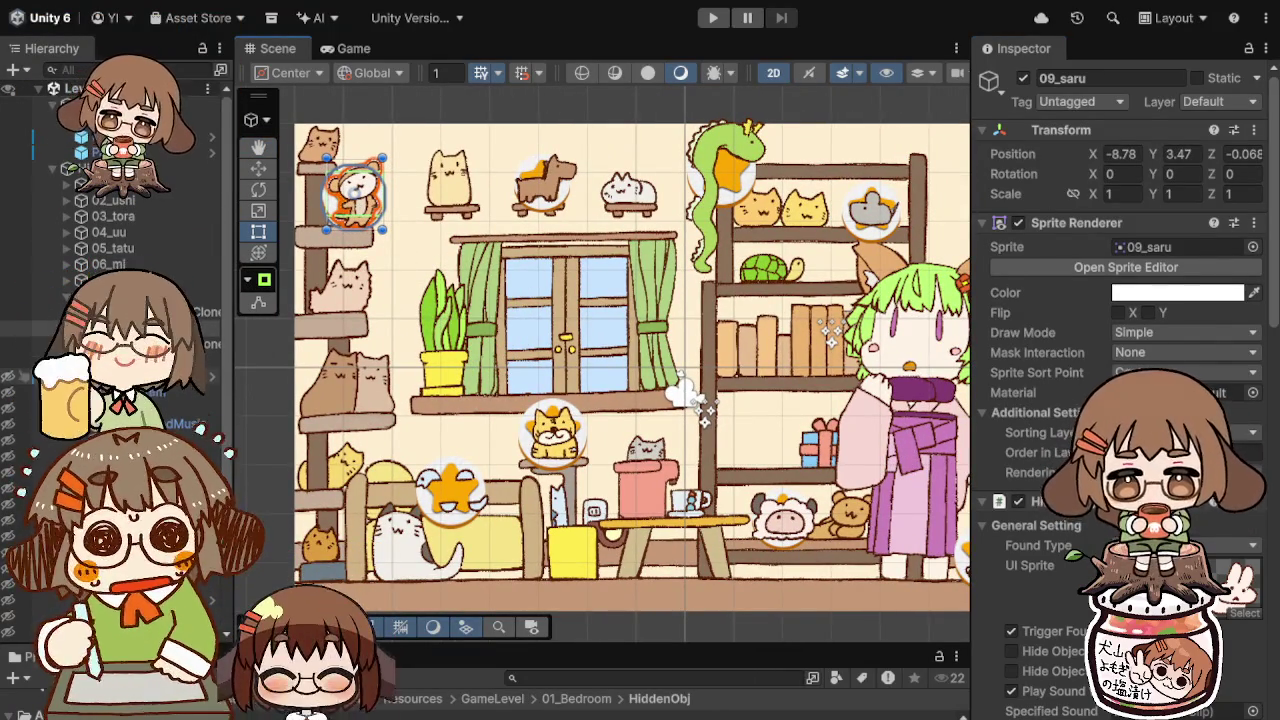
# Step: Centre the star backdrop behind the monkey and fine-tune 09_saru's position on the shelf
pyautogui.click(351, 200)
pyautogui.click(1022, 79)
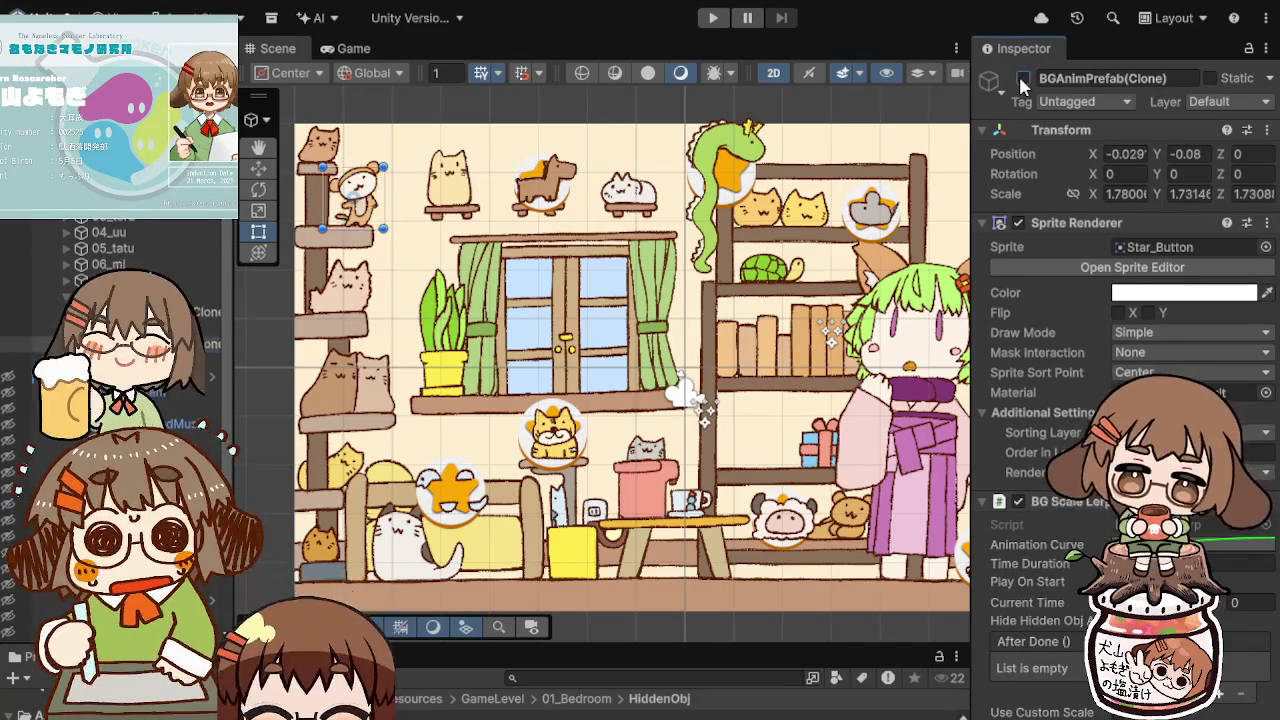
pyautogui.click(1022, 79)
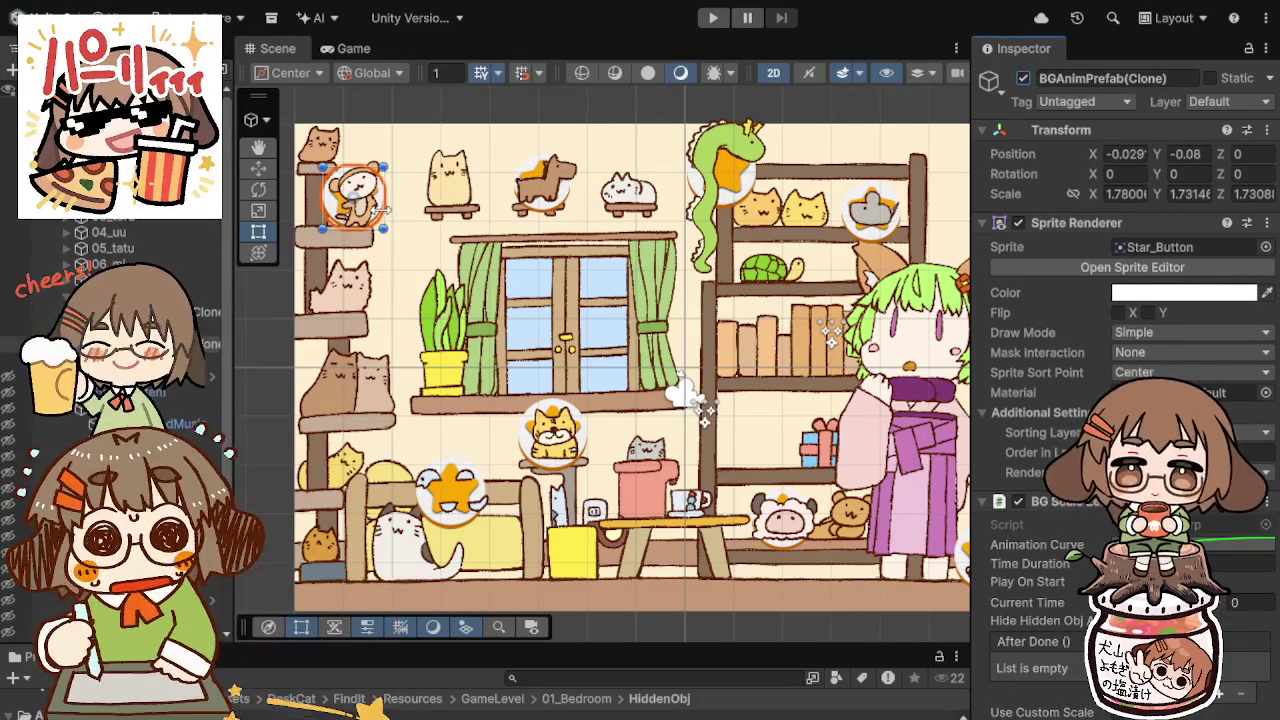
pyautogui.moveTo(371, 217); pyautogui.dragTo(374, 218)
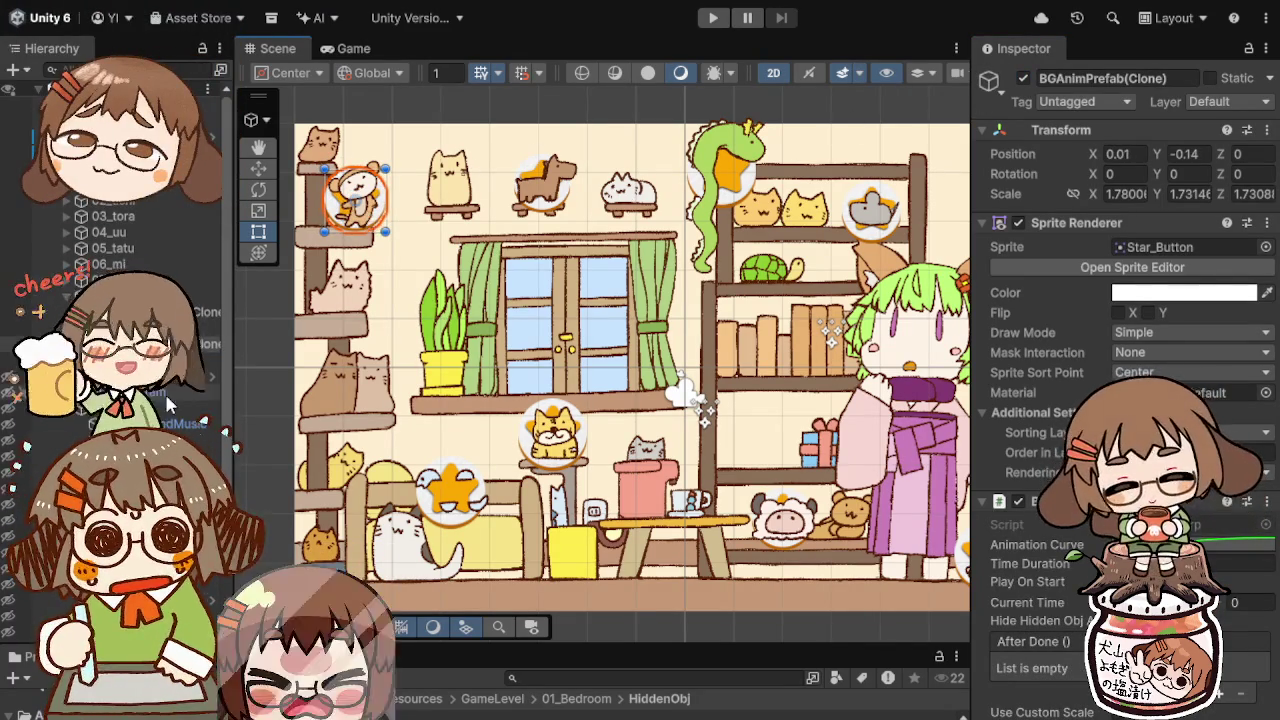
pyautogui.click(371, 212)
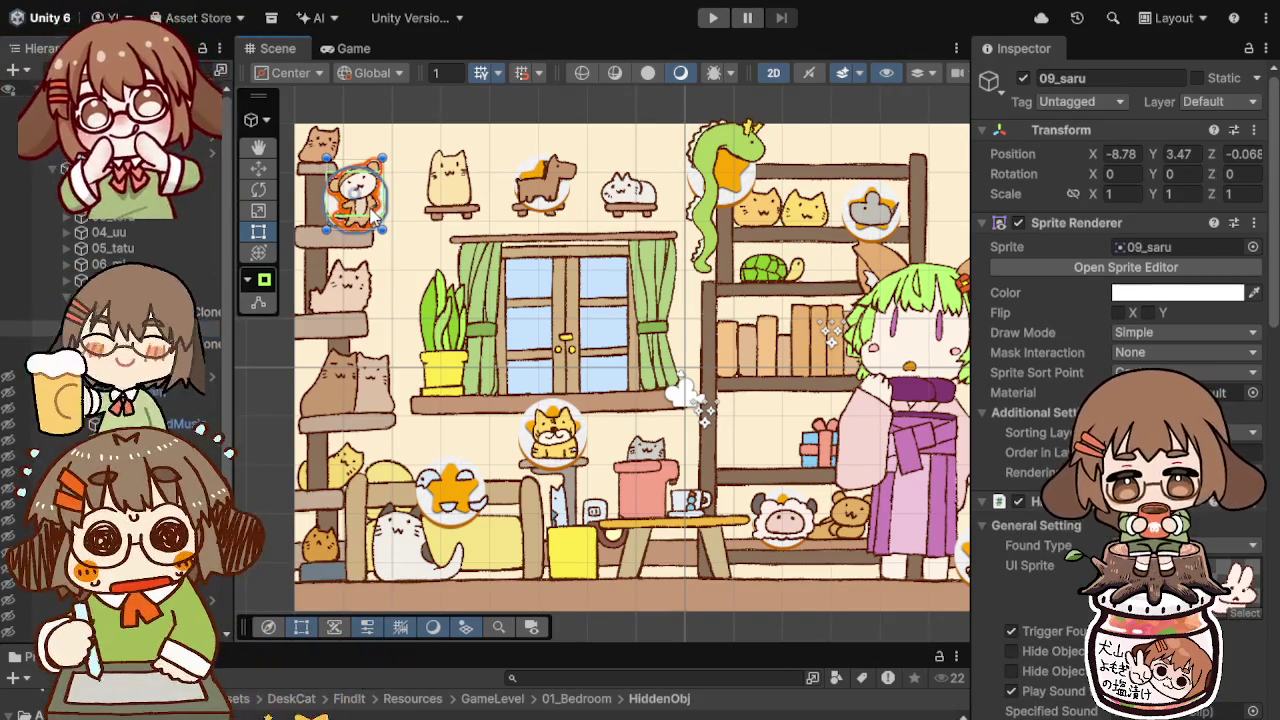
pyautogui.moveTo(371, 212); pyautogui.dragTo(369, 210)
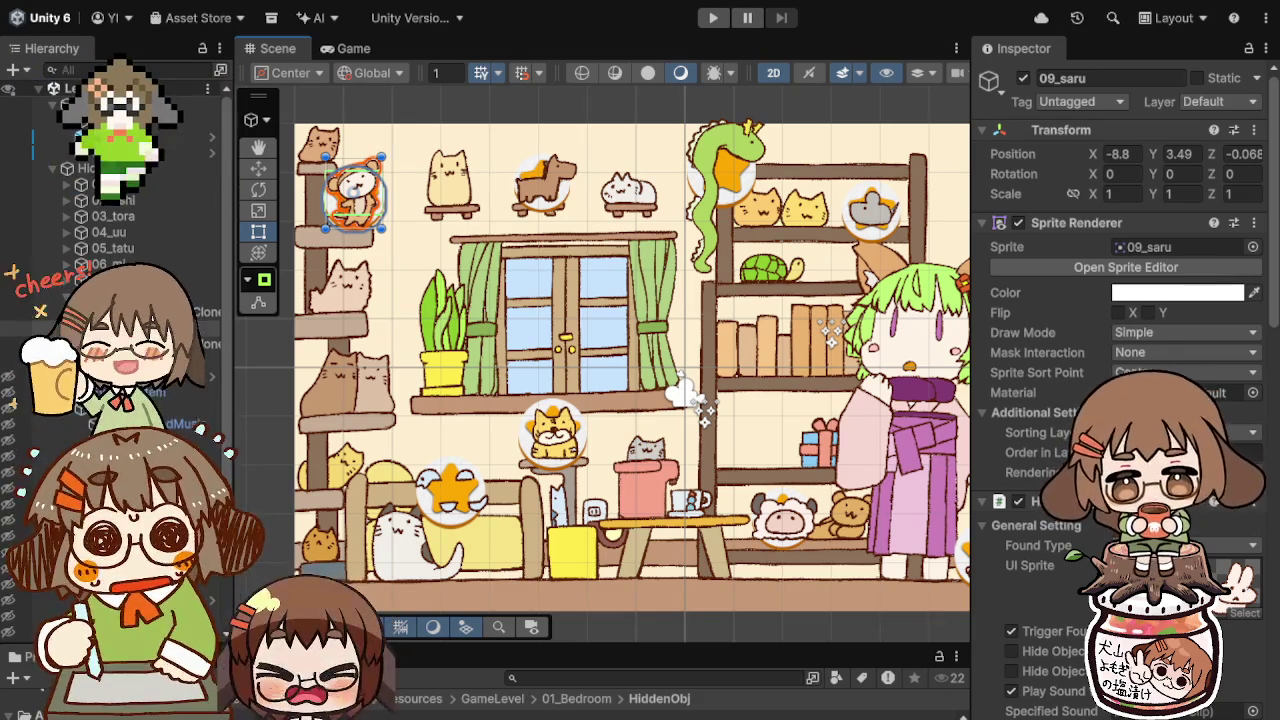
pyautogui.scroll(-4, 975, 560)
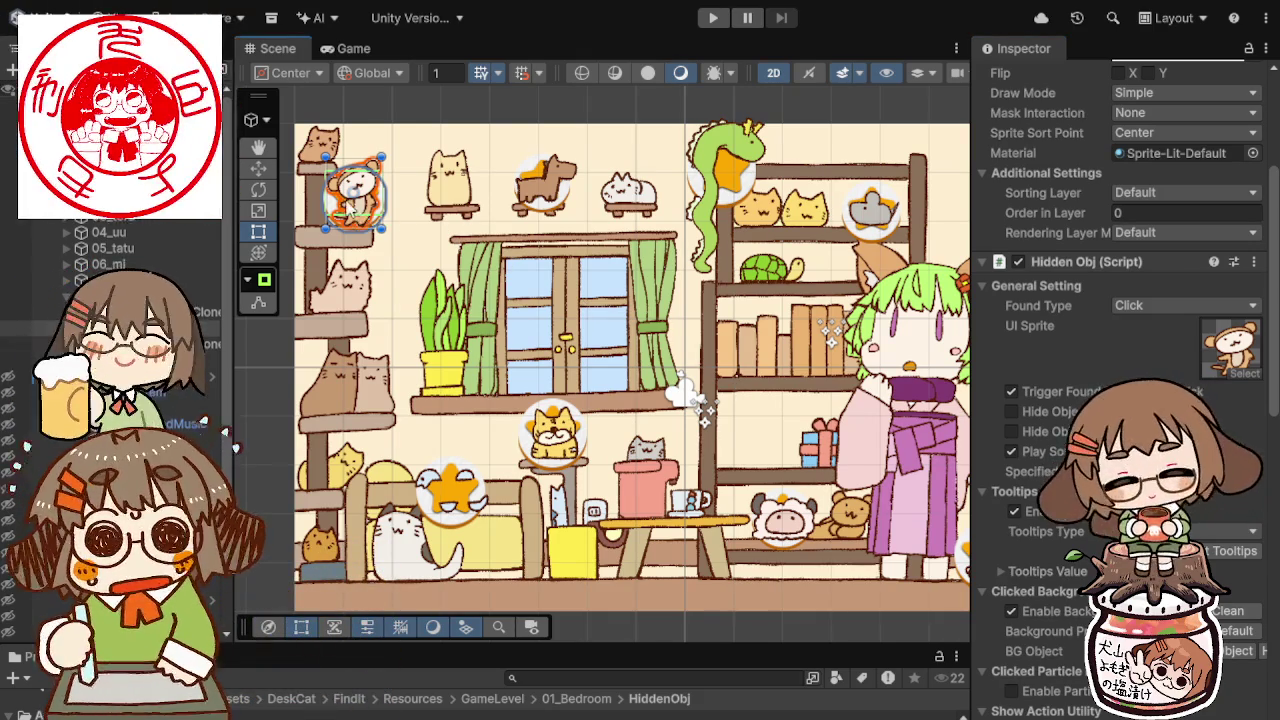
pyautogui.scroll(-10, 1039, 601)
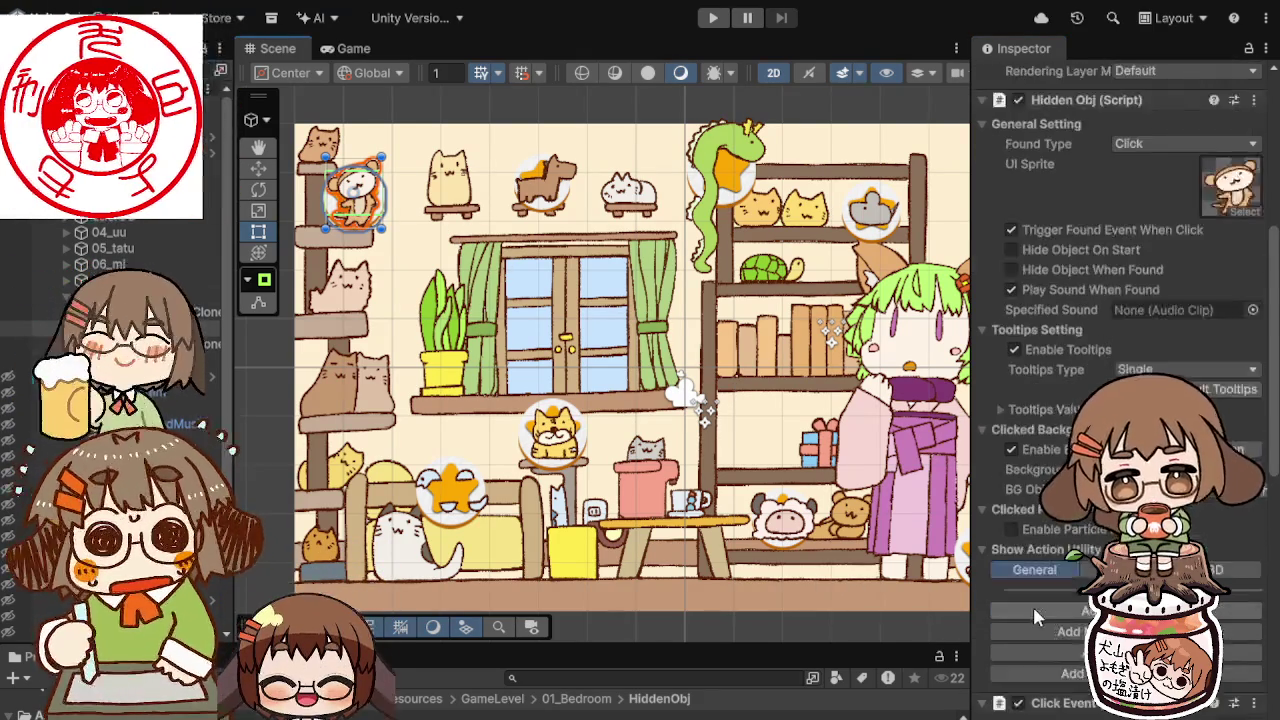
pyautogui.scroll(-5, 1090, 575)
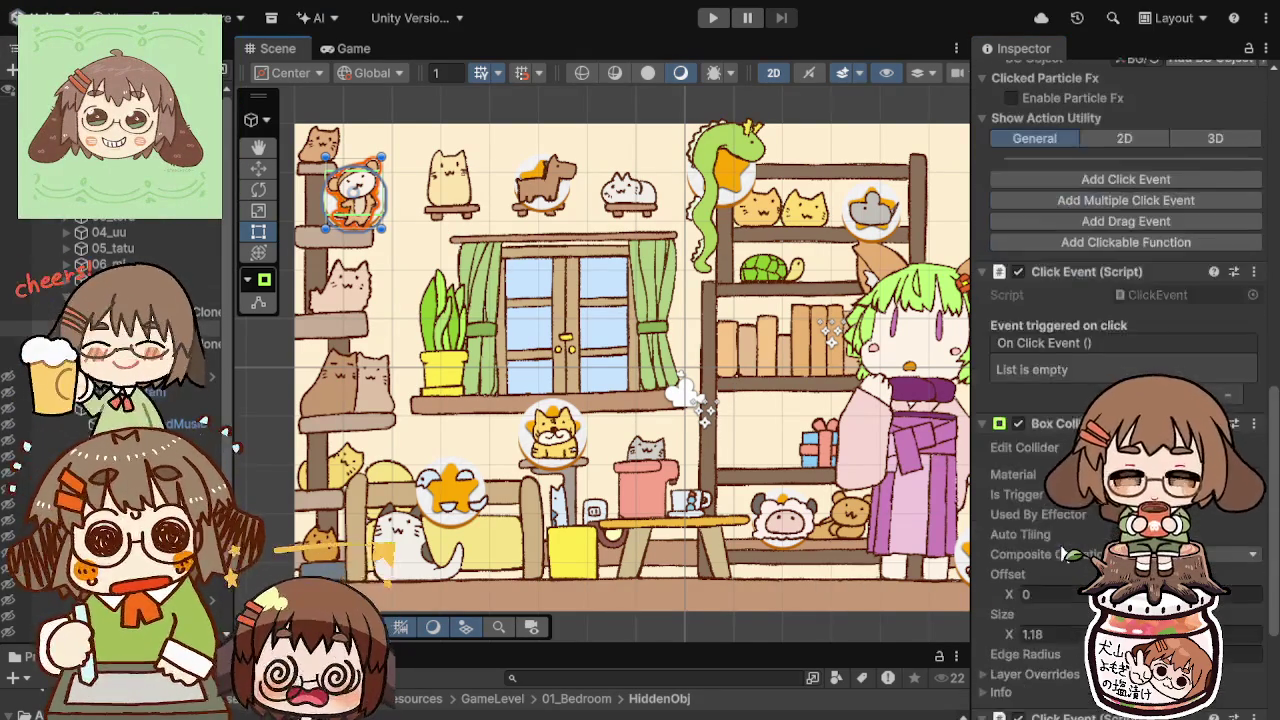
pyautogui.scroll(3, 1085, 523)
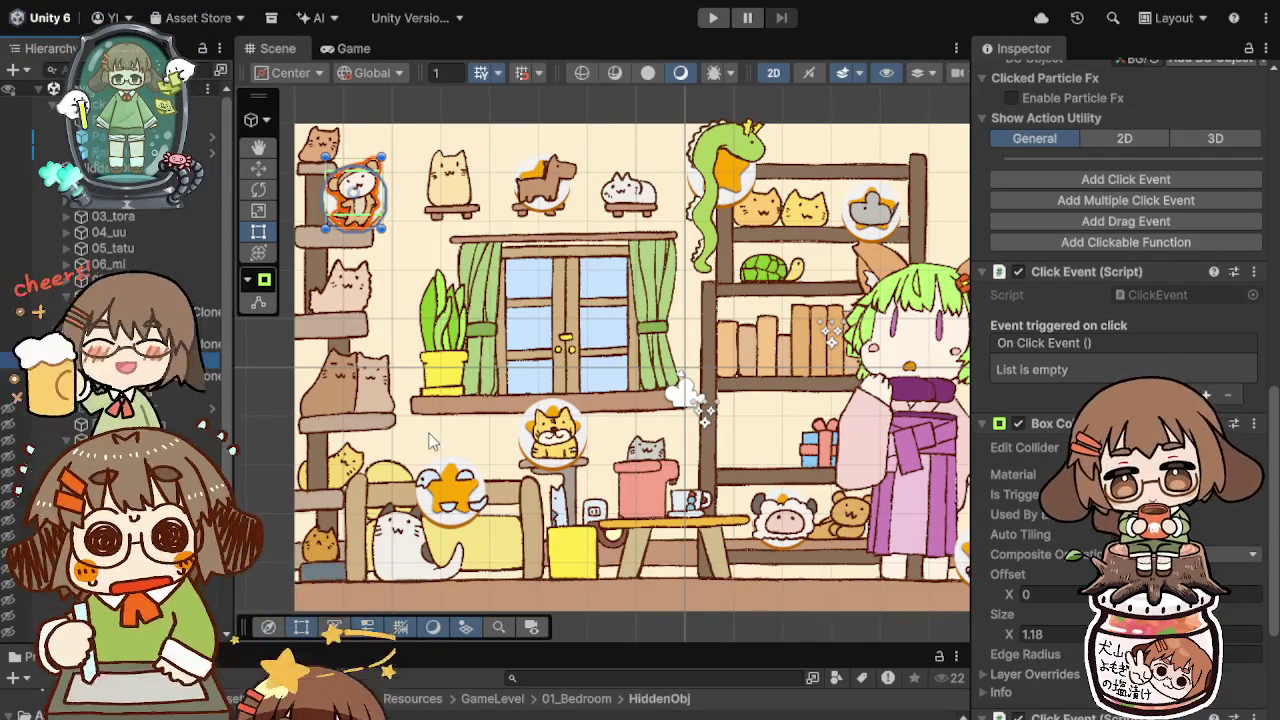
pyautogui.scroll(10, 1125, 400)
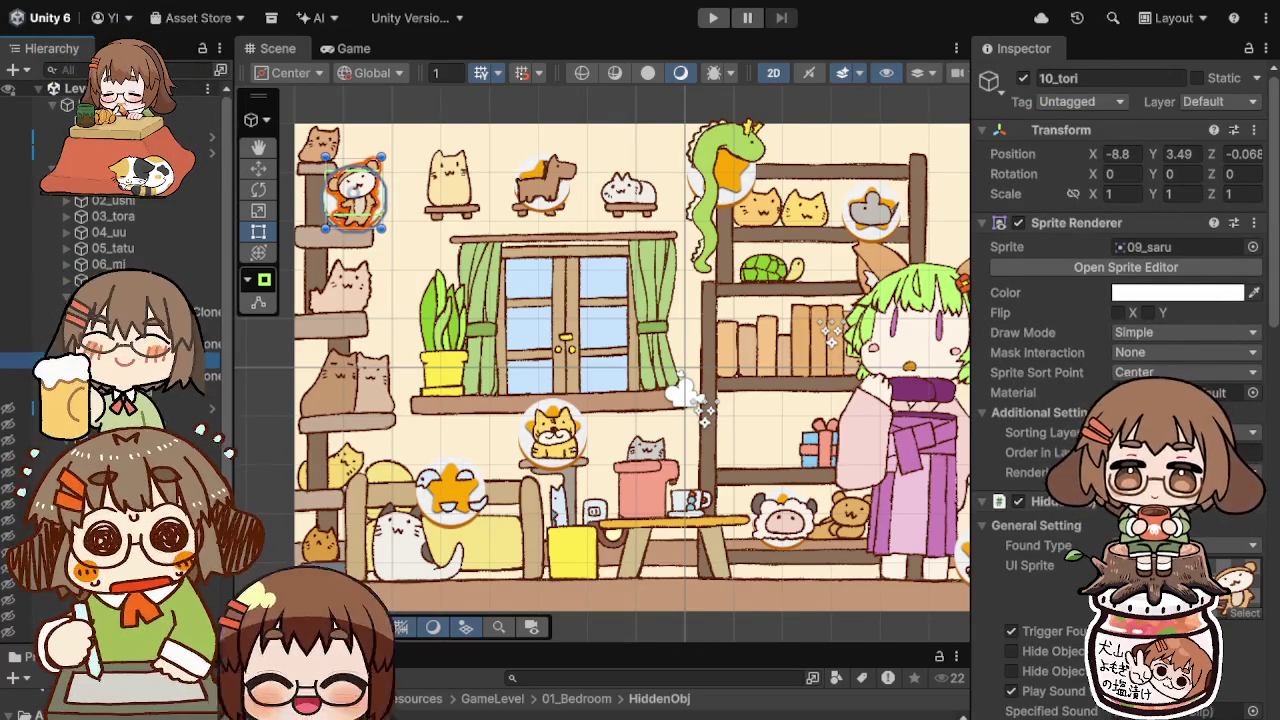
# Step: Swap the copy to the 10_tori bird sprite, place it beside the gift box, and fit its star backdrop
pyautogui.moveTo(1155, 267); pyautogui.dragTo(1158, 251)
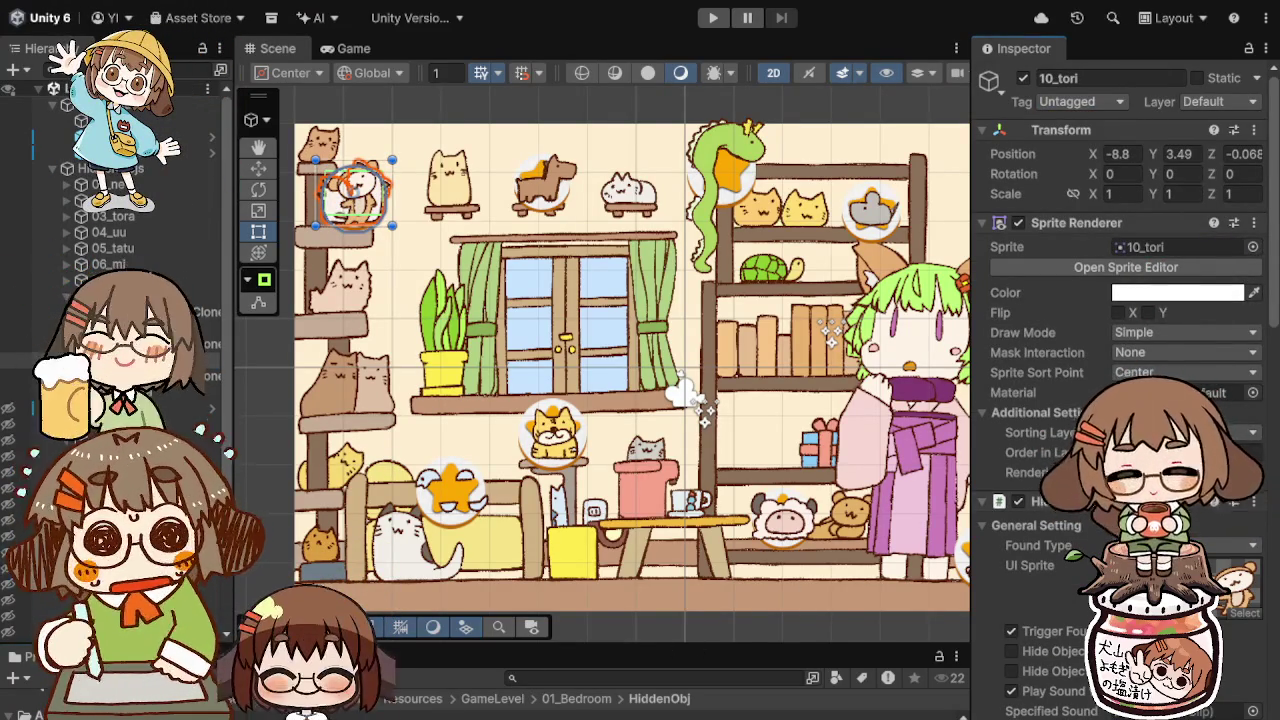
pyautogui.moveTo(377, 205)
pyautogui.mouseDown()
pyautogui.moveTo(640, 290)
pyautogui.moveTo(783, 428)
pyautogui.moveTo(783, 452)
pyautogui.mouseUp()
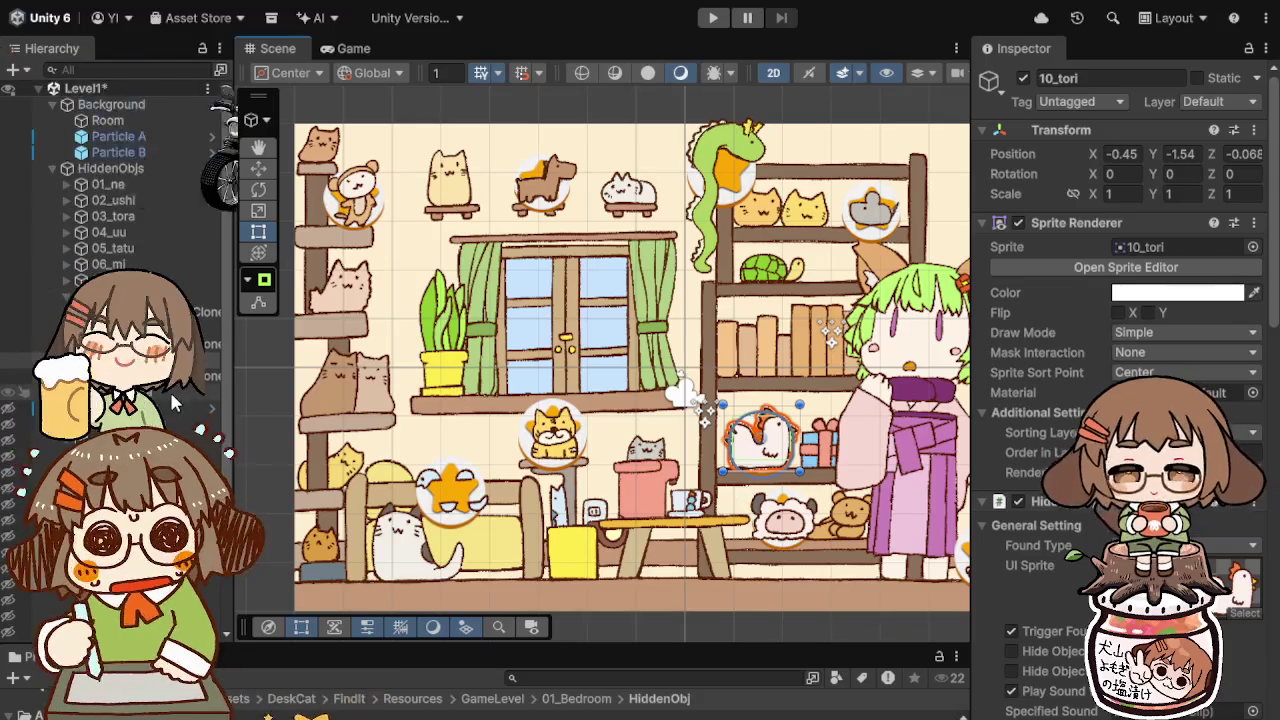
pyautogui.click(740, 470)
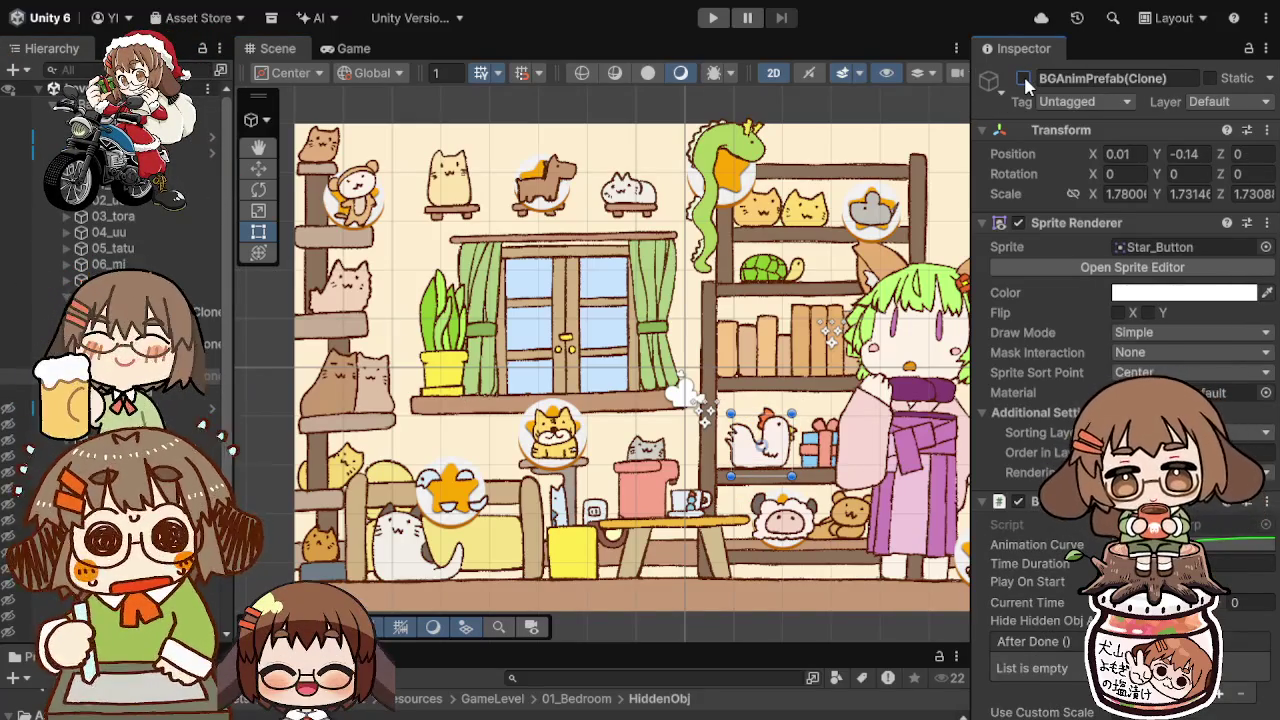
pyautogui.click(1024, 78)
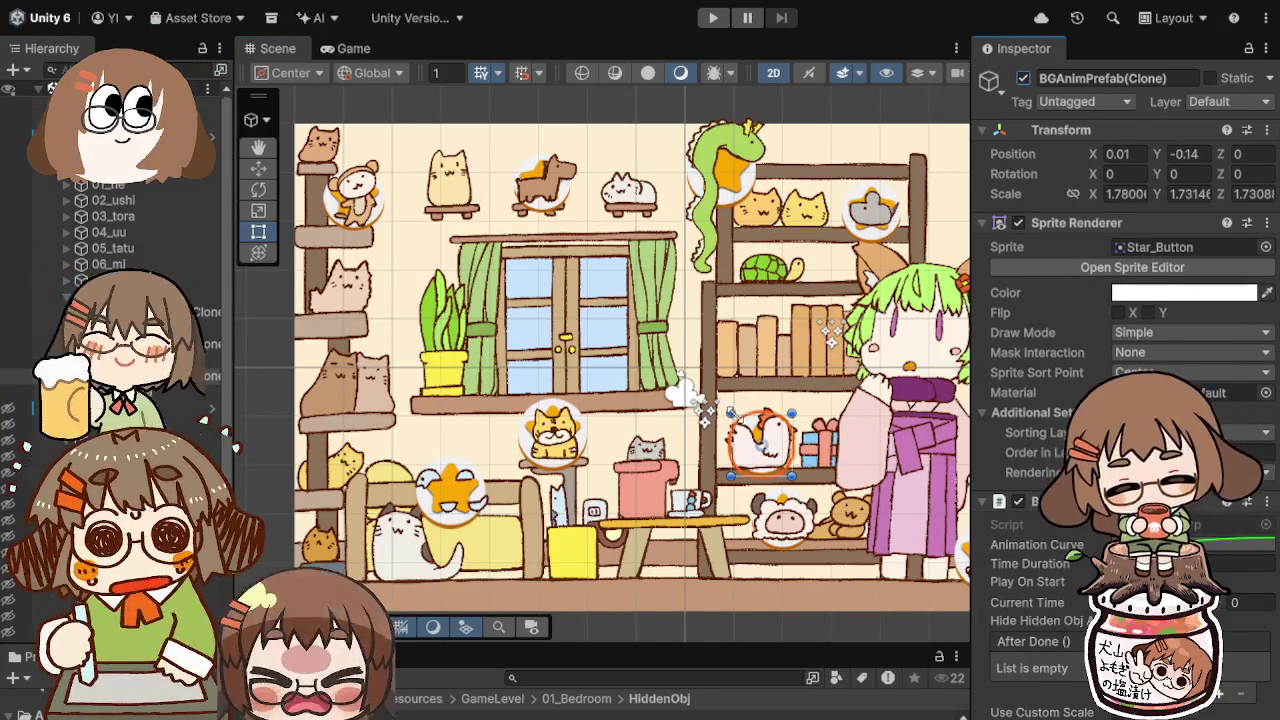
pyautogui.moveTo(731, 411); pyautogui.dragTo(724, 405)
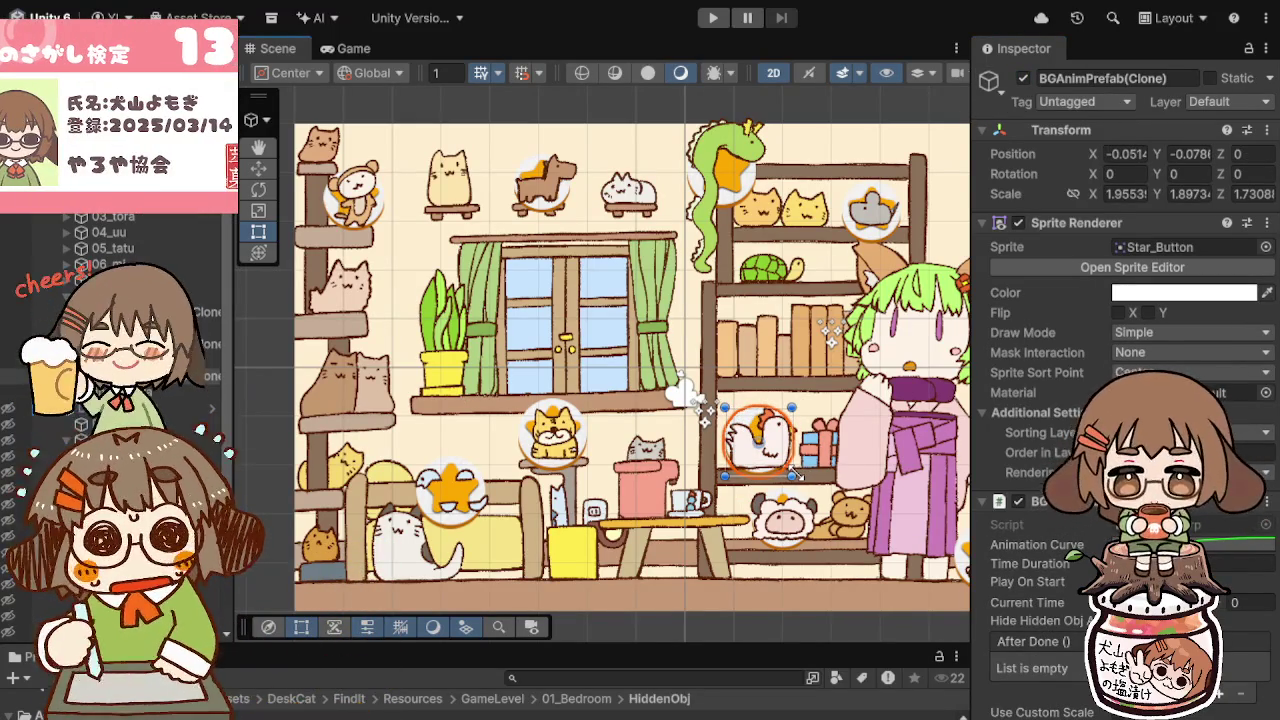
pyautogui.moveTo(801, 477); pyautogui.dragTo(797, 476)
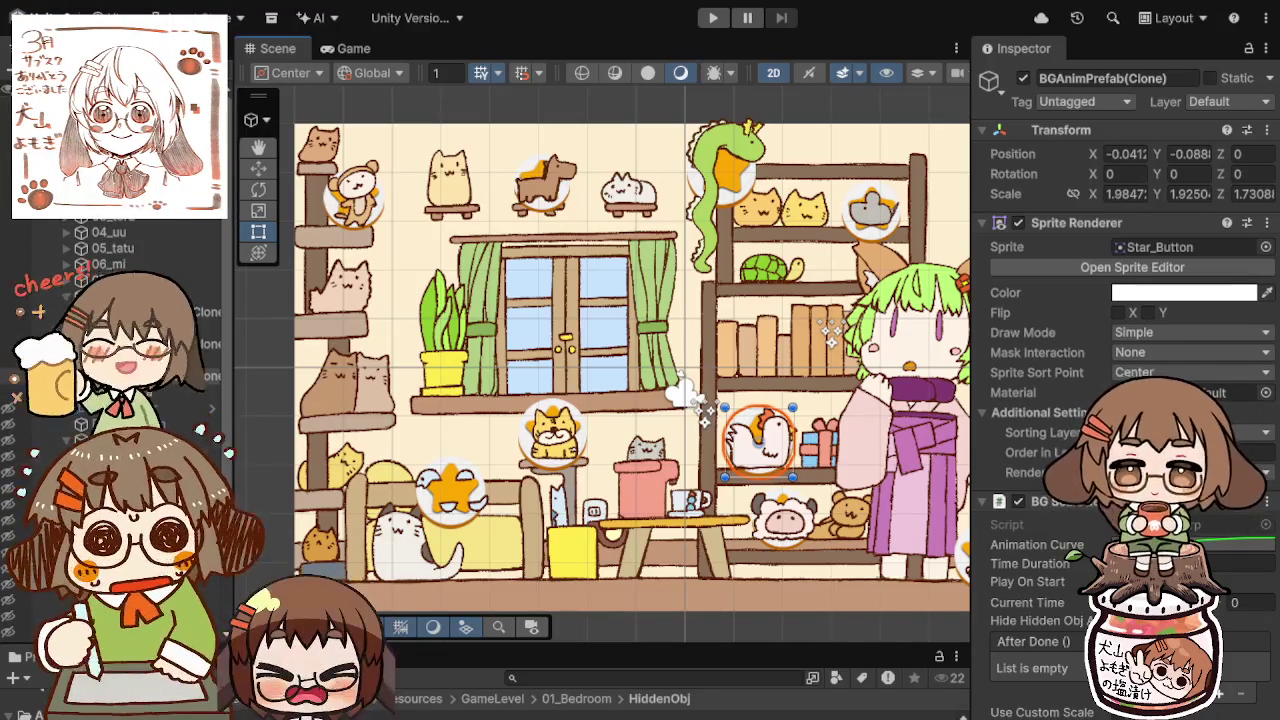
pyautogui.click(706, 420)
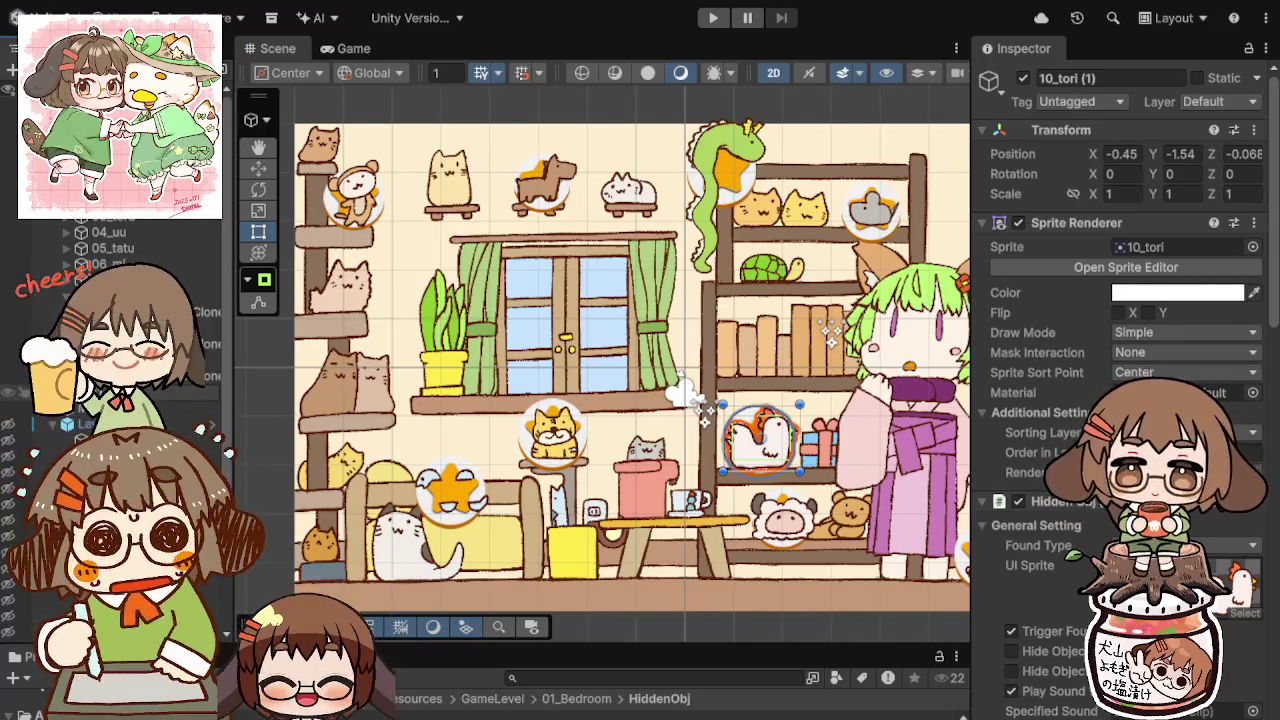
pyautogui.write('11_inu')
# Step: Name the copy 11_inu, give it the dog sprite and icon, and move it below the window
pyautogui.press('Return')
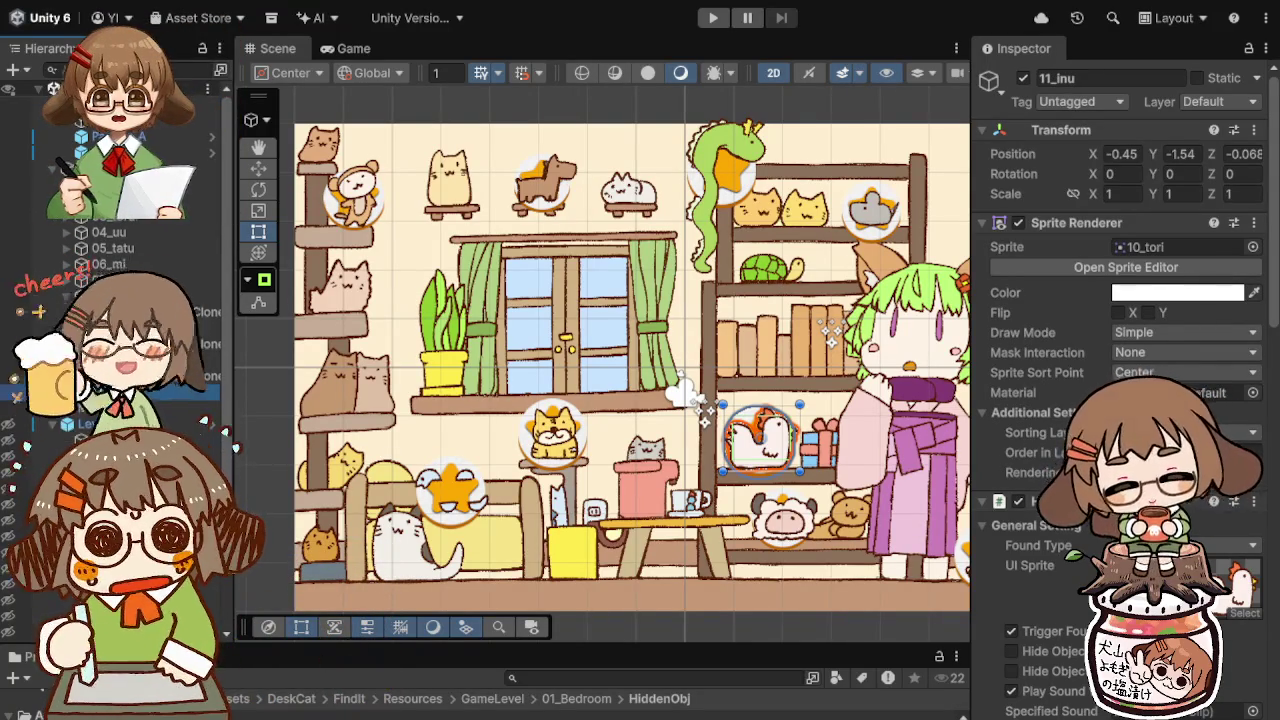
pyautogui.moveTo(1150, 292); pyautogui.dragTo(1148, 257)
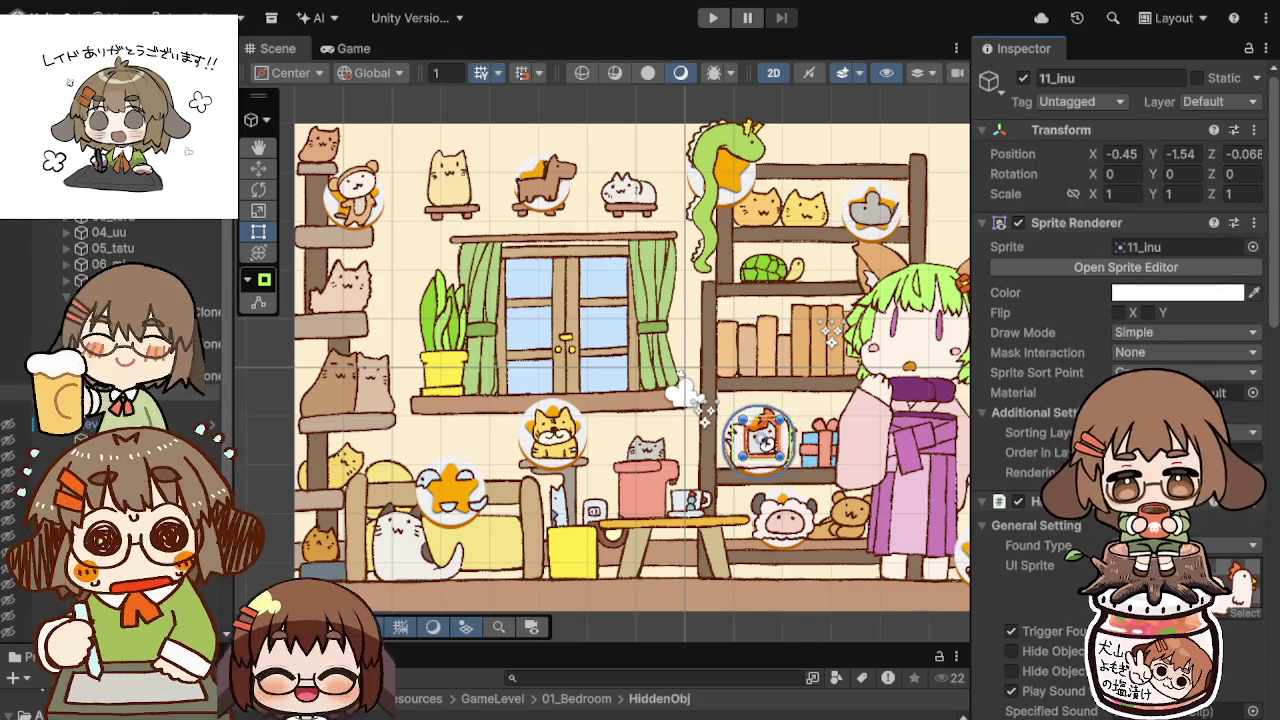
pyautogui.scroll(-6, 1120, 380)
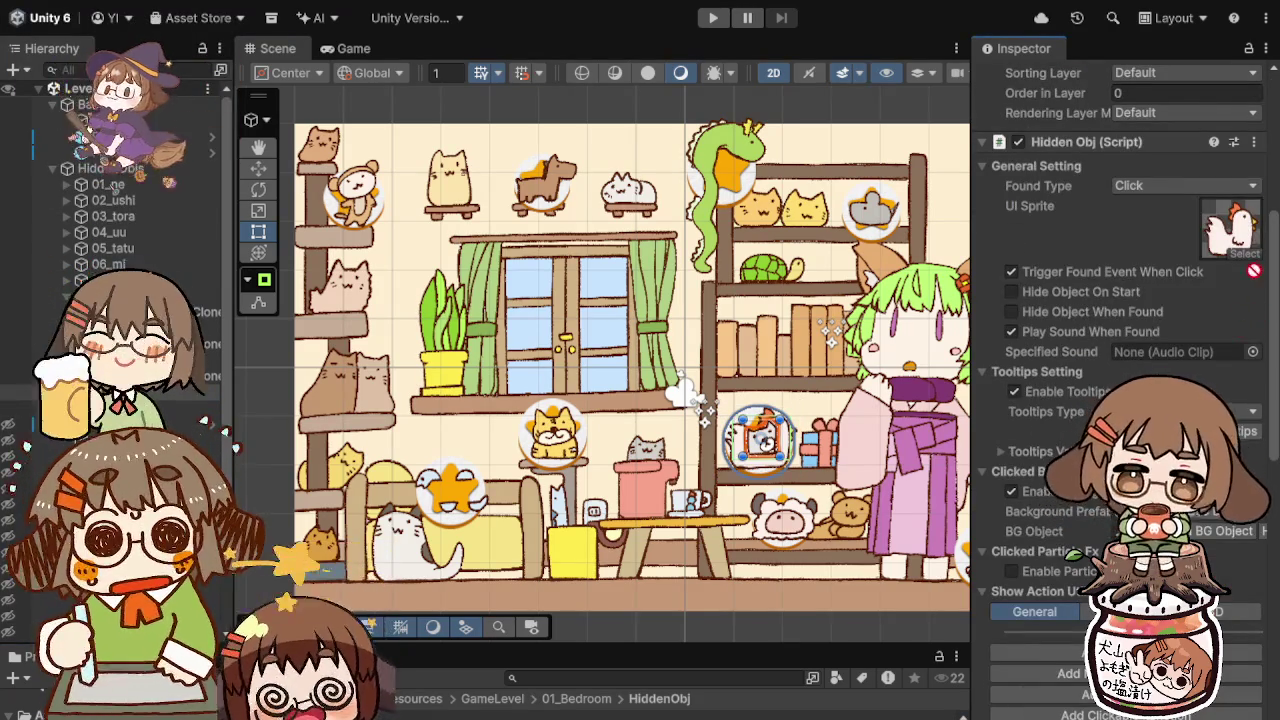
pyautogui.moveTo(1240, 232); pyautogui.dragTo(1240, 232)
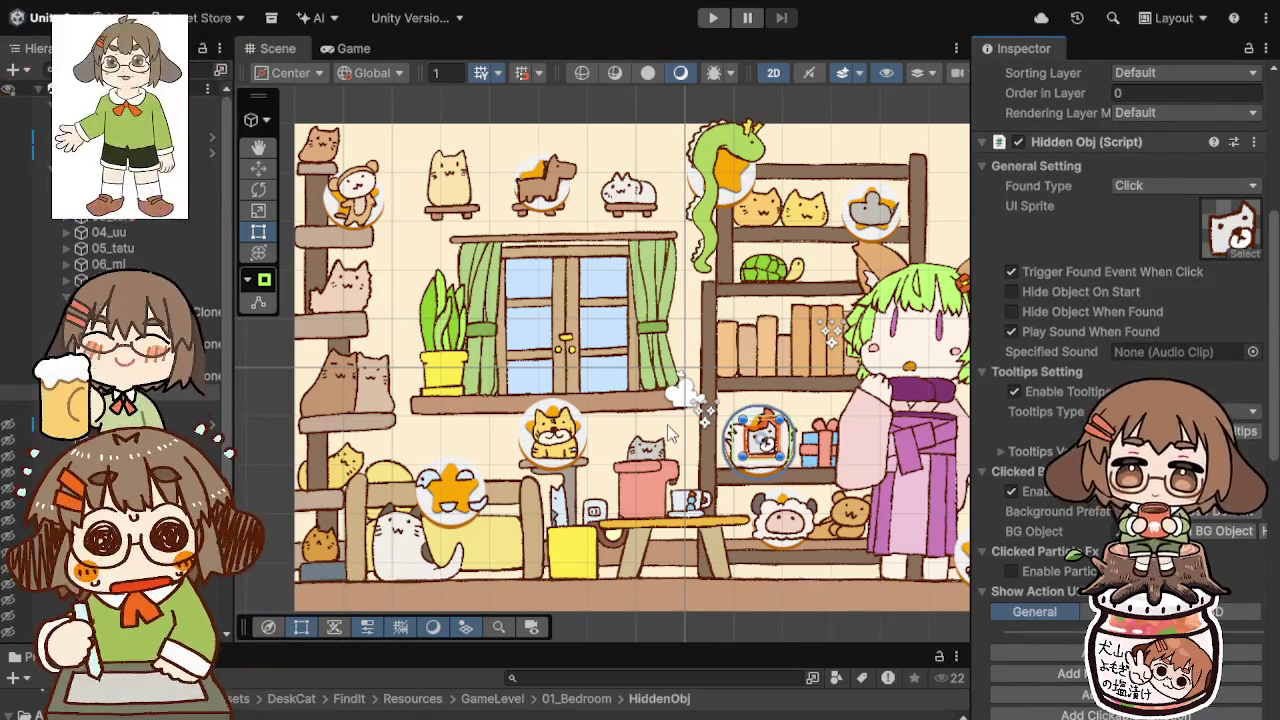
pyautogui.moveTo(760, 440)
pyautogui.mouseDown()
pyautogui.moveTo(605, 368)
pyautogui.moveTo(613, 375)
pyautogui.mouseUp()
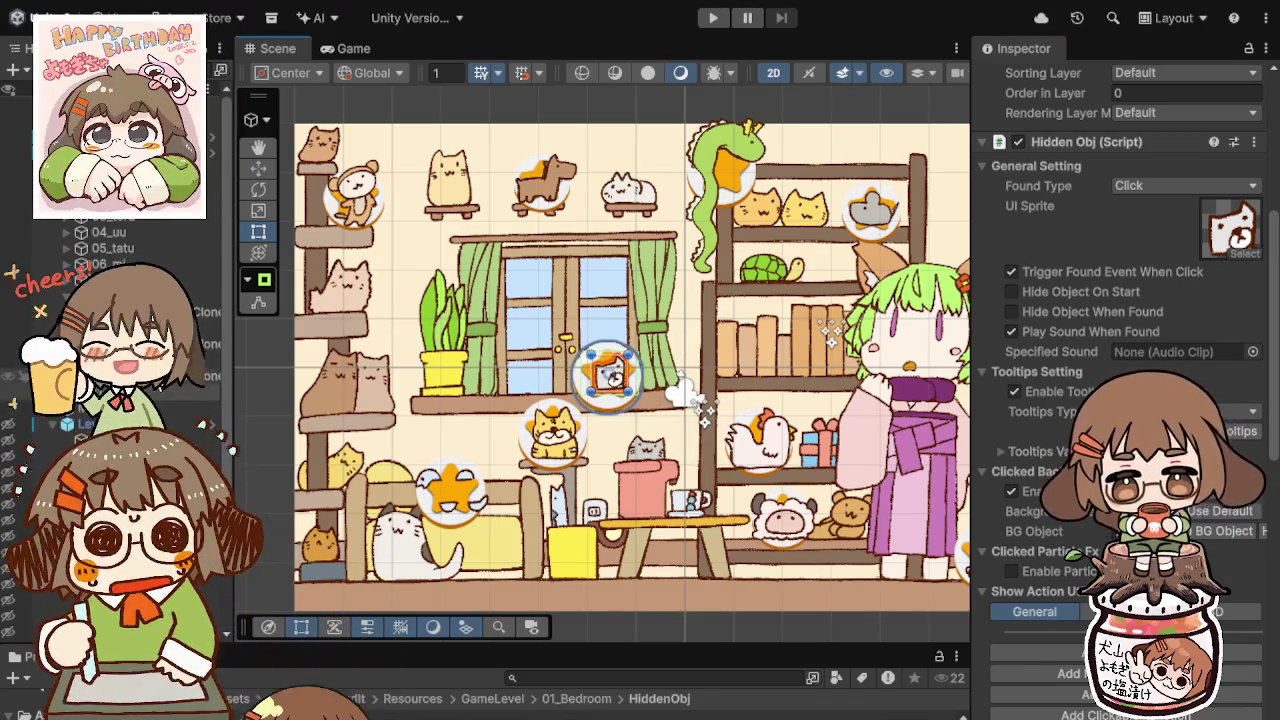
# Step: Turn on the dog's star backdrop so it sits centred behind 11_inu
pyautogui.click(612, 375)
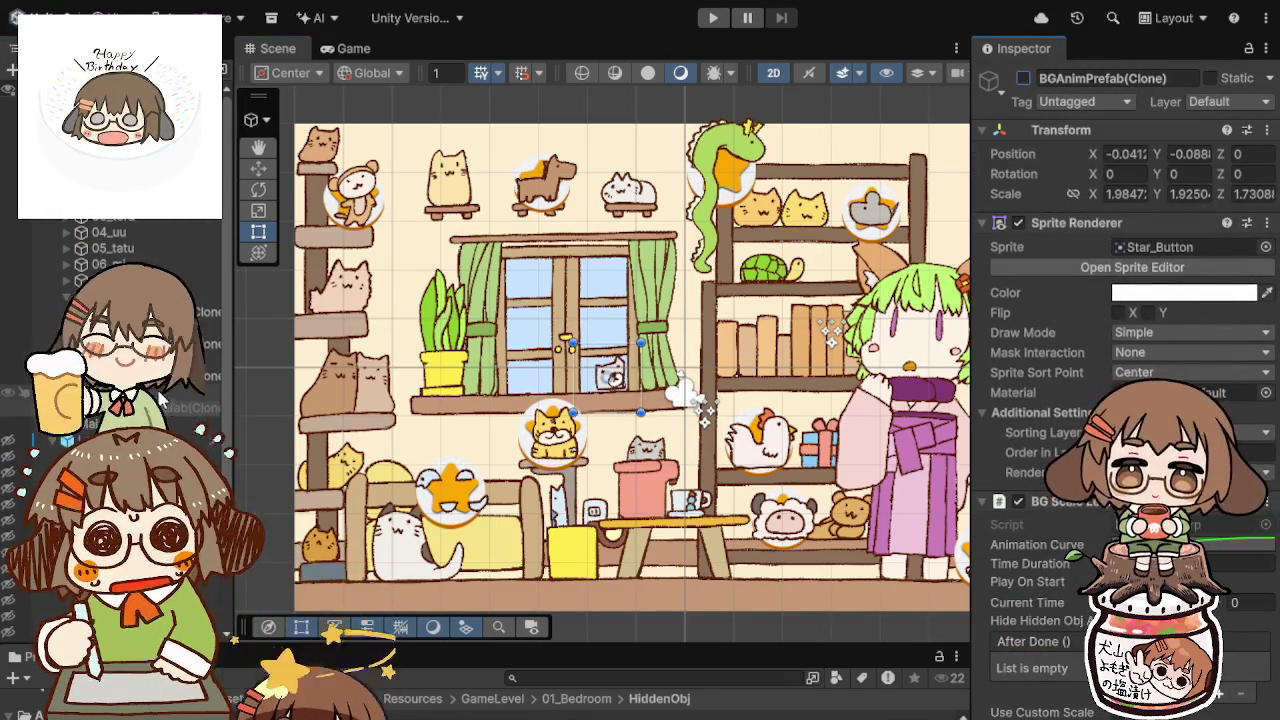
pyautogui.click(609, 376)
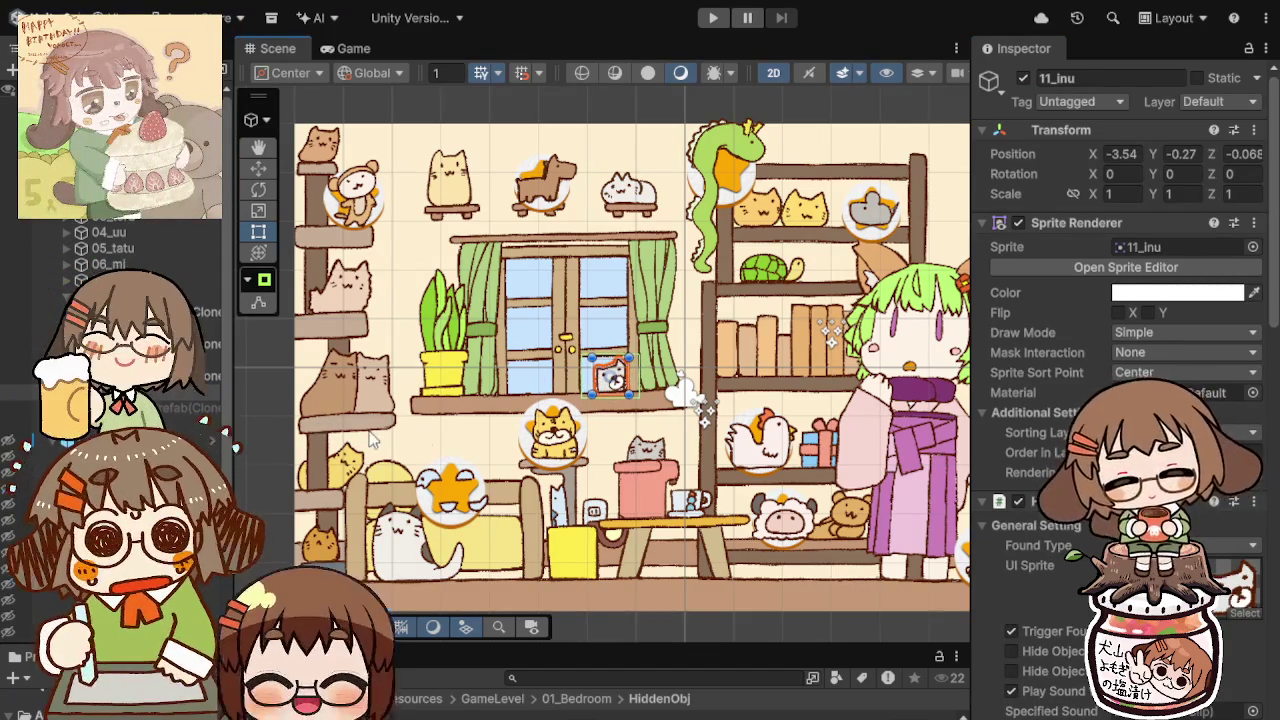
pyautogui.click(432, 443)
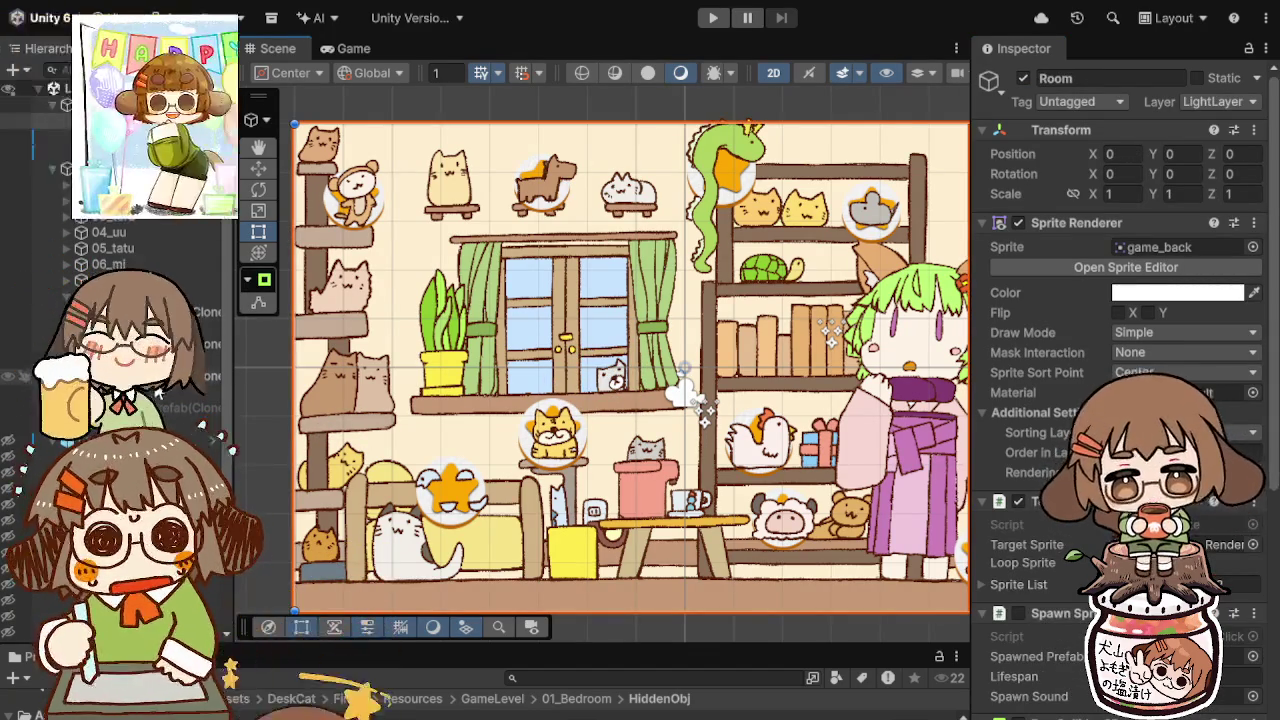
pyautogui.click(610, 376)
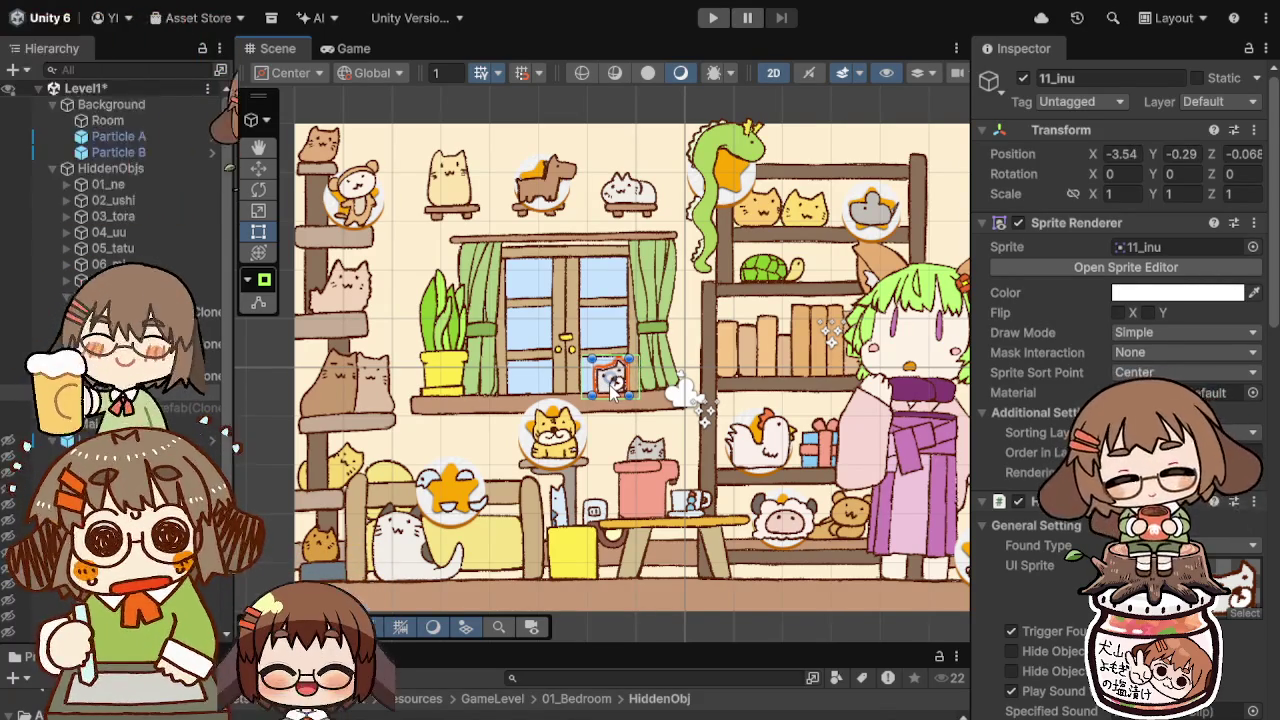
pyautogui.click(609, 422)
pyautogui.click(613, 386)
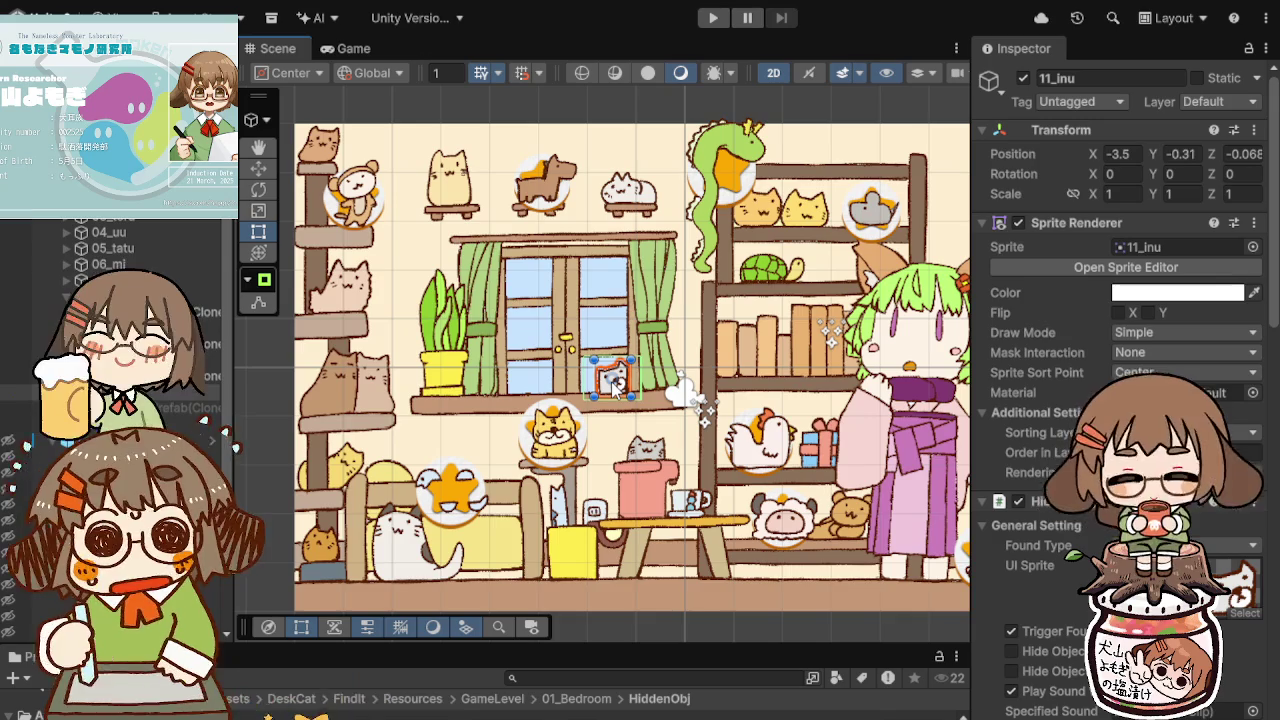
pyautogui.click(600, 428)
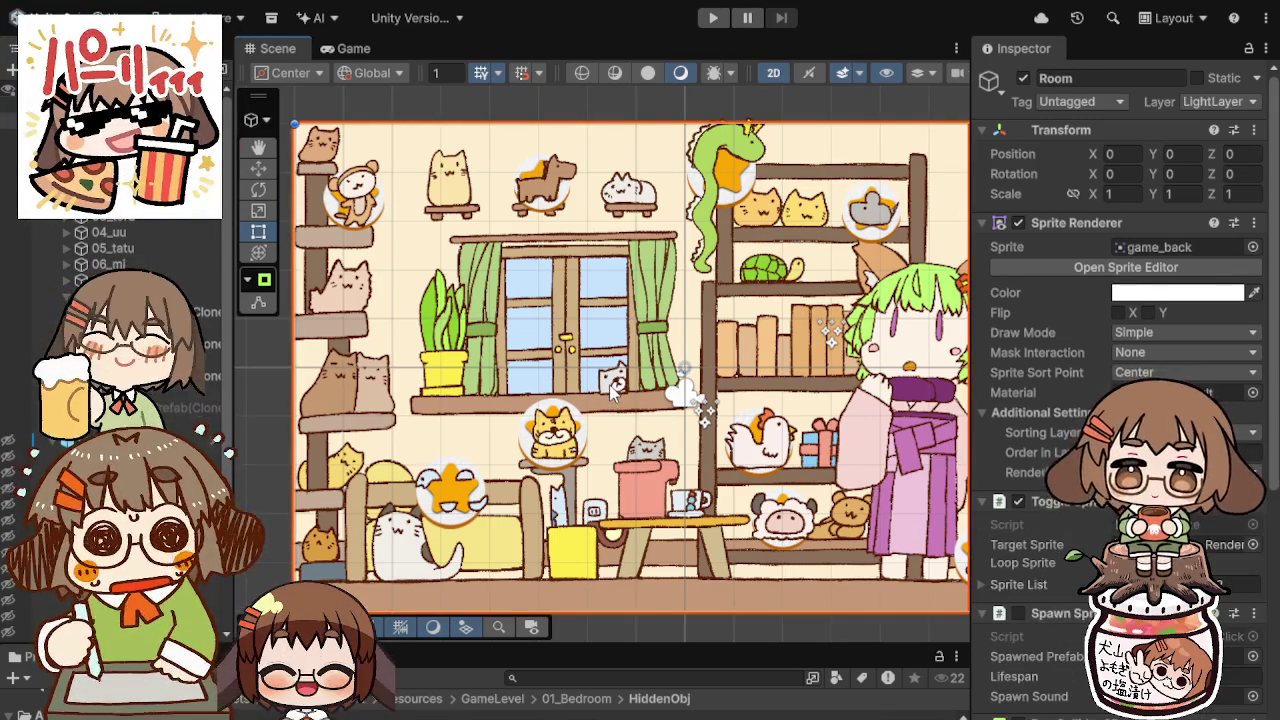
pyautogui.click(614, 390)
pyautogui.click(619, 423)
pyautogui.click(614, 380)
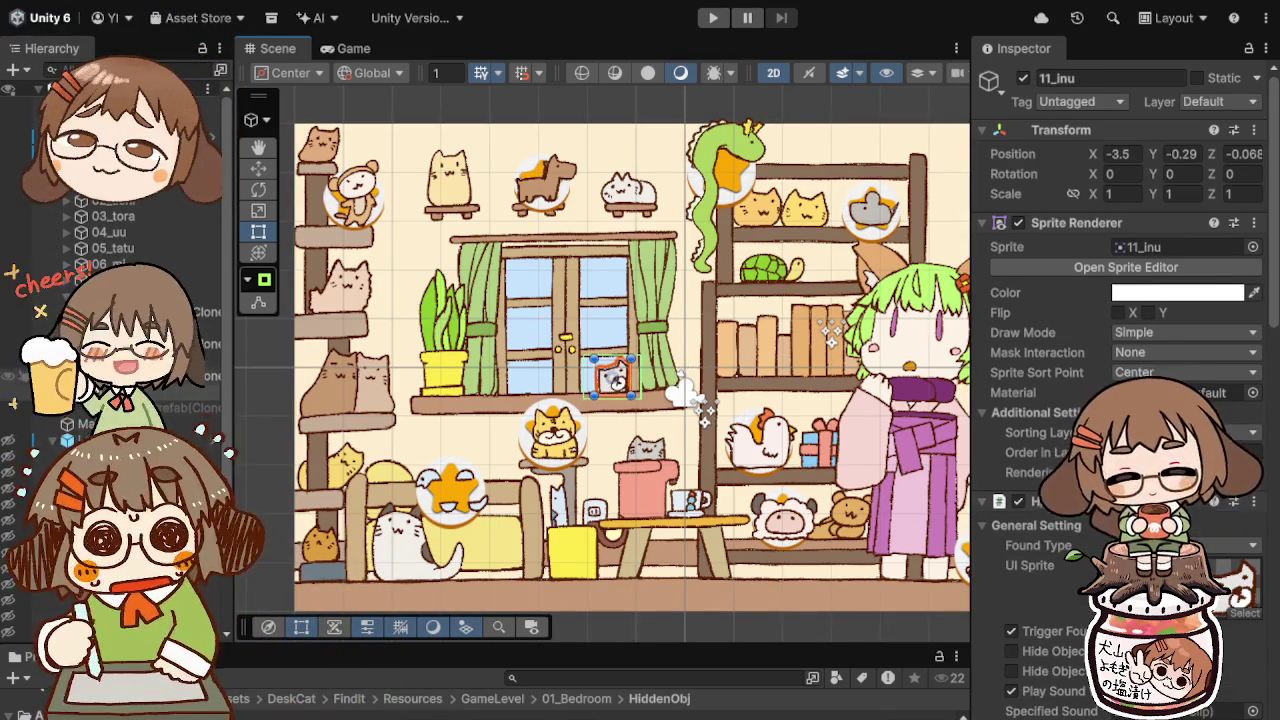
pyautogui.click(614, 380)
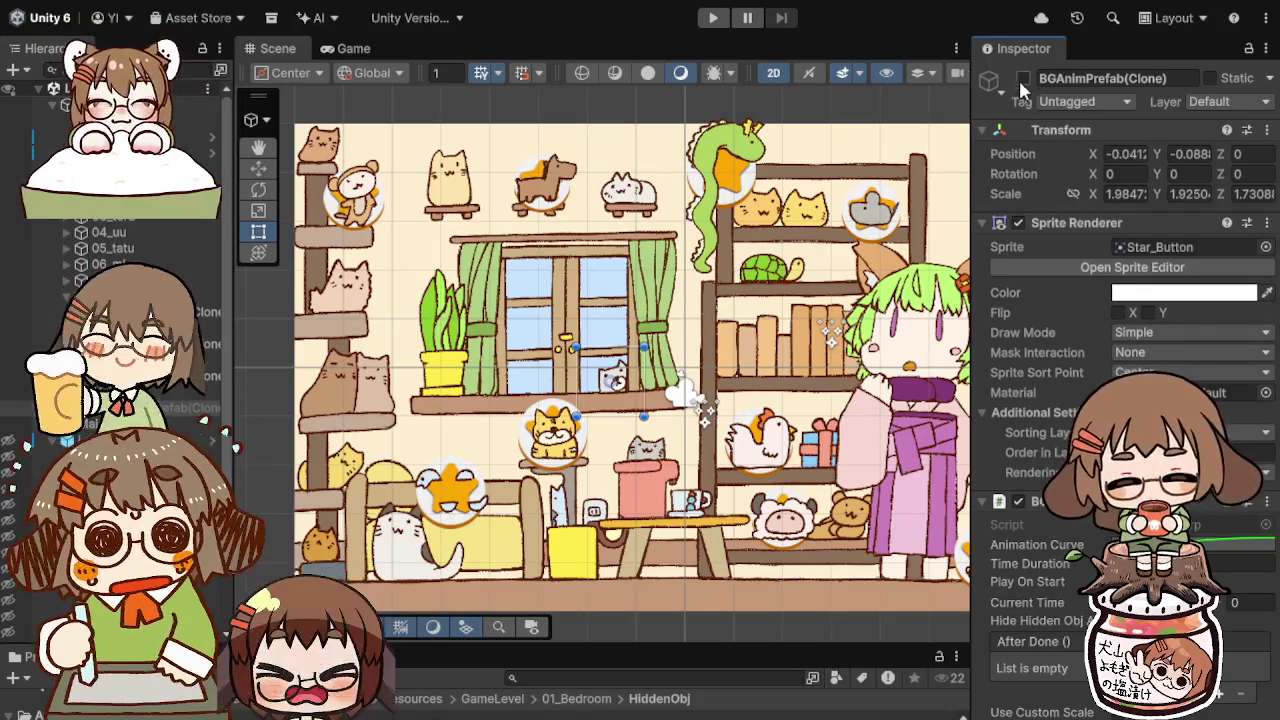
pyautogui.click(1022, 79)
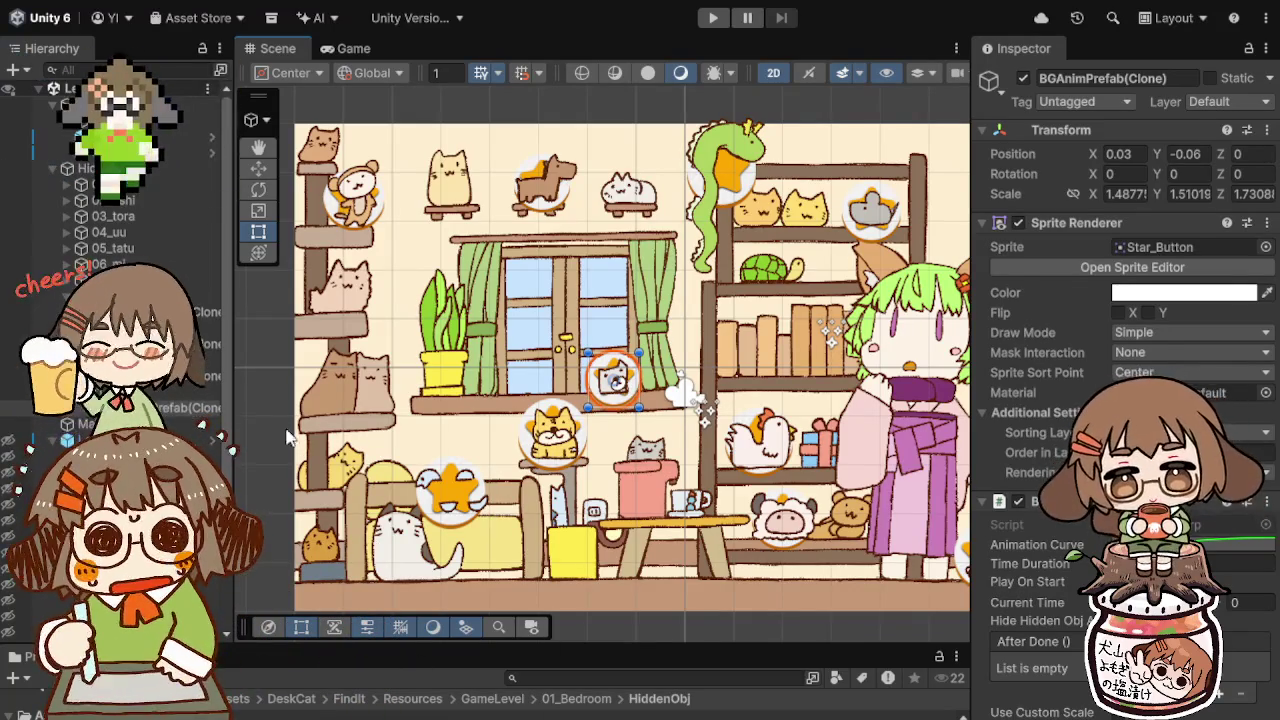
pyautogui.click(180, 396)
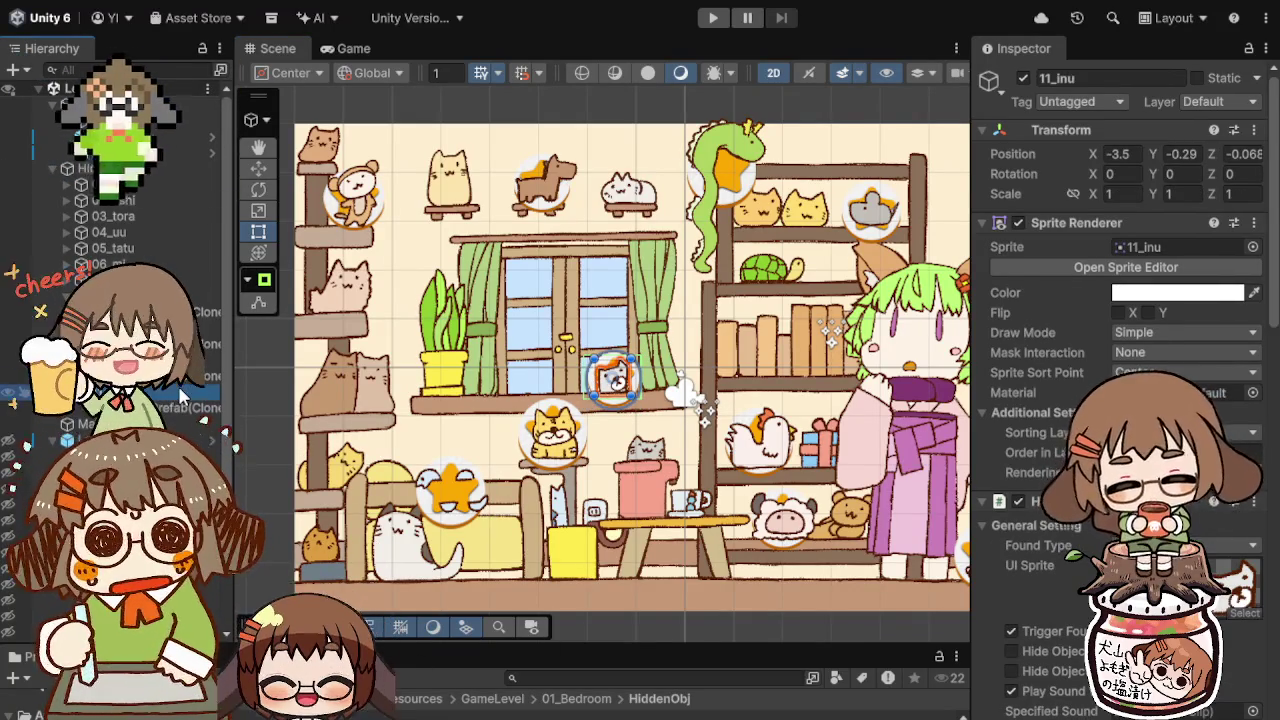
# Step: Duplicate 11_inu, rename the copy 12_iii, and give it the 12_iii sprite
pyautogui.hotkey('ctrl', 'd')
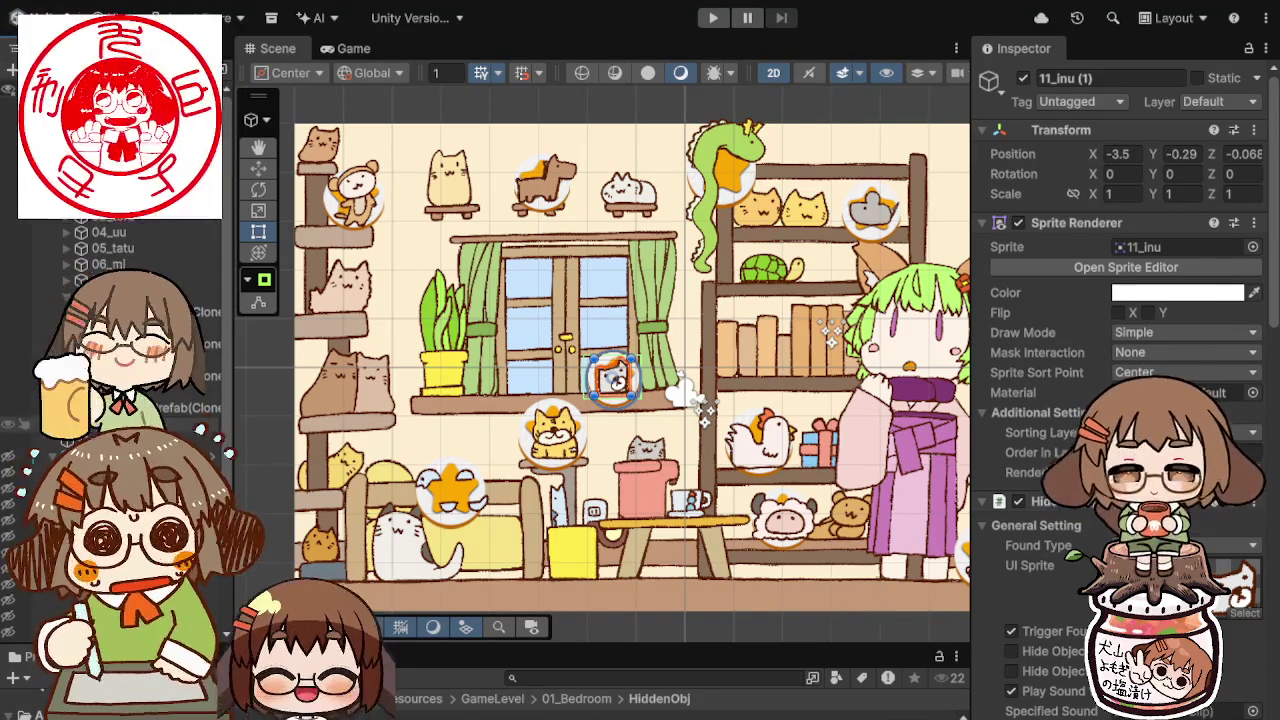
pyautogui.write('12_iii')
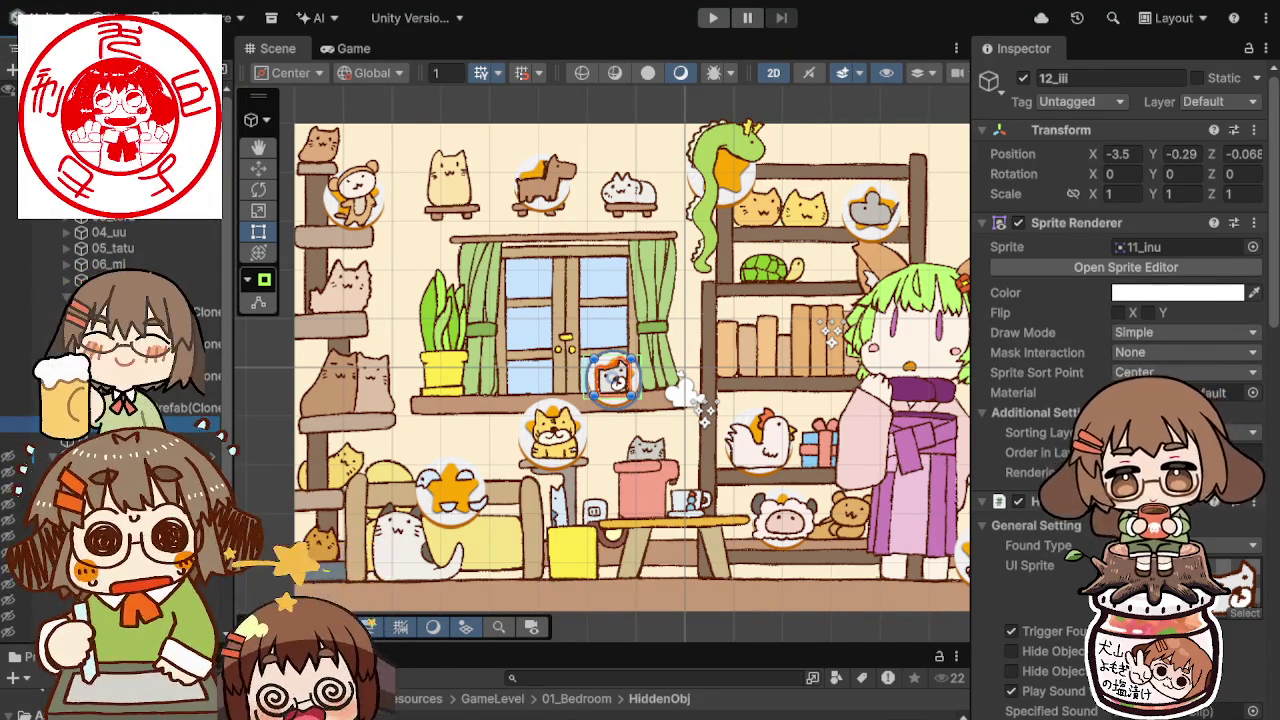
pyautogui.scroll(-8, 1158, 321)
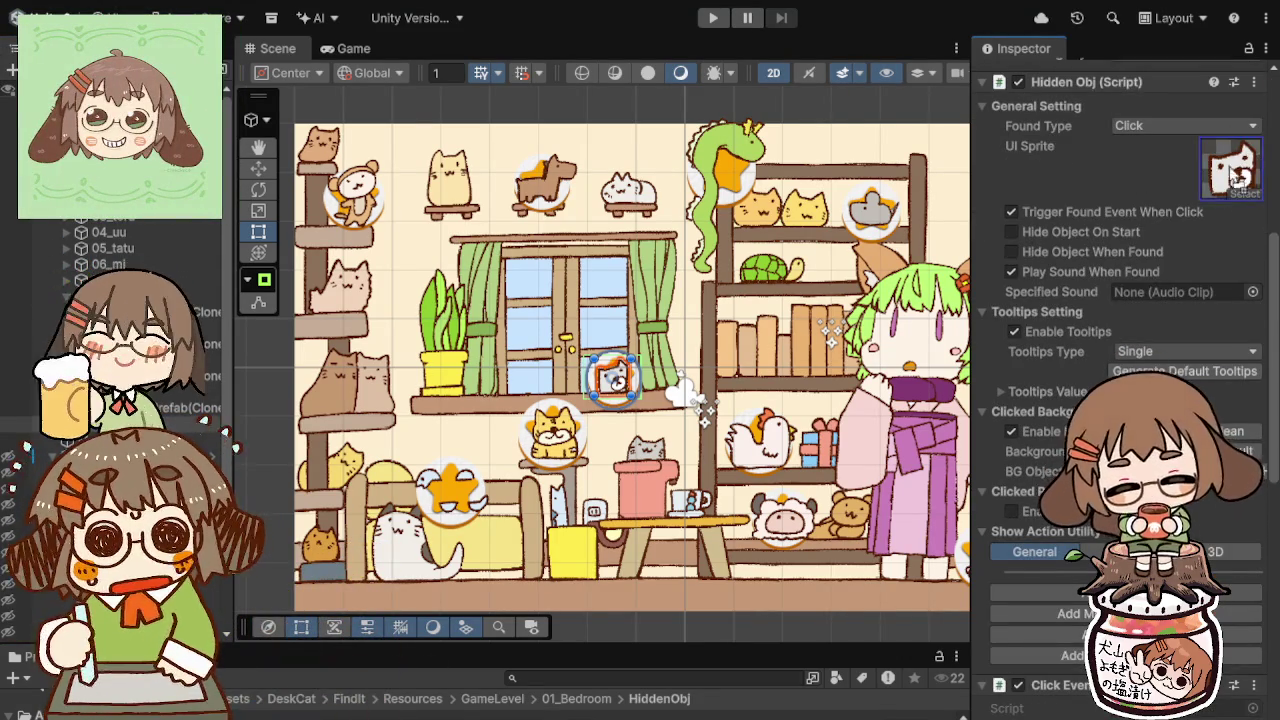
pyautogui.scroll(8, 1188, 346)
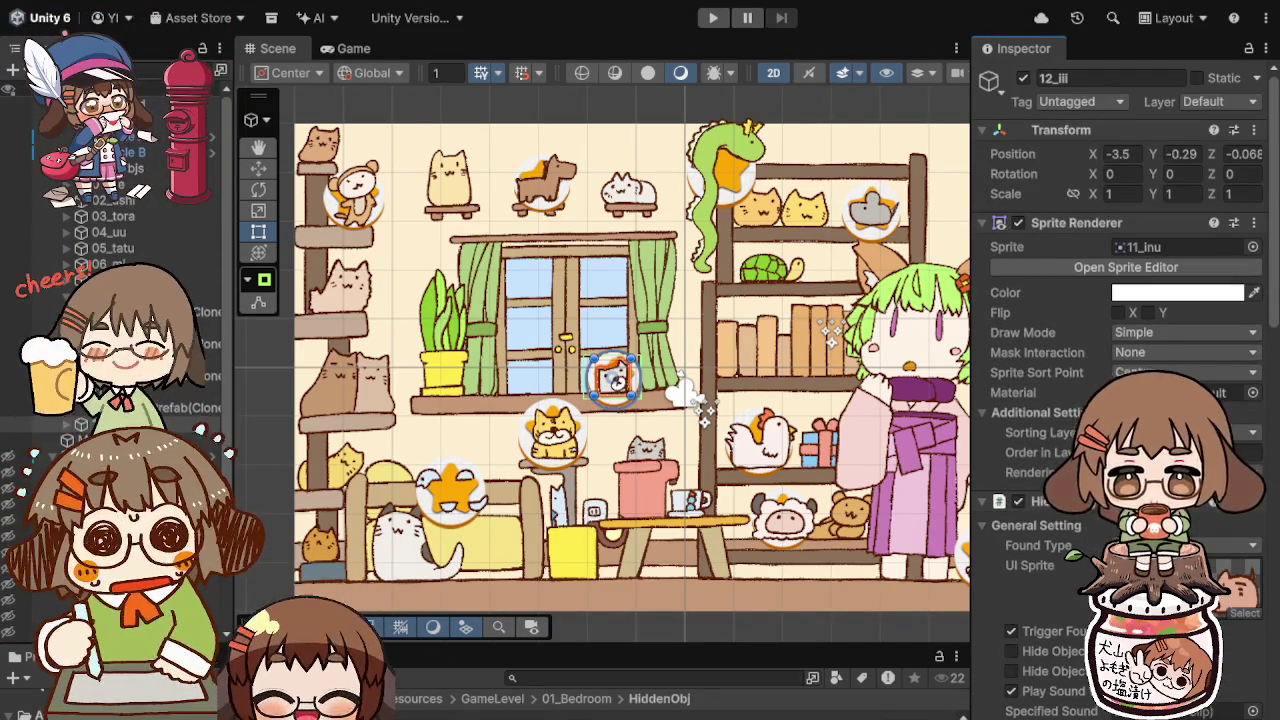
pyautogui.click(1188, 252)
pyautogui.moveTo(1188, 262); pyautogui.dragTo(1180, 250)
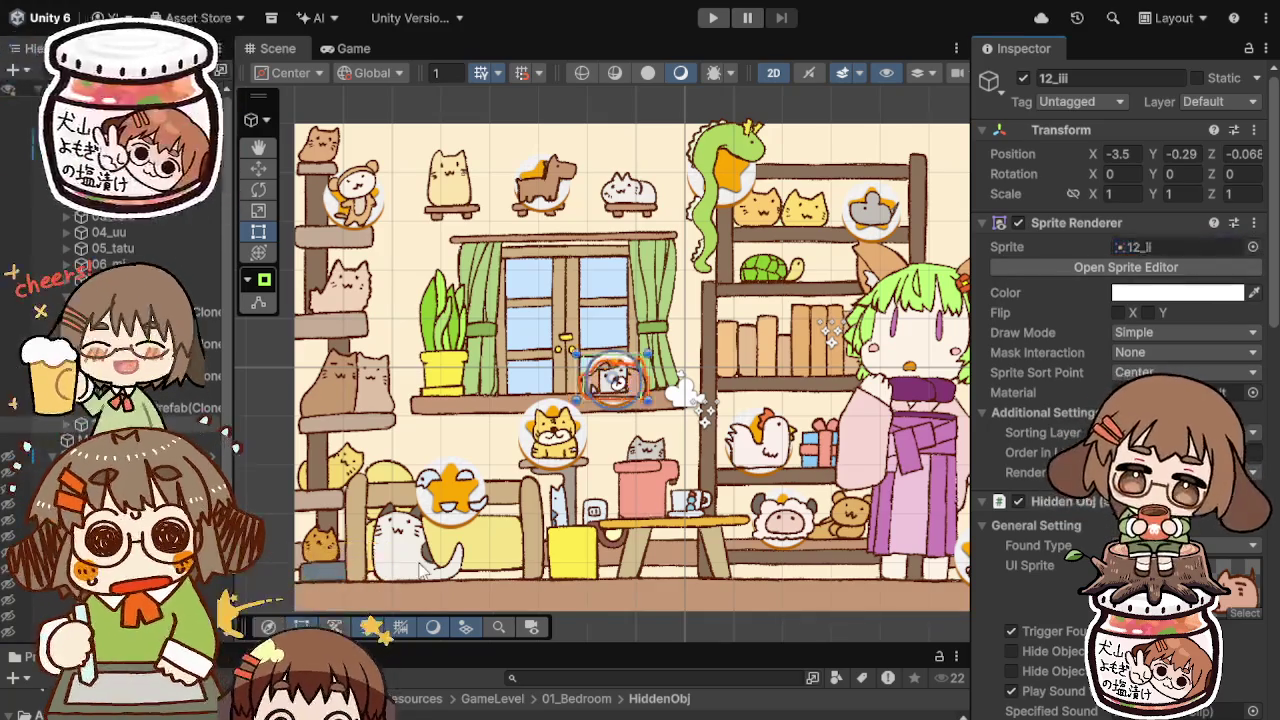
# Step: Move 12_iii to the far-right shelf, hide its star highlight, and nudge it down
pyautogui.moveTo(636, 392); pyautogui.dragTo(770, 394)
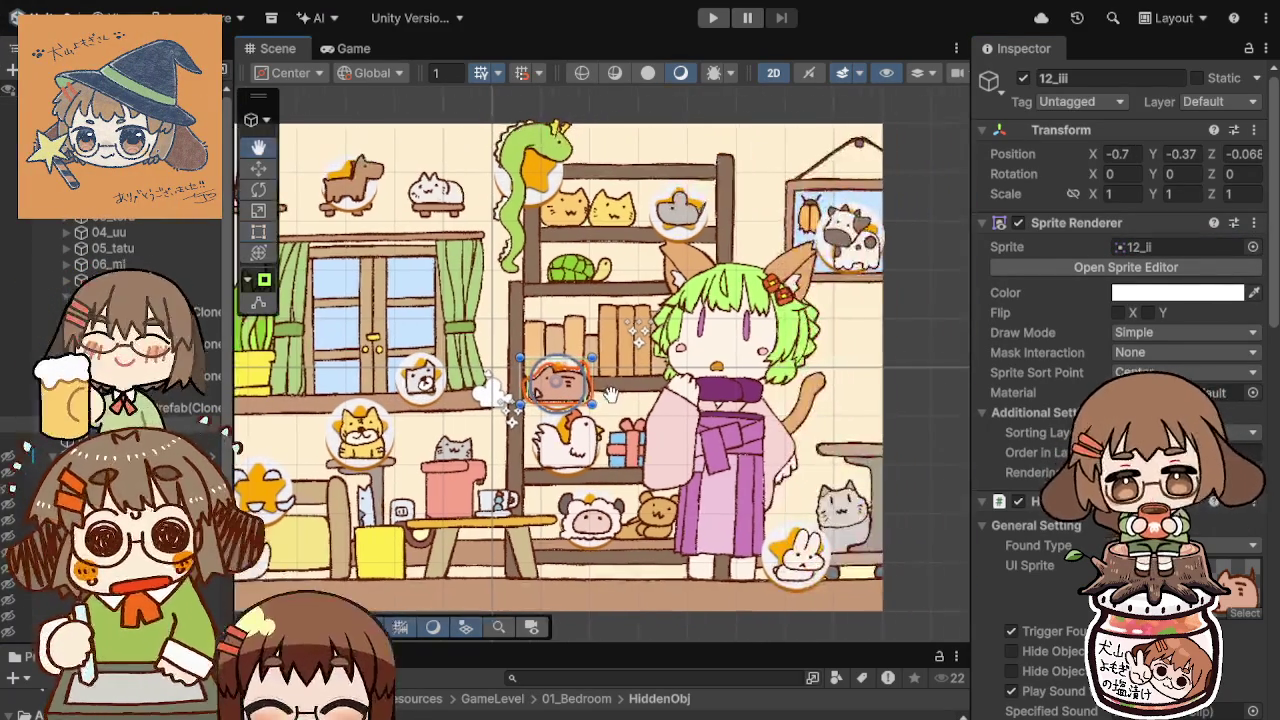
pyautogui.moveTo(562, 393); pyautogui.dragTo(856, 435)
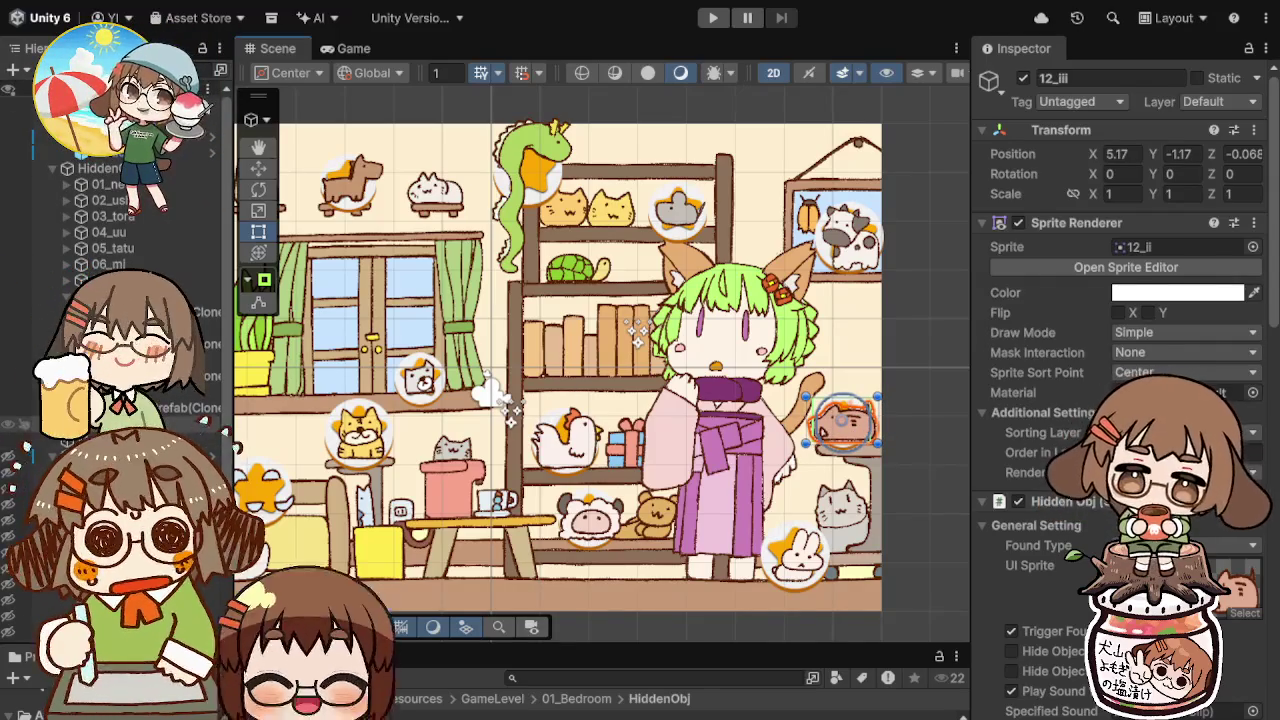
pyautogui.click(70, 438)
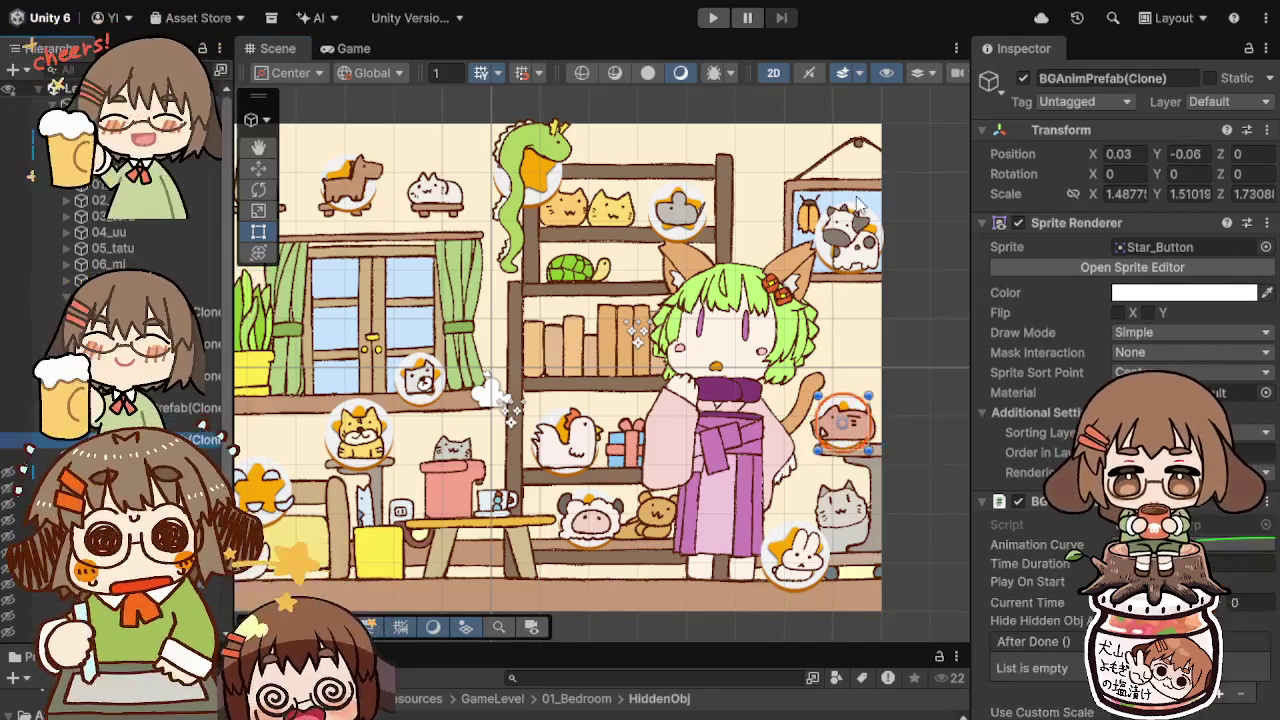
pyautogui.click(1023, 77)
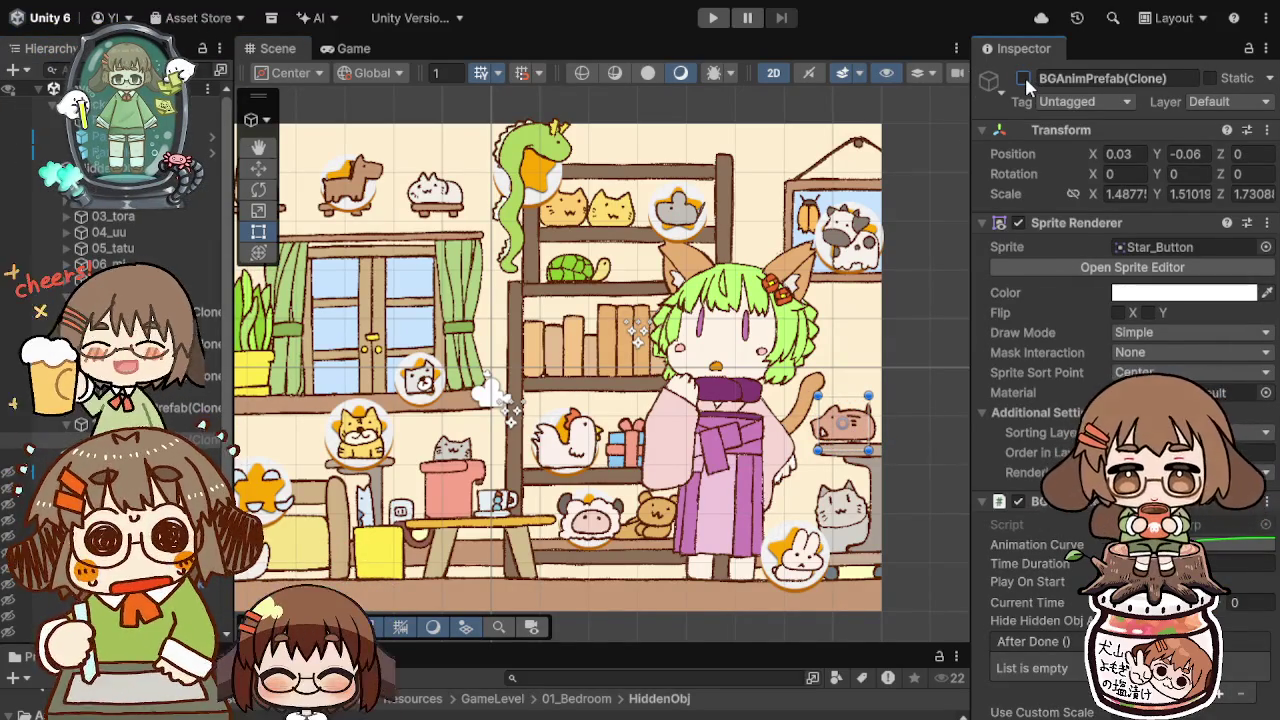
pyautogui.click(818, 430)
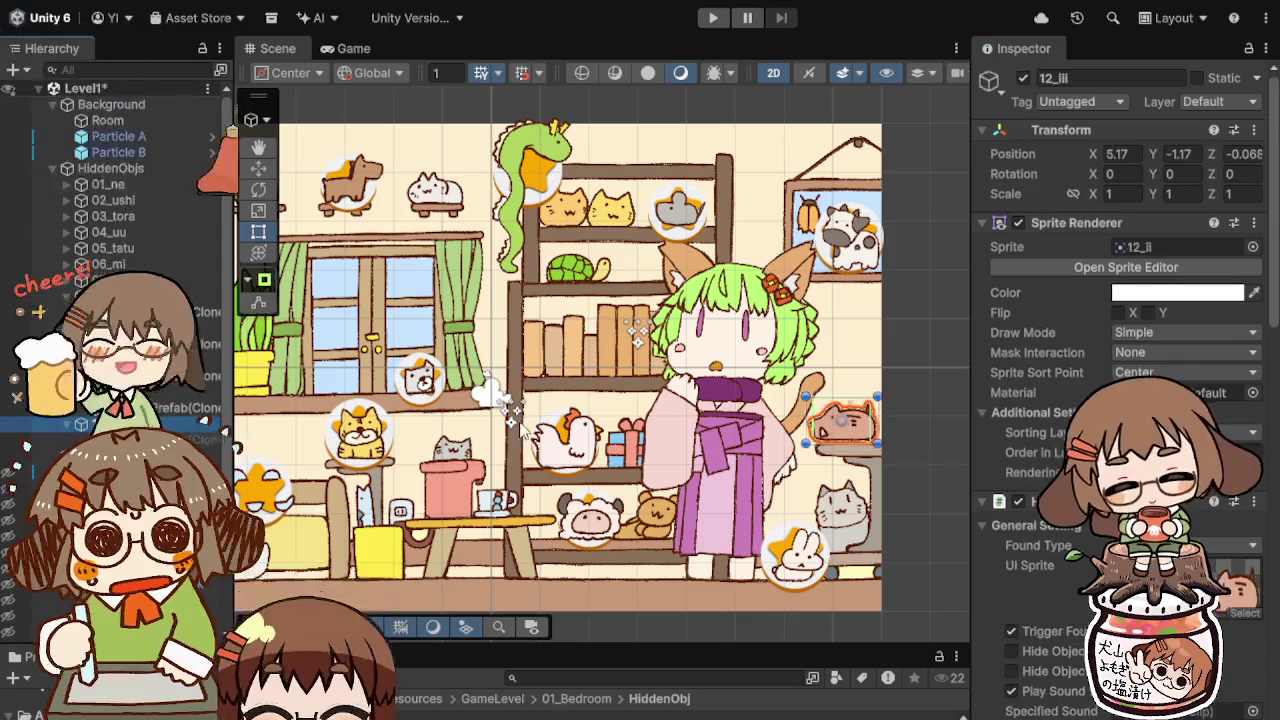
pyautogui.moveTo(820, 430); pyautogui.dragTo(822, 434)
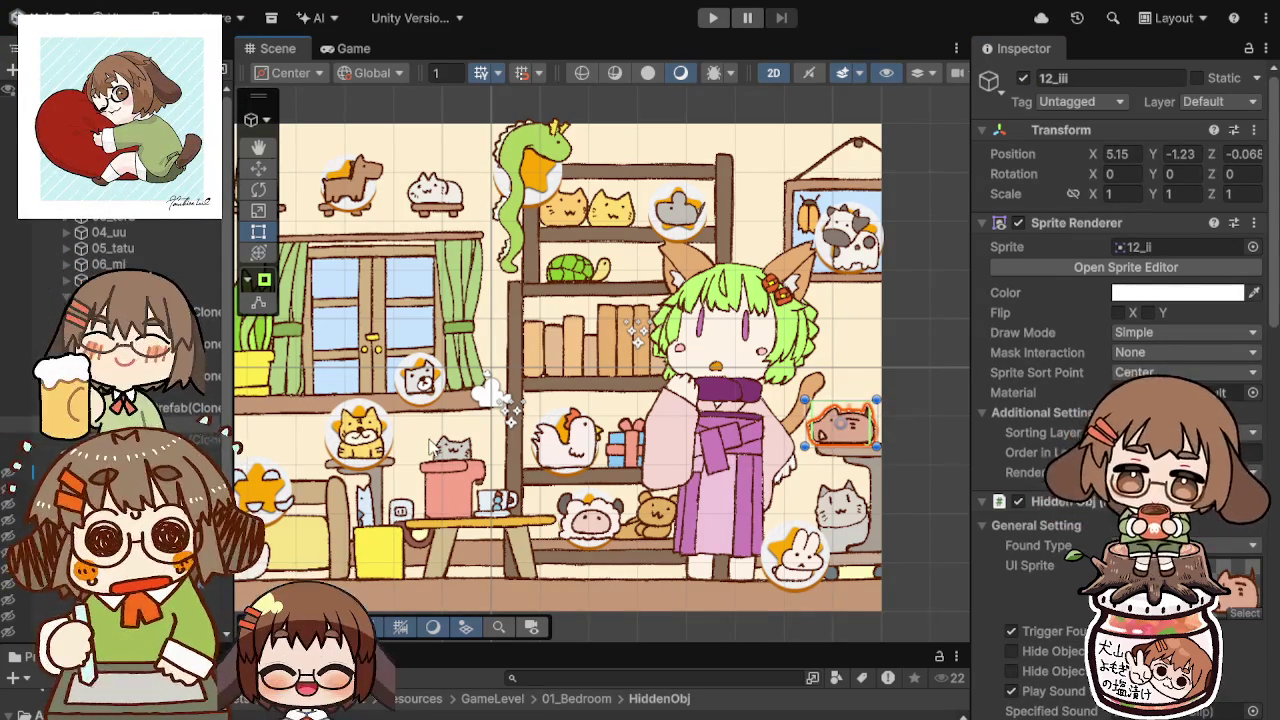
# Step: Nudge 12_iii slightly right and turn its BGAnimPrefab(Clone) highlight back on
pyautogui.click(430, 445)
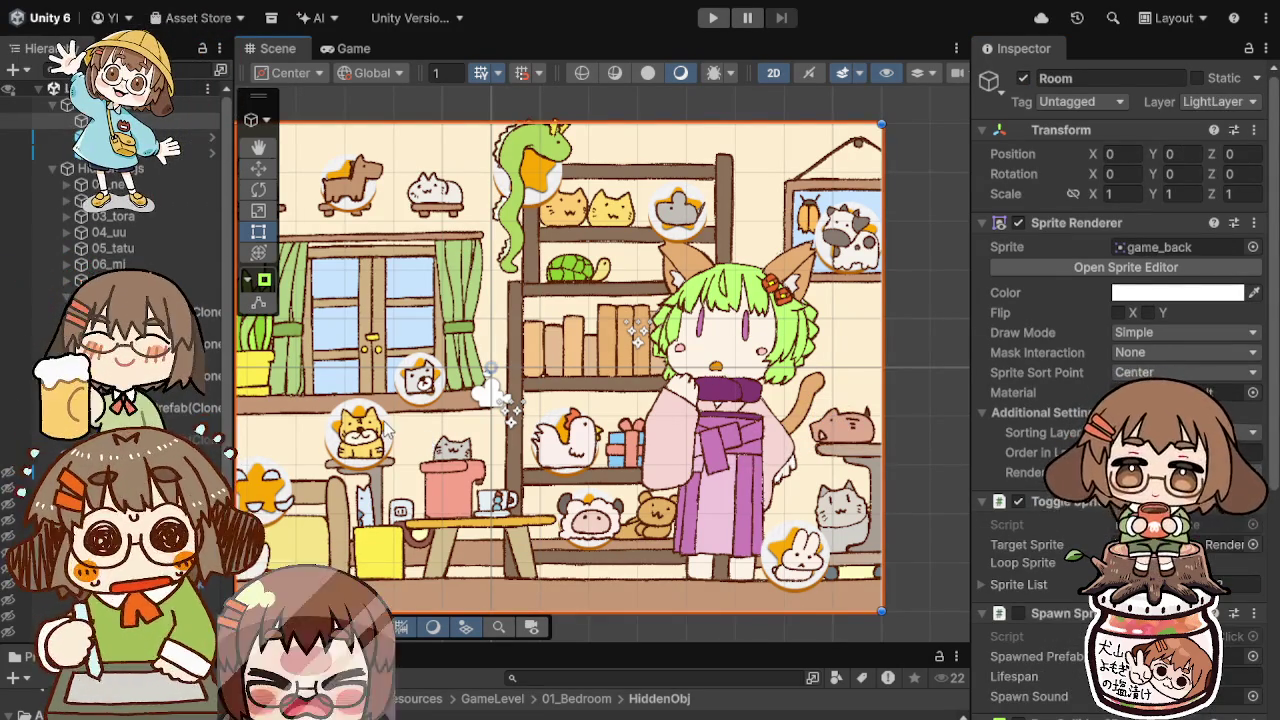
pyautogui.click(185, 426)
pyautogui.moveTo(862, 425); pyautogui.dragTo(868, 431)
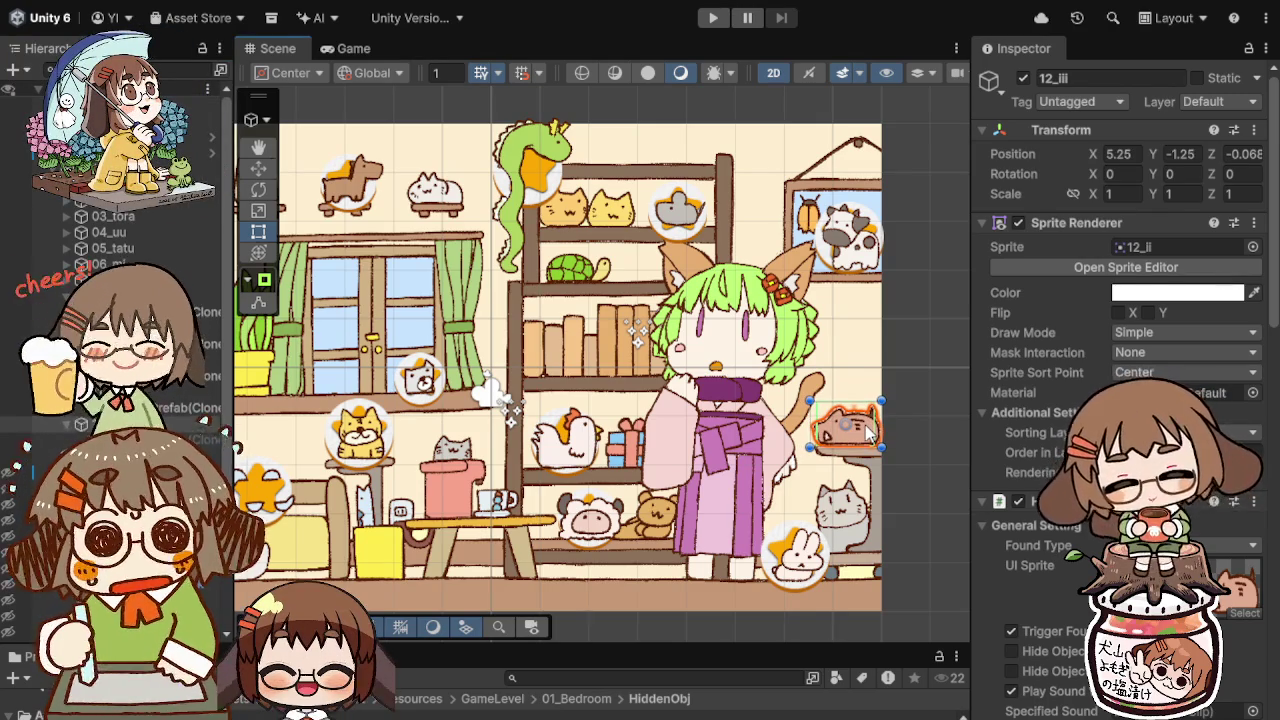
pyautogui.click(65, 440)
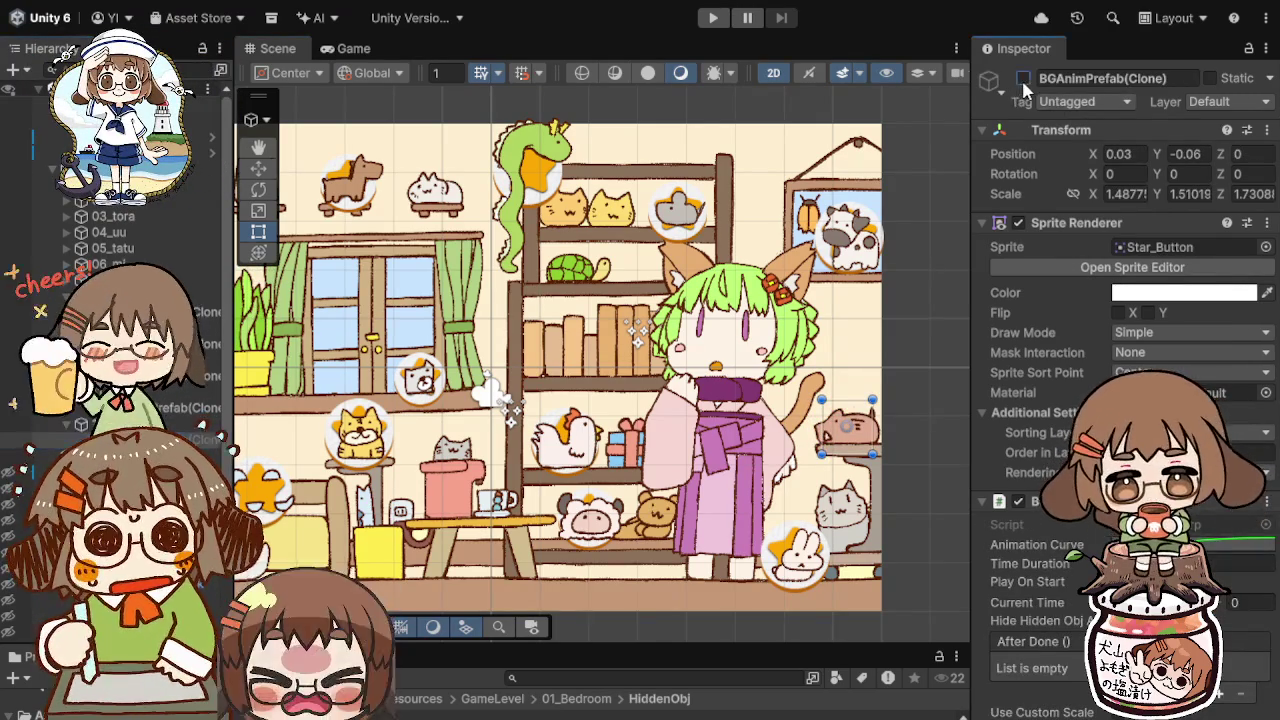
pyautogui.click(1023, 78)
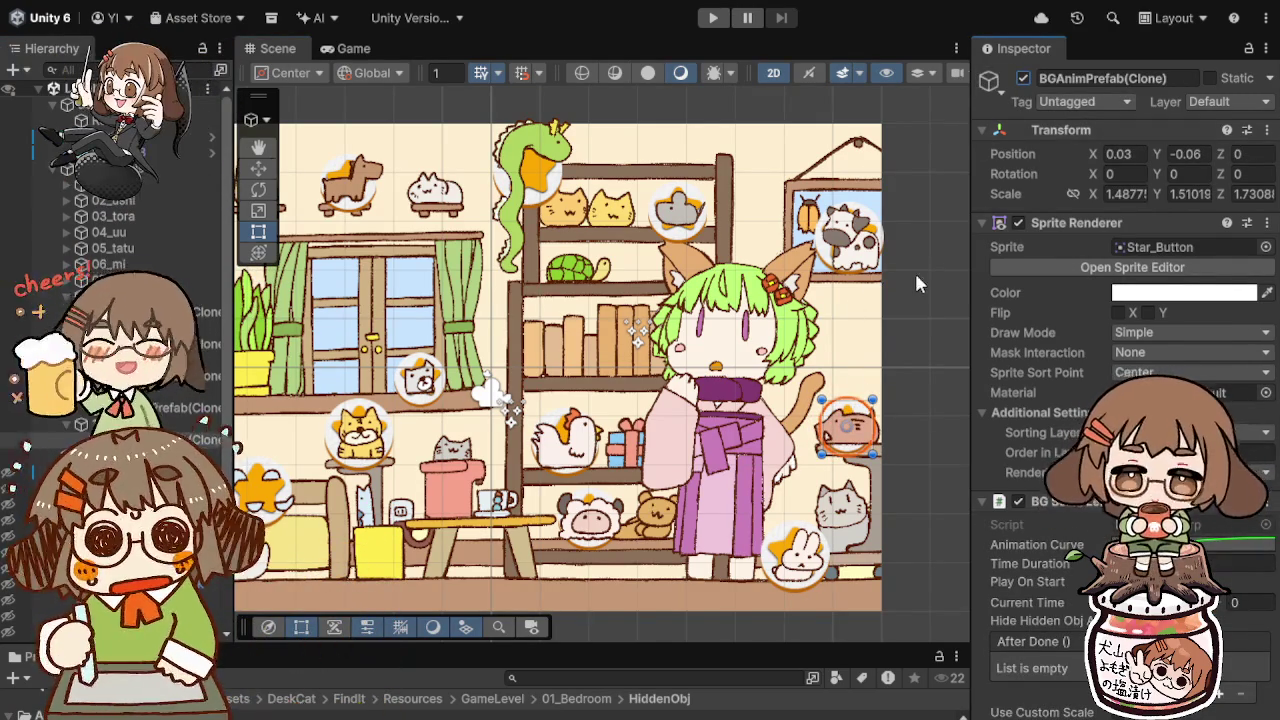
pyautogui.click(475, 716)
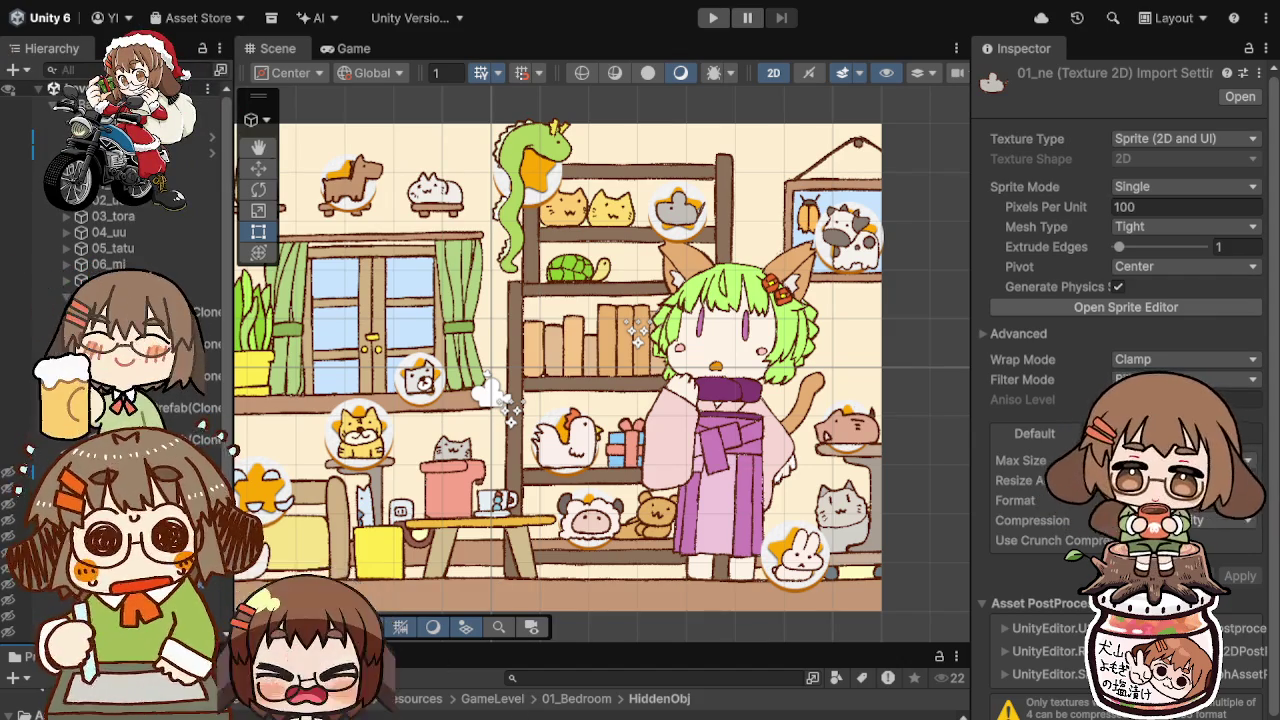
# Step: Frame the 02_ushi cow under 01_ne and bring up its Box Collider 2D for editing
pyautogui.click(60, 184)
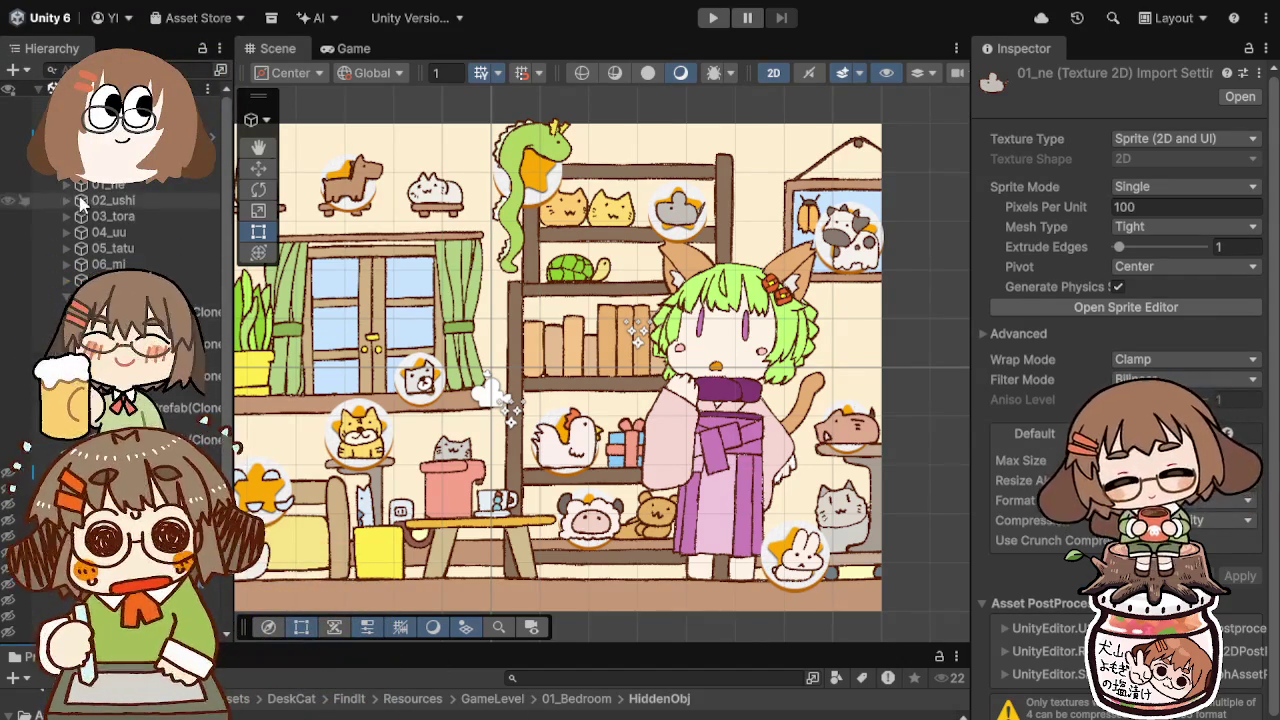
pyautogui.click(100, 184)
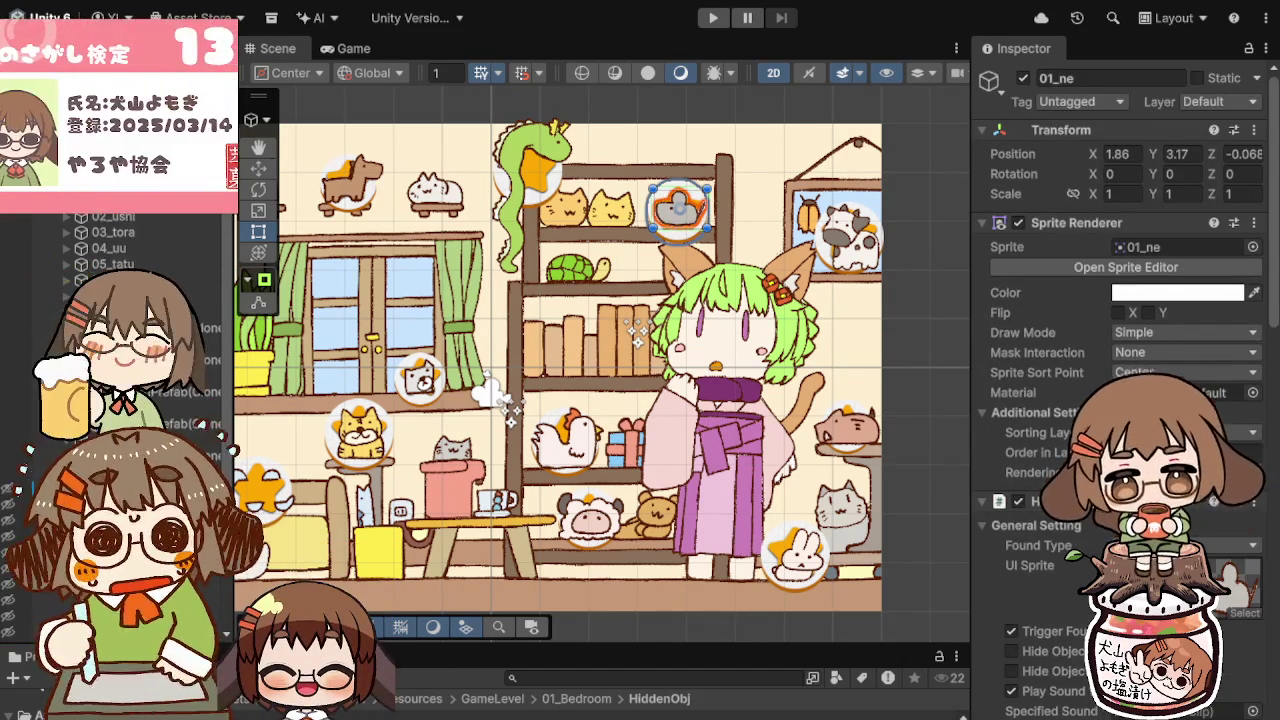
pyautogui.scroll(2, 640, 300)
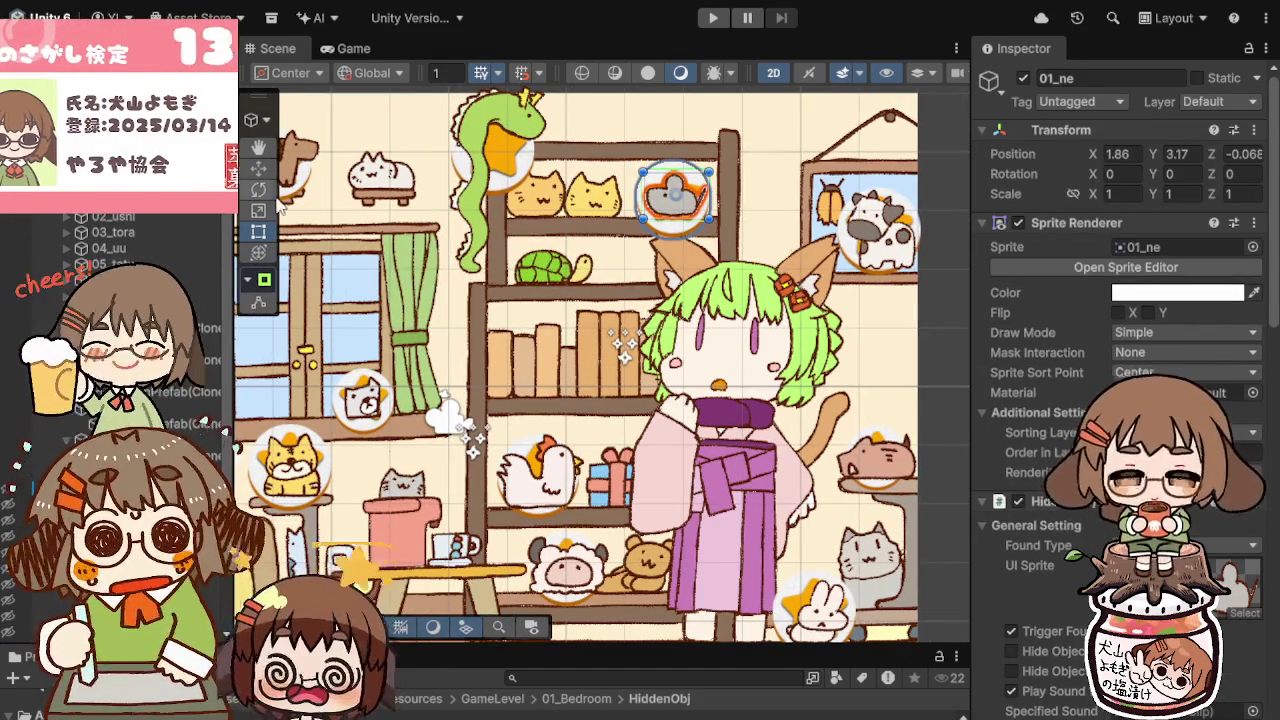
pyautogui.click(130, 218)
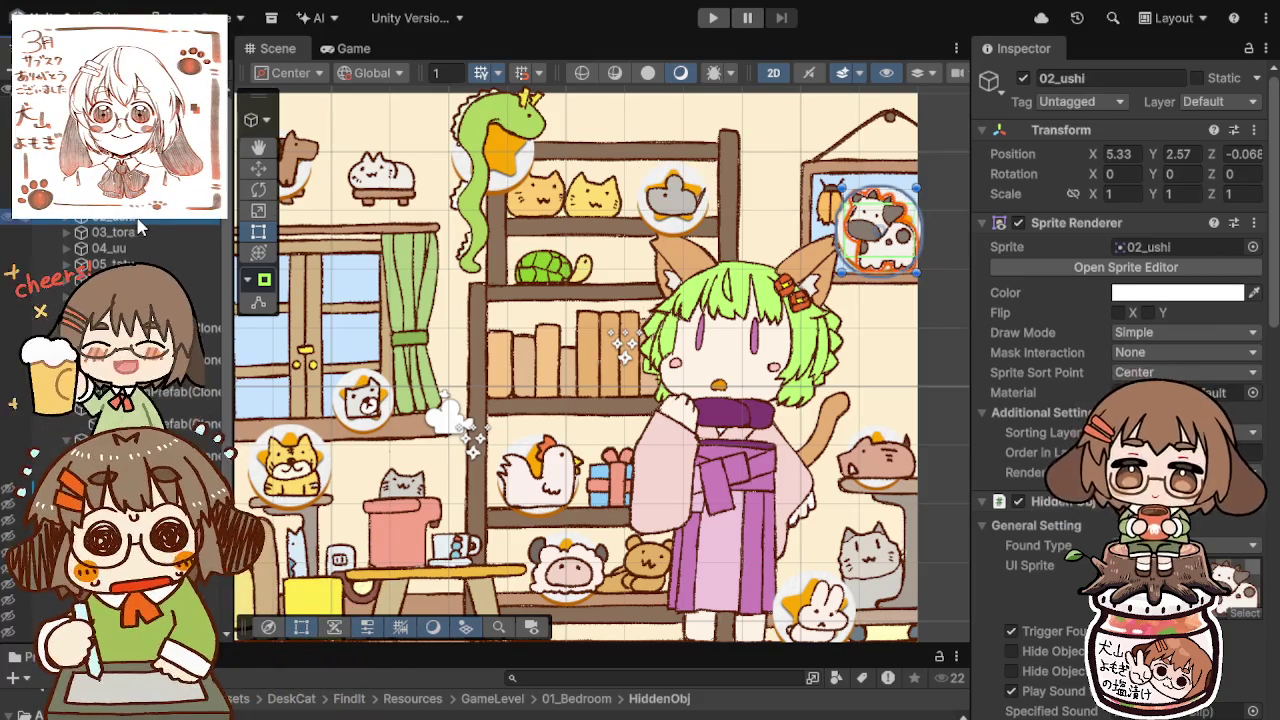
pyautogui.doubleClick(136, 216)
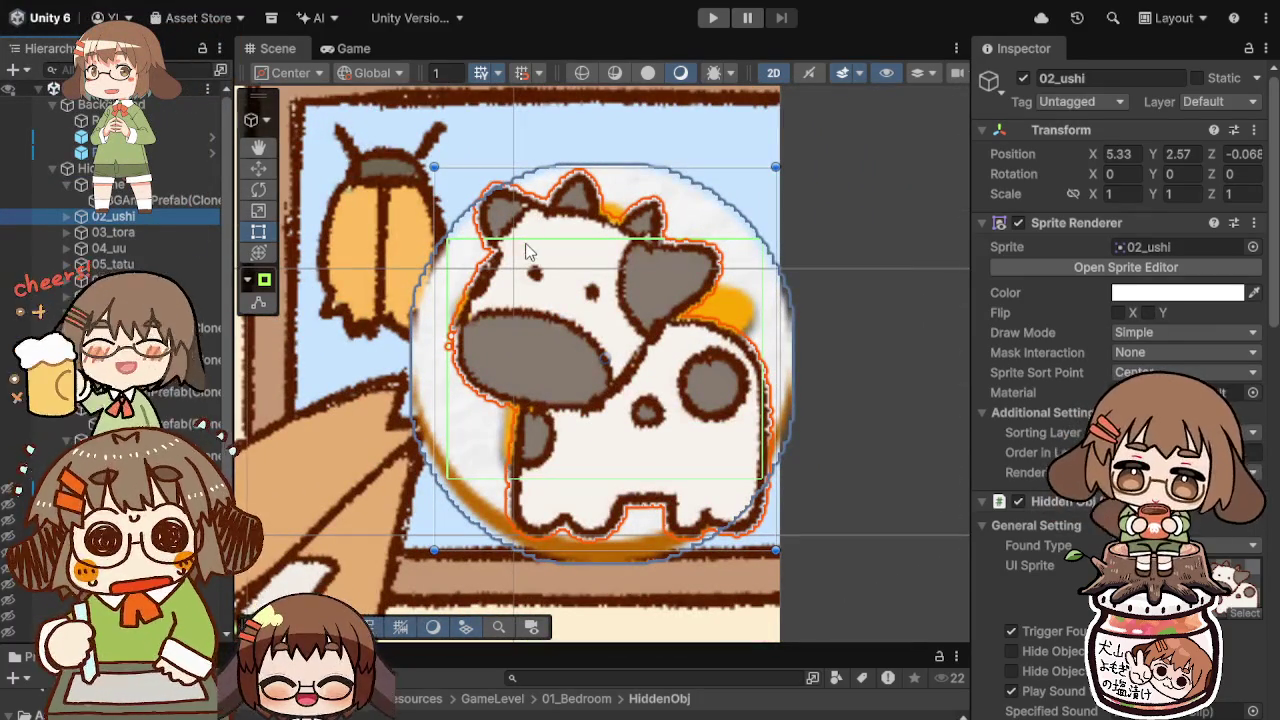
pyautogui.scroll(-1, 1077, 612)
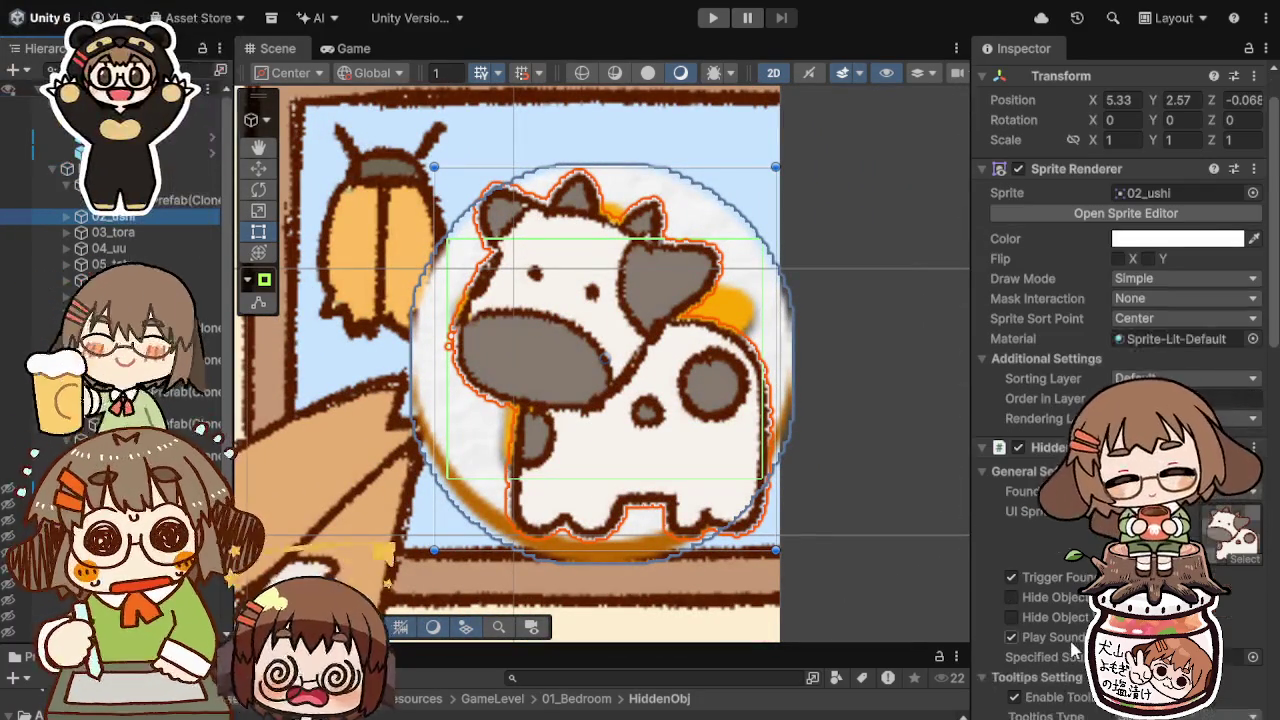
pyautogui.scroll(-2, 1075, 640)
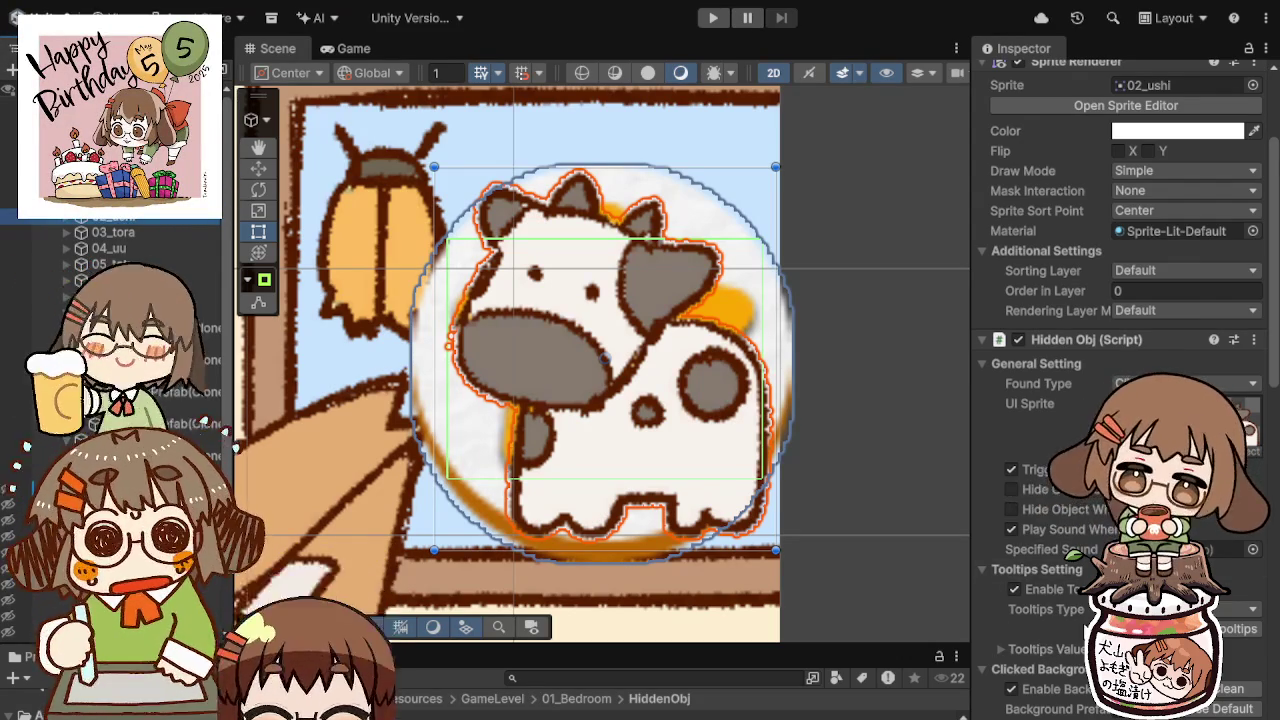
pyautogui.scroll(-10, 1060, 540)
pyautogui.scroll(-5, 1080, 580)
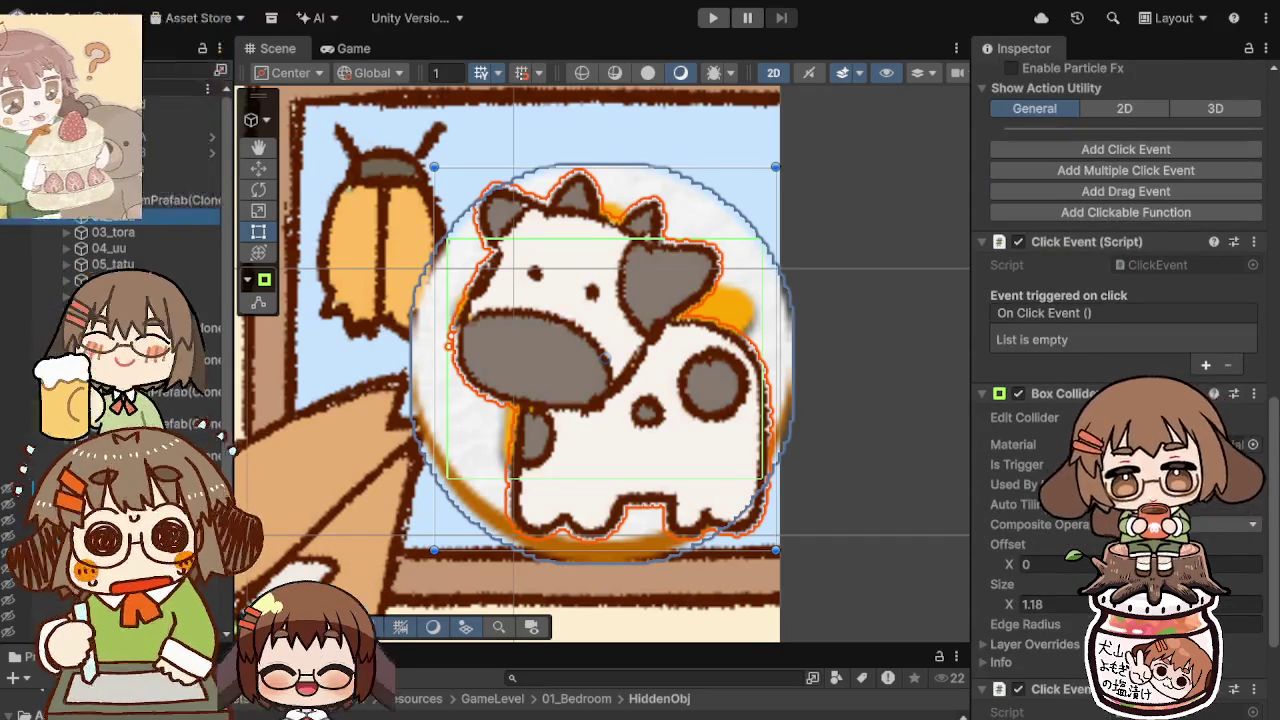
pyautogui.scroll(-1, 1100, 400)
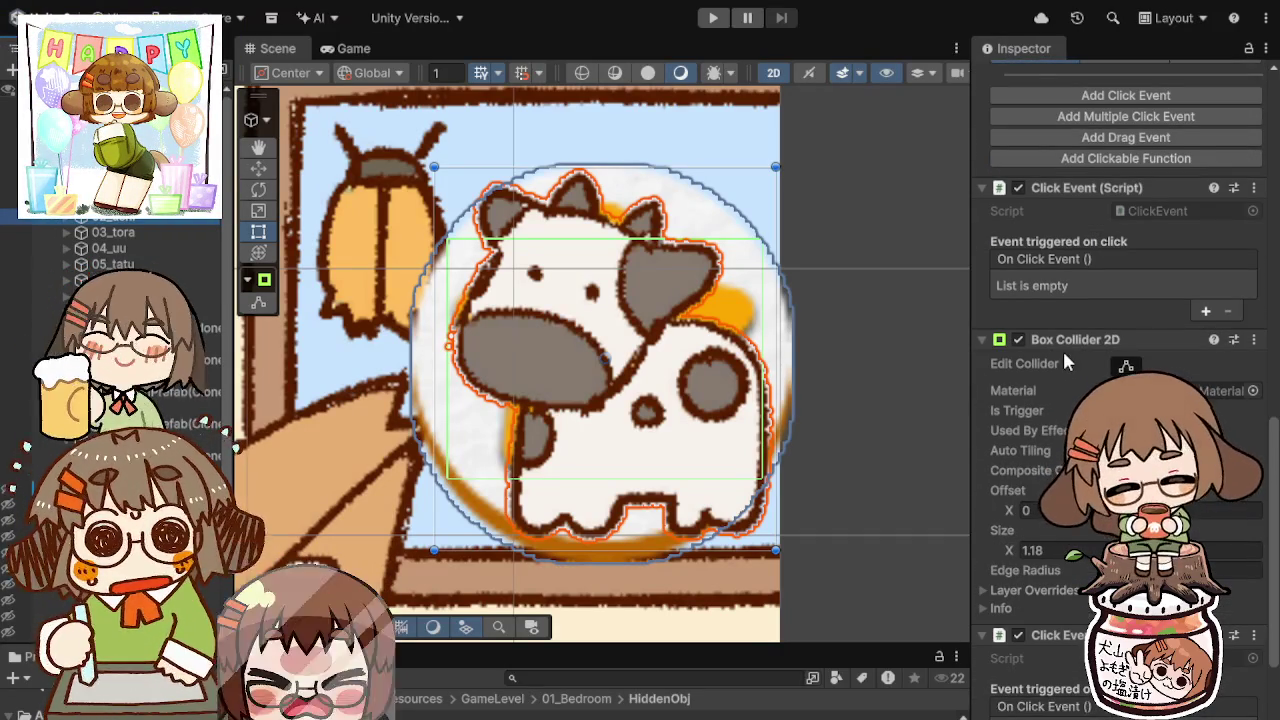
pyautogui.click(1125, 368)
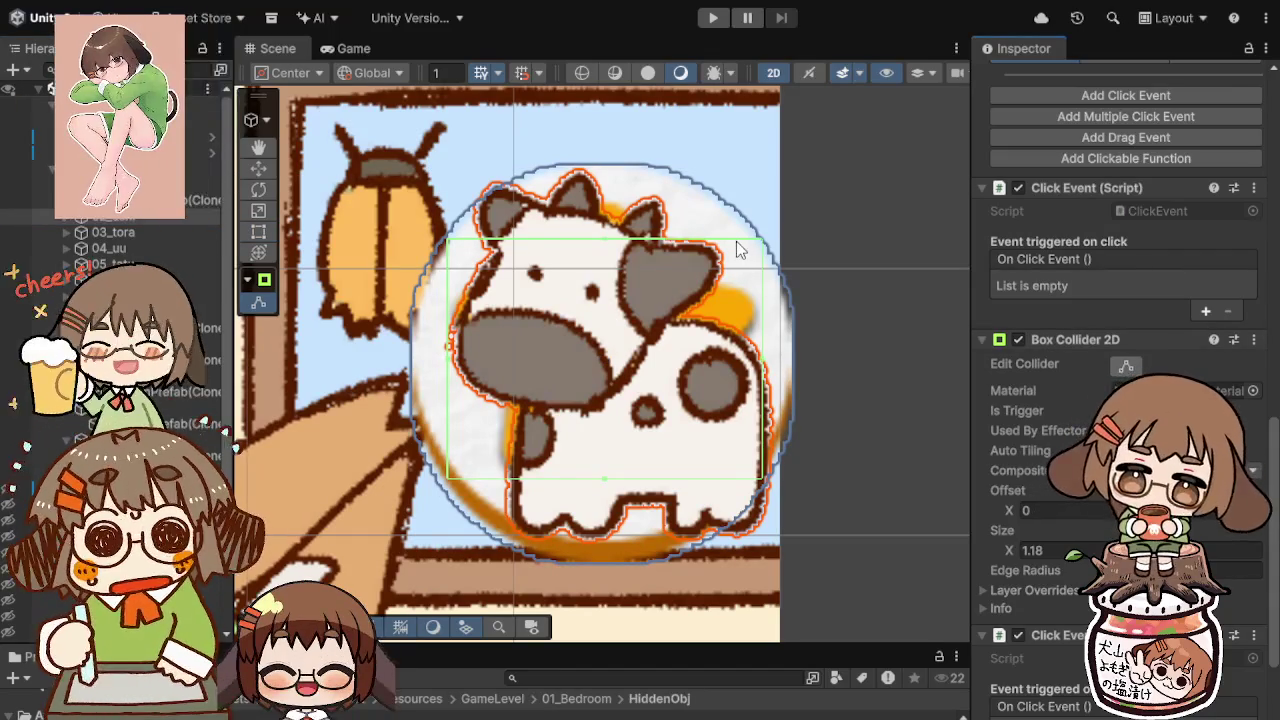
# Step: Extend the 02_ushi cow's box collider upward to cover its ears
pyautogui.click(738, 247)
pyautogui.click(713, 371)
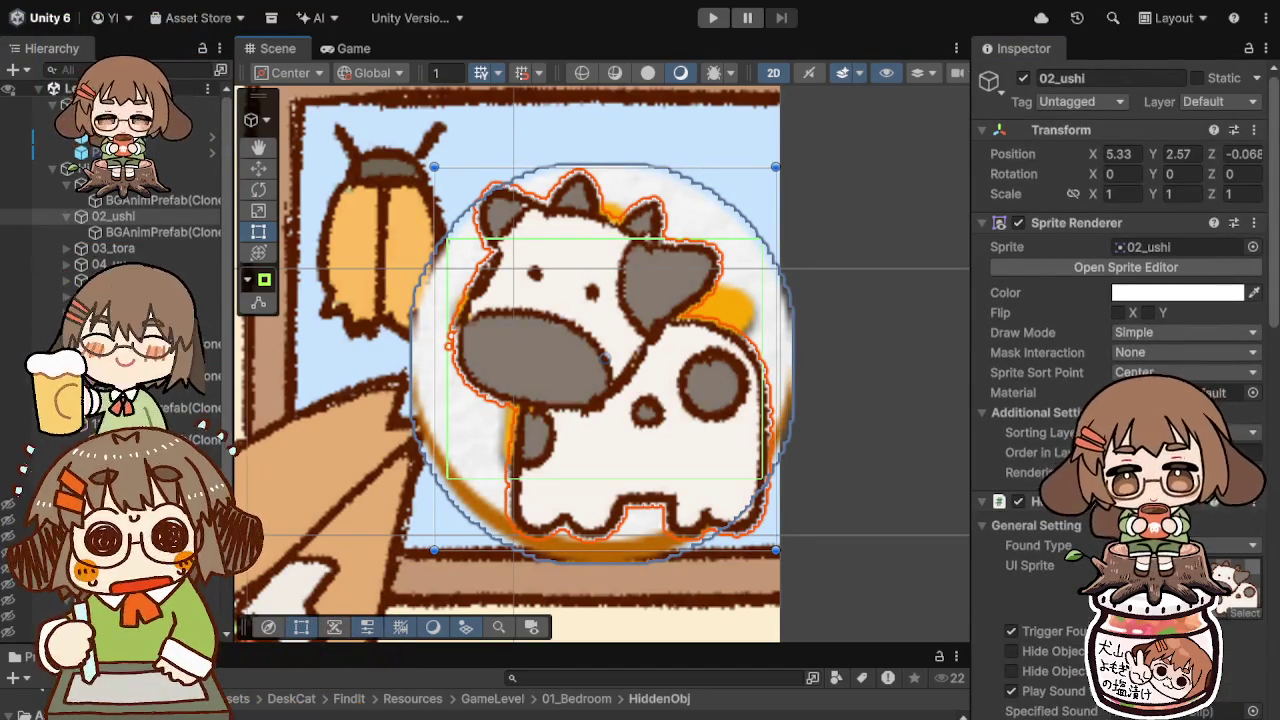
pyautogui.scroll(-10, 1040, 505)
pyautogui.scroll(-8, 1040, 505)
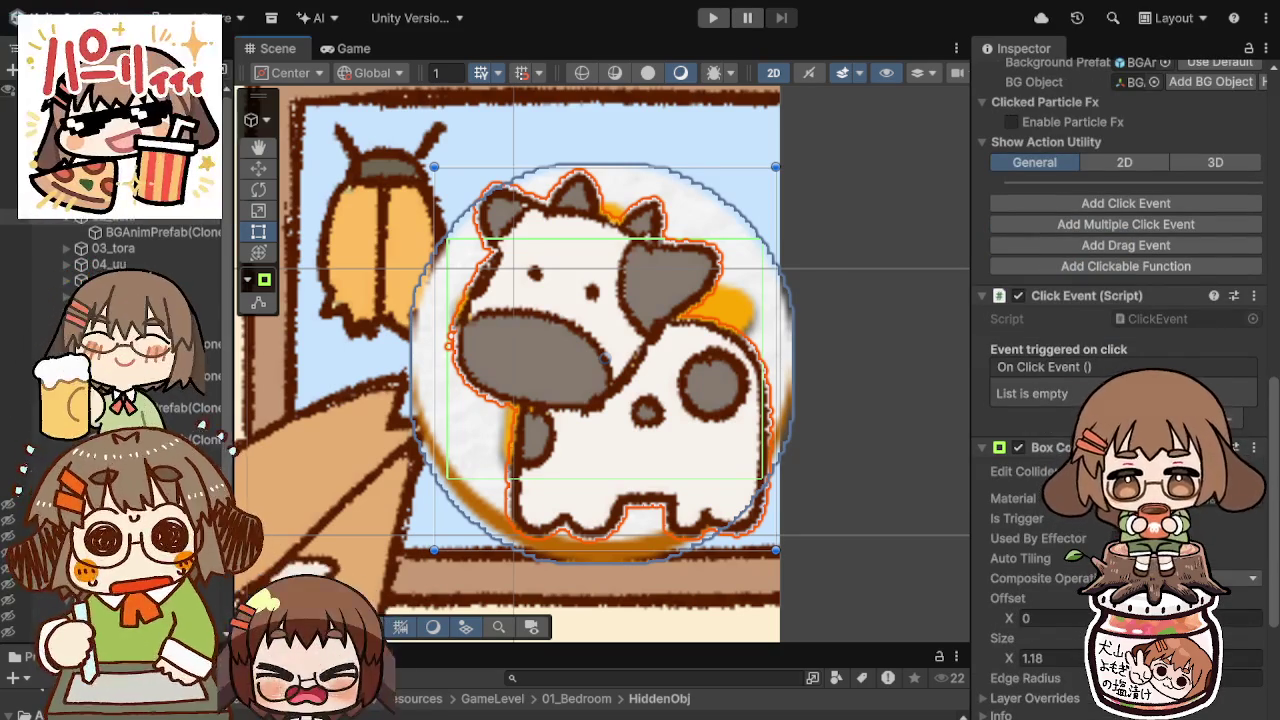
pyautogui.click(1062, 471)
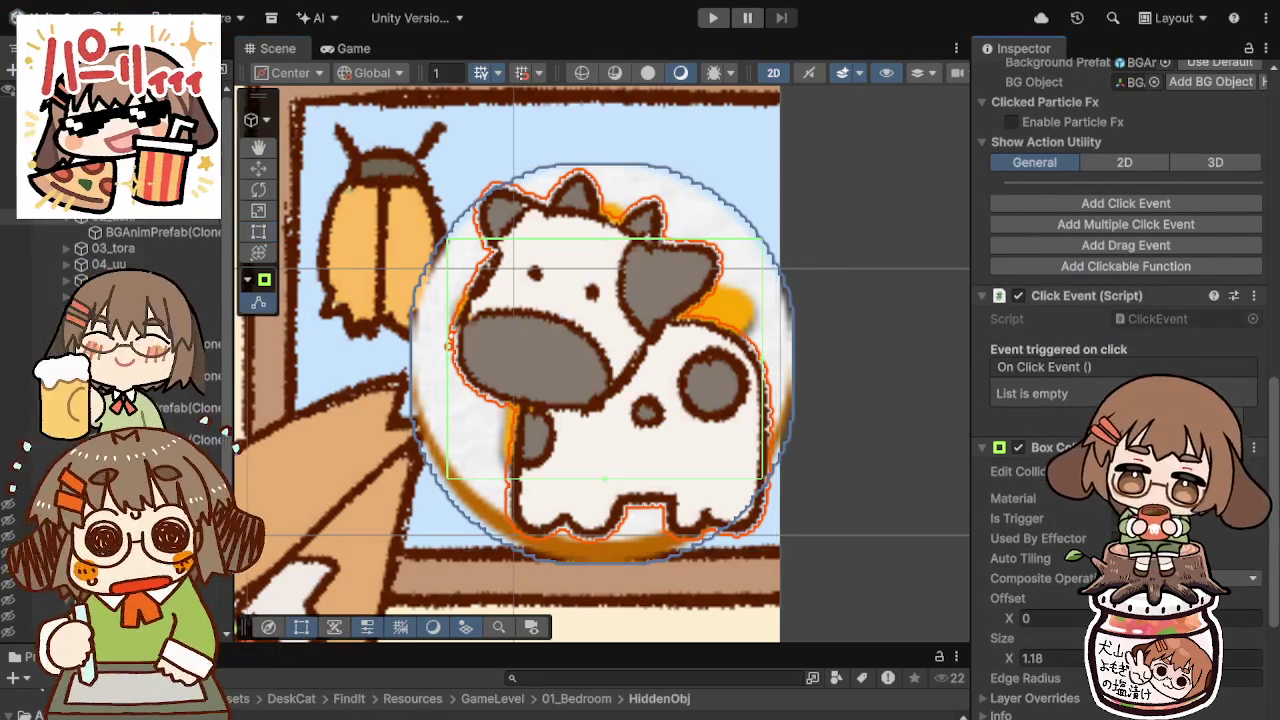
pyautogui.press('t')
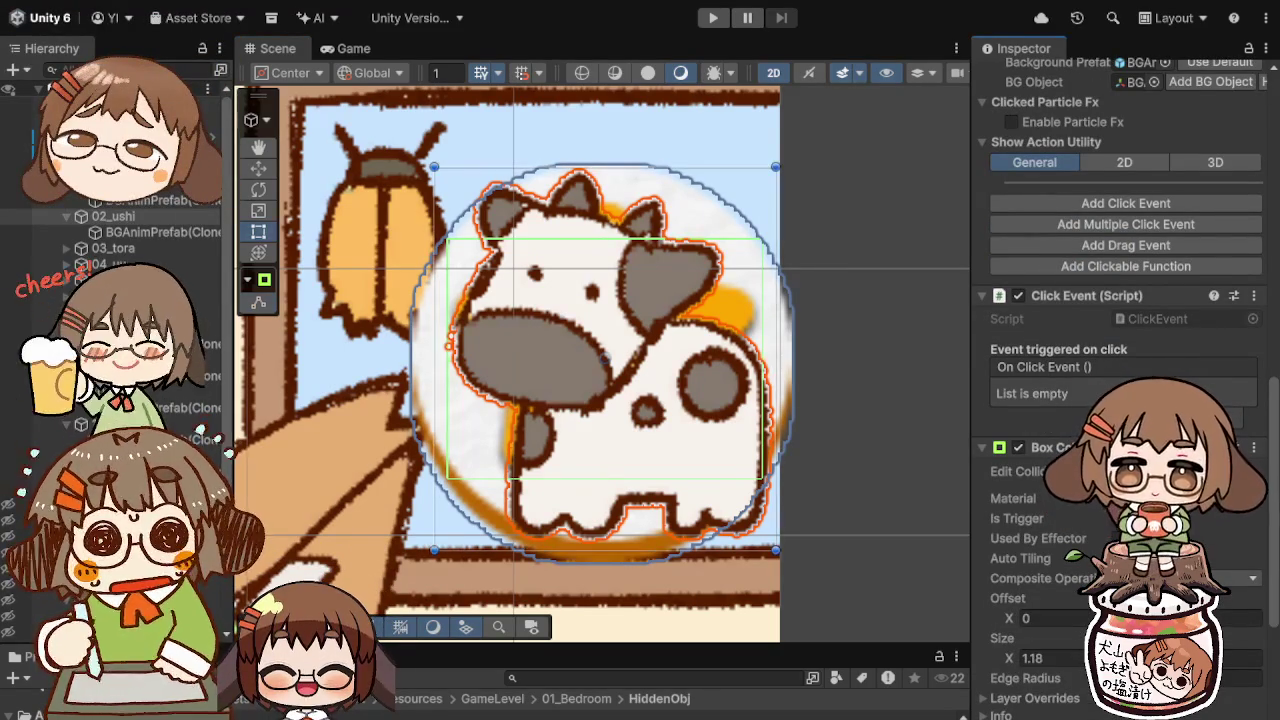
pyautogui.moveTo(776, 549); pyautogui.dragTo(783, 572)
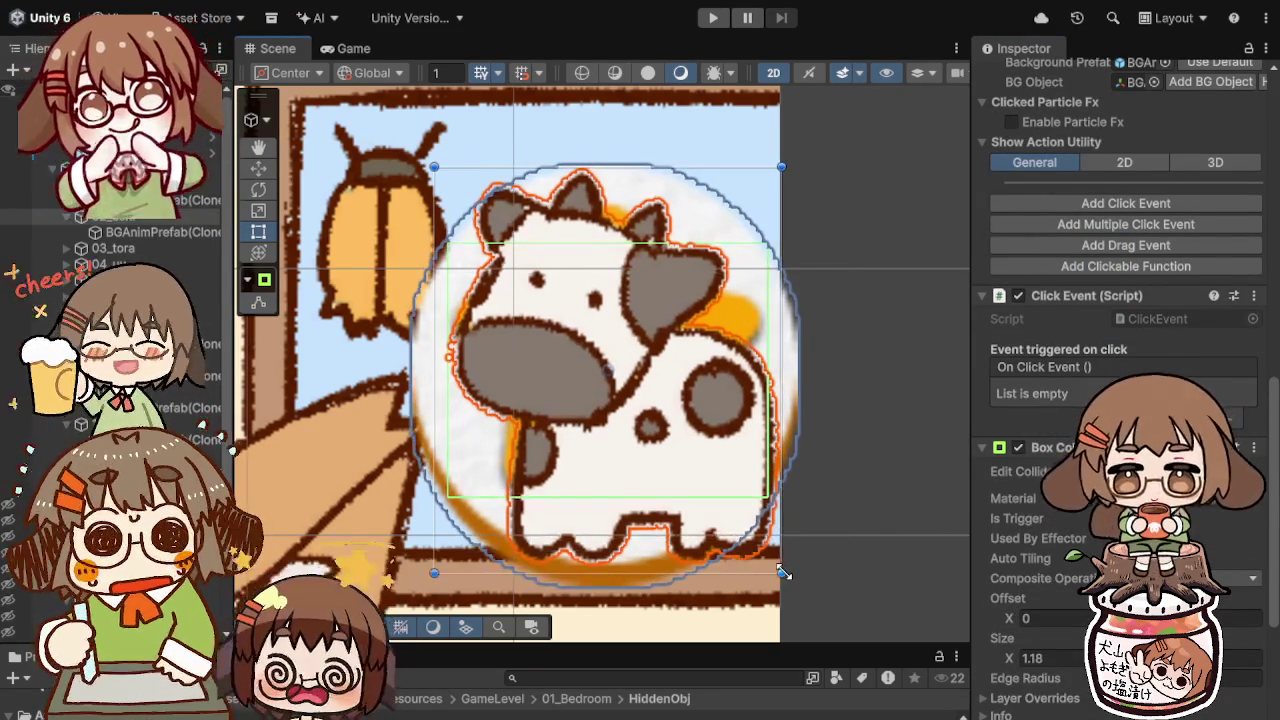
pyautogui.hotkey('ctrl', 'z')
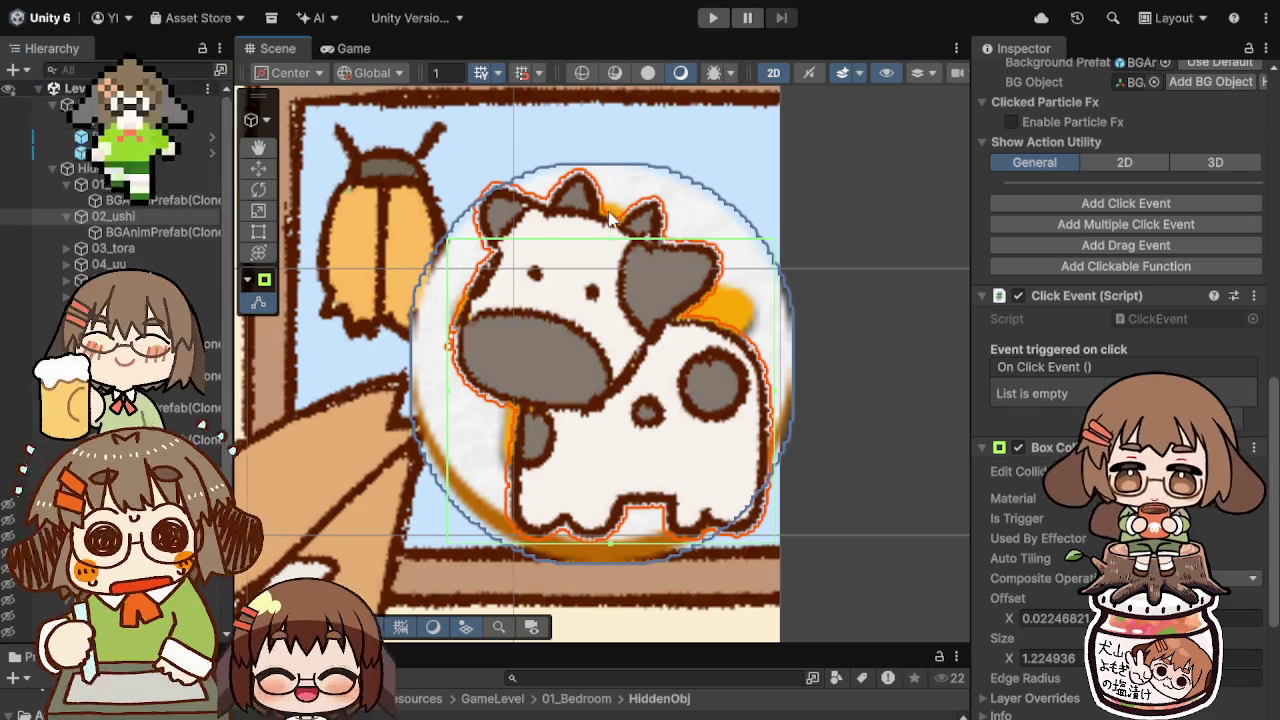
pyautogui.moveTo(612, 247); pyautogui.dragTo(620, 165)
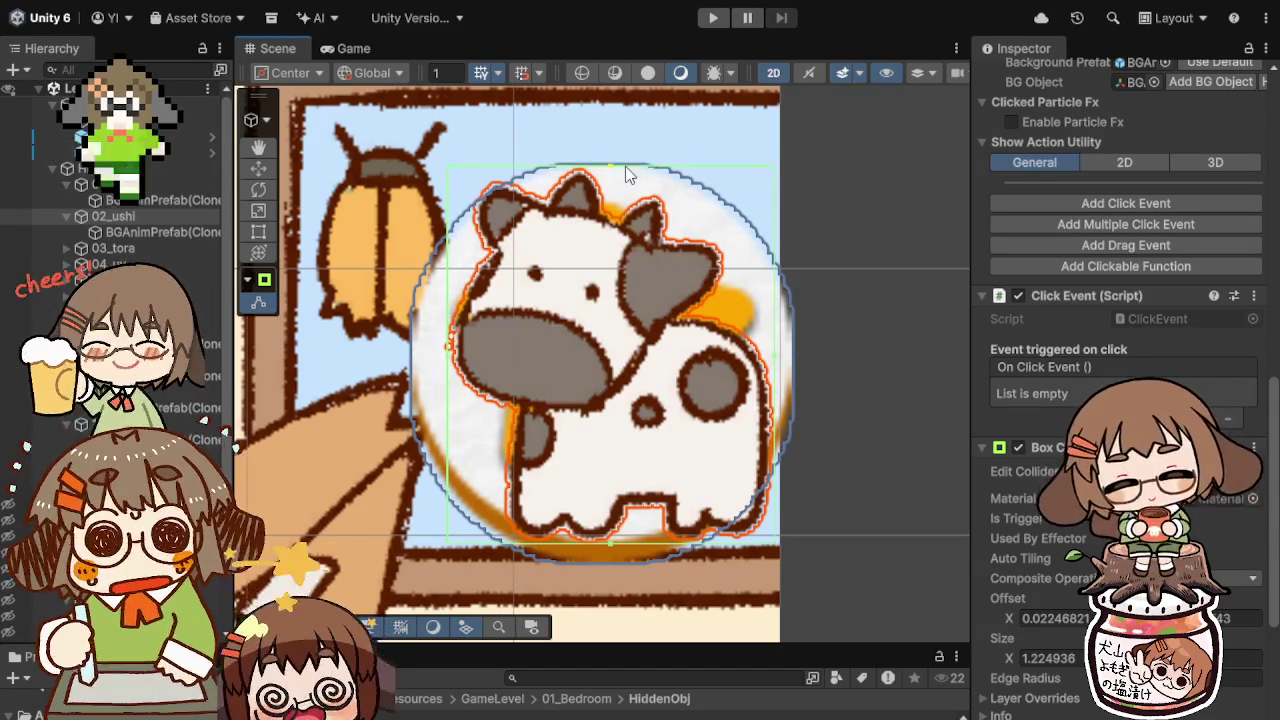
# Step: Make the 03_tora tiger and 04_uu rabbit colliders taller, trimming the rabbit's left side
pyautogui.doubleClick(113, 247)
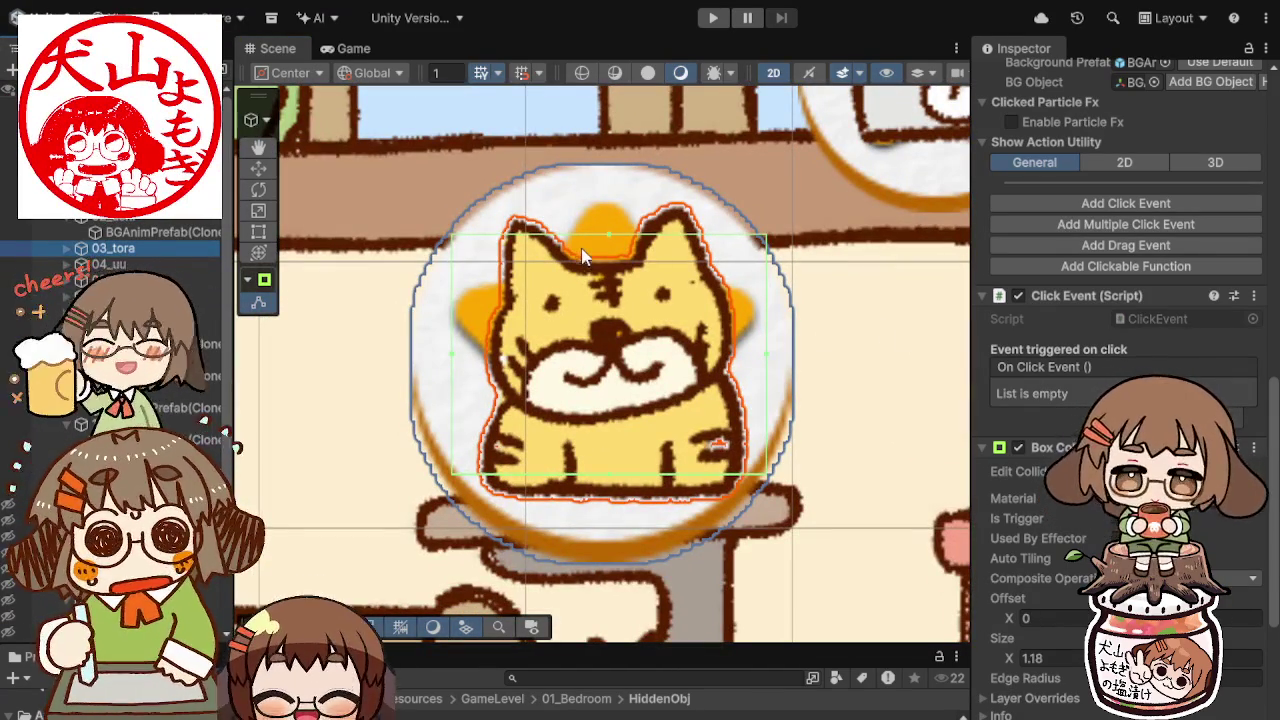
pyautogui.moveTo(607, 237); pyautogui.dragTo(608, 199)
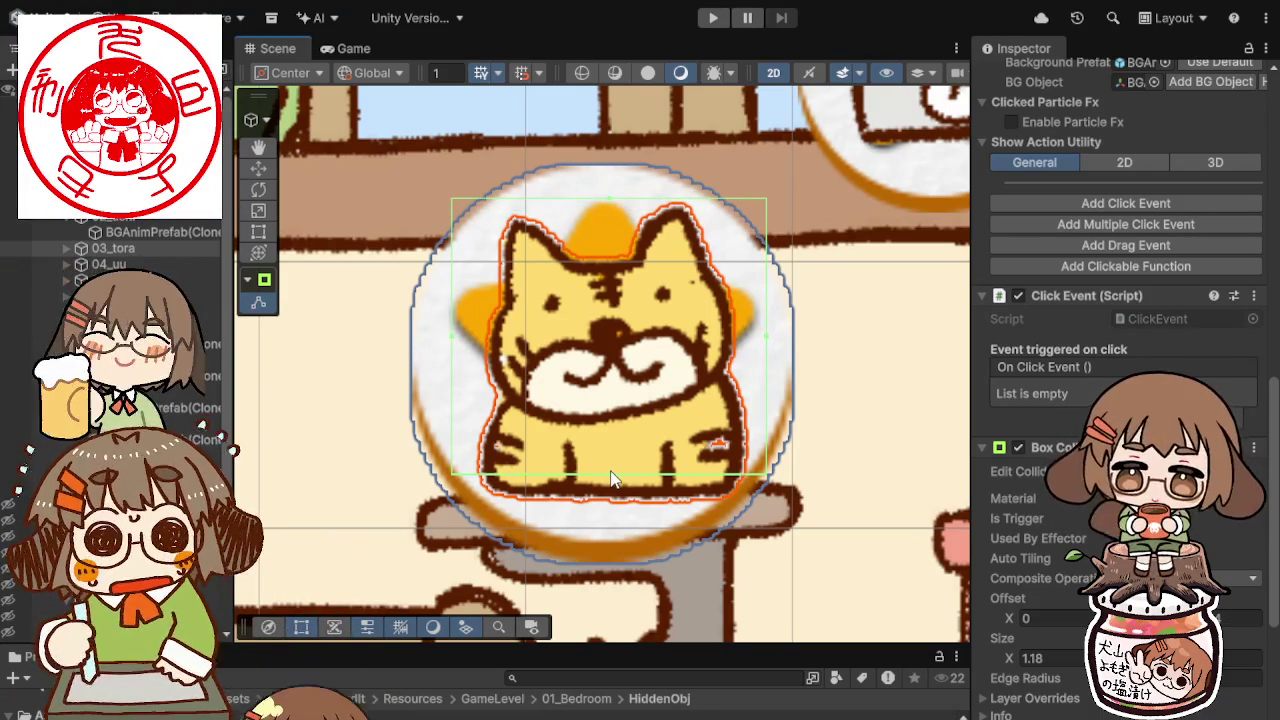
pyautogui.moveTo(612, 475); pyautogui.dragTo(606, 498)
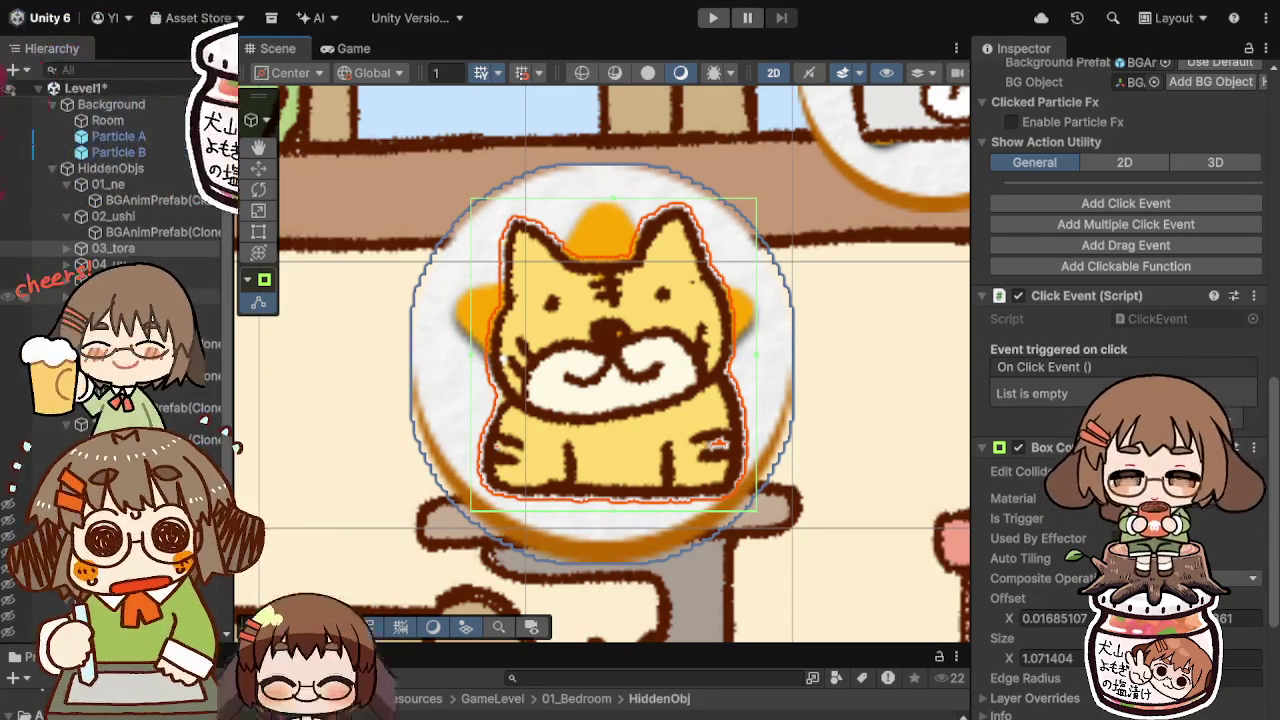
pyautogui.press('Down')
pyautogui.press('f')
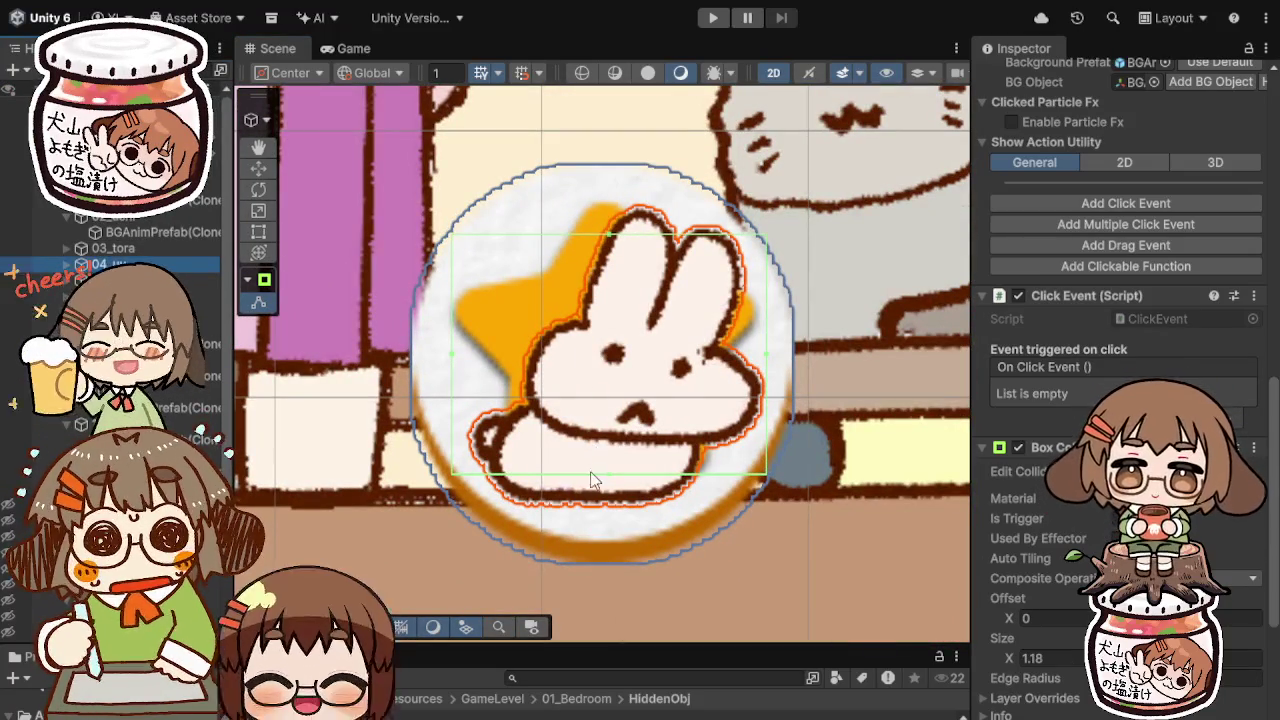
pyautogui.moveTo(607, 473); pyautogui.dragTo(609, 506)
pyautogui.moveTo(614, 237); pyautogui.dragTo(606, 199)
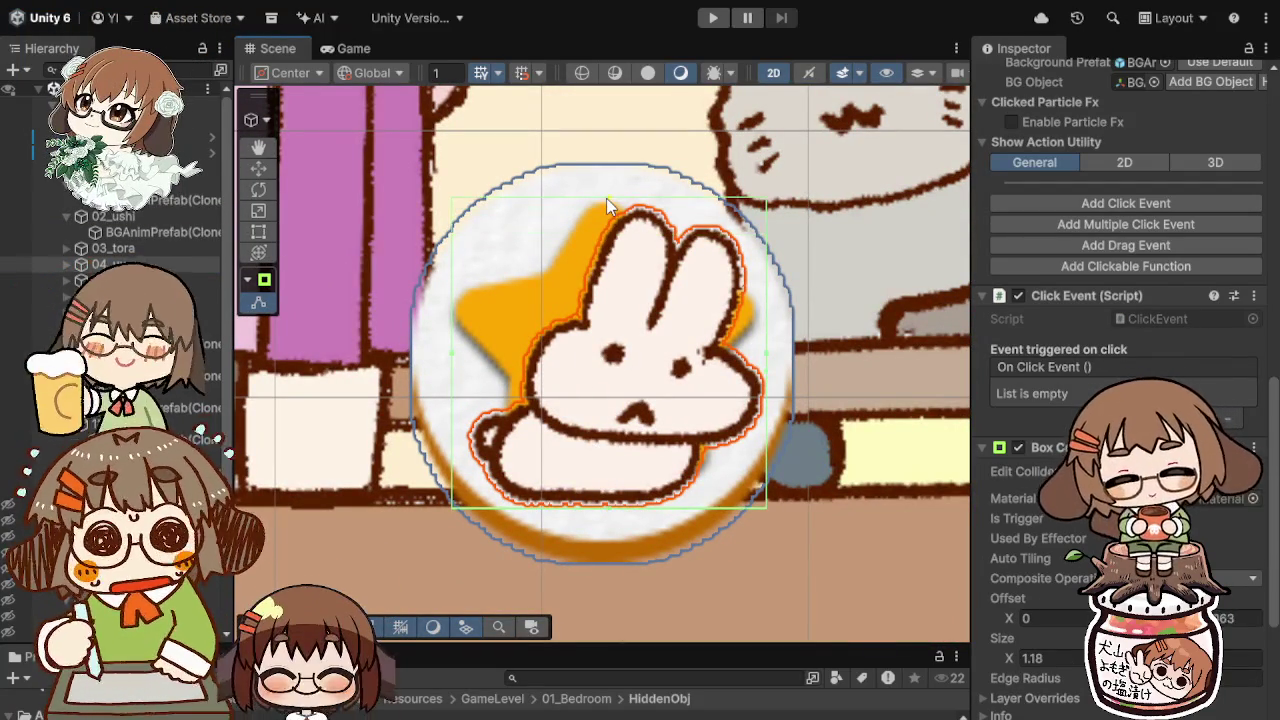
pyautogui.moveTo(452, 363); pyautogui.dragTo(463, 360)
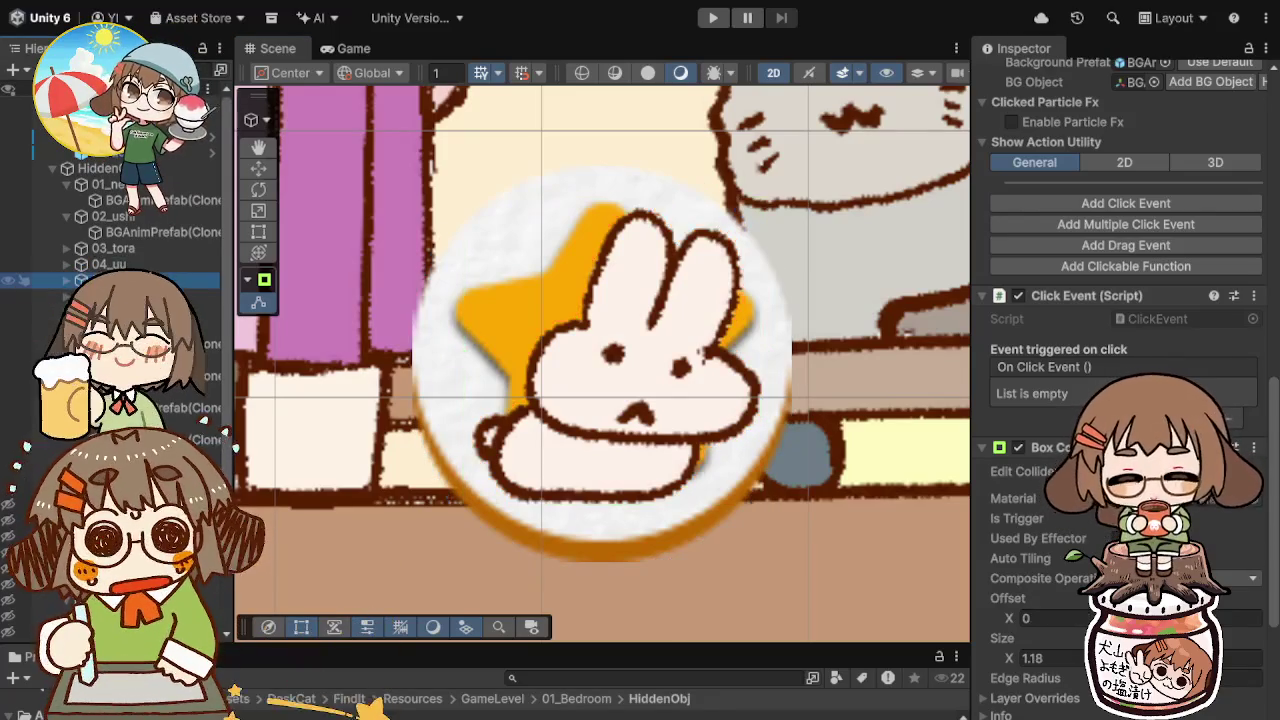
# Step: Stretch the snake's collider to its head and tail, and enlarge the star plate's collider
pyautogui.doubleClick(110, 280)
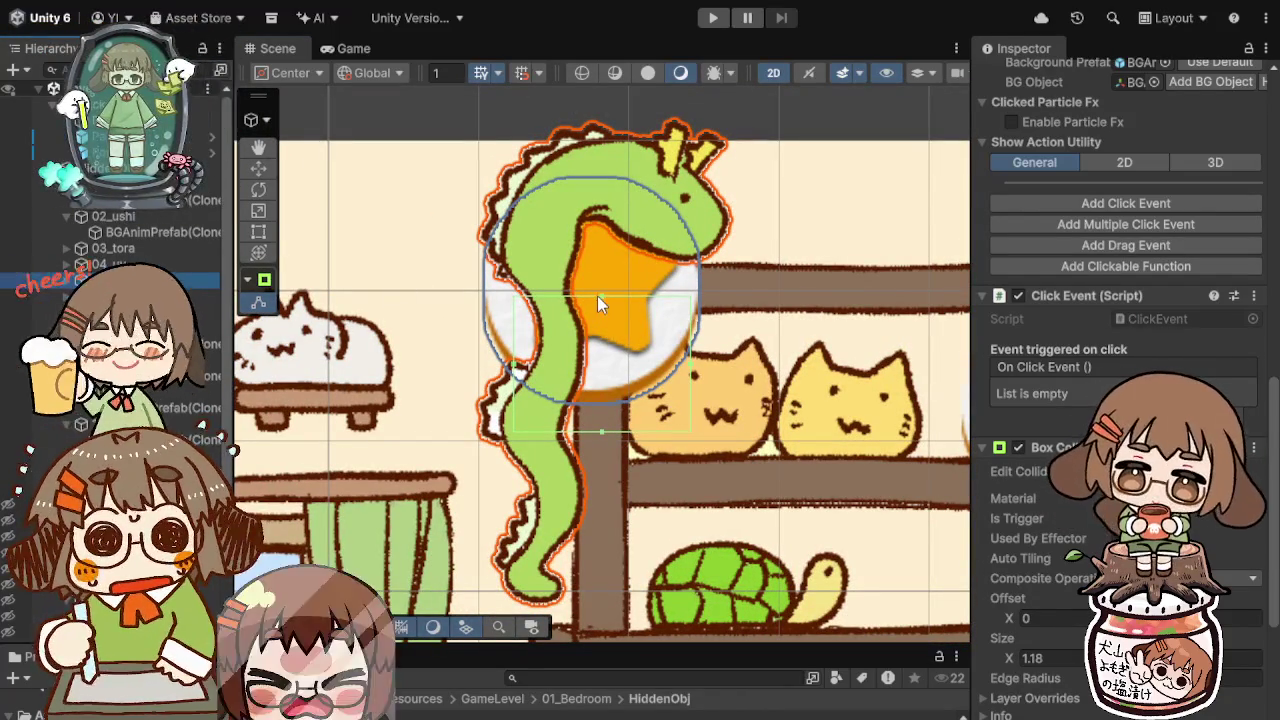
pyautogui.moveTo(602, 295); pyautogui.dragTo(603, 145)
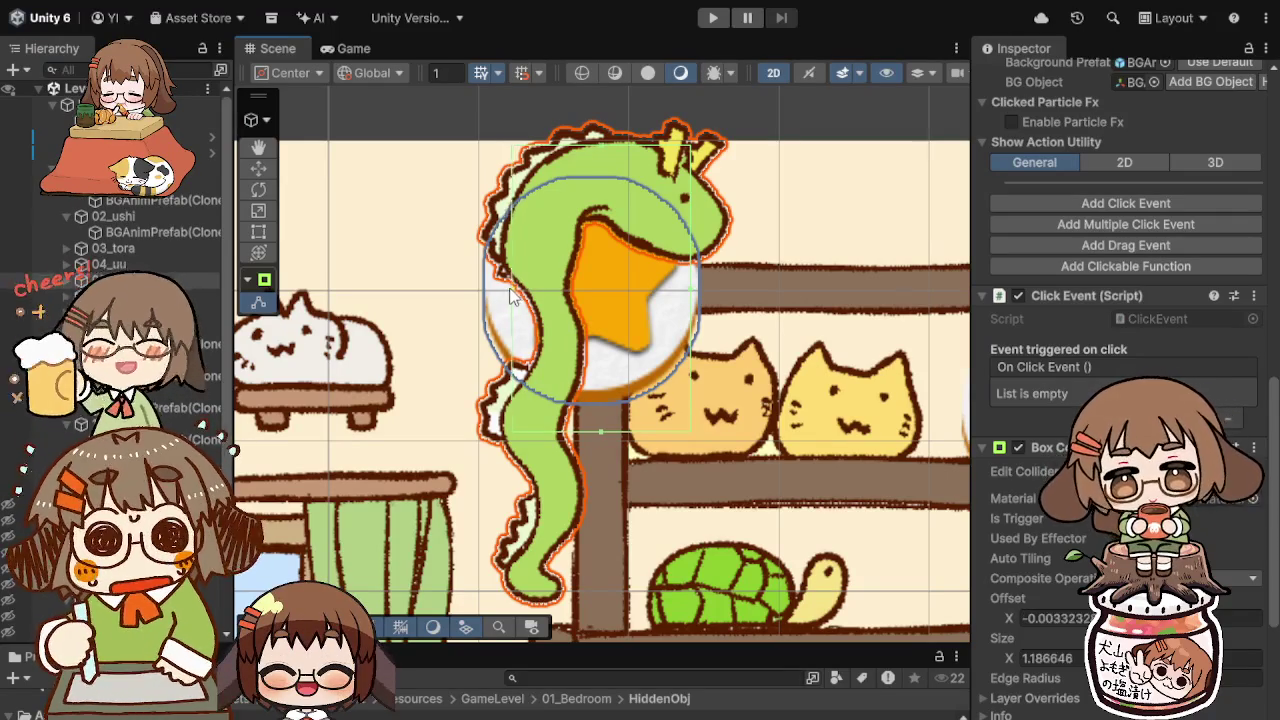
pyautogui.moveTo(594, 431)
pyautogui.mouseDown()
pyautogui.moveTo(567, 568)
pyautogui.moveTo(543, 512)
pyautogui.mouseUp()
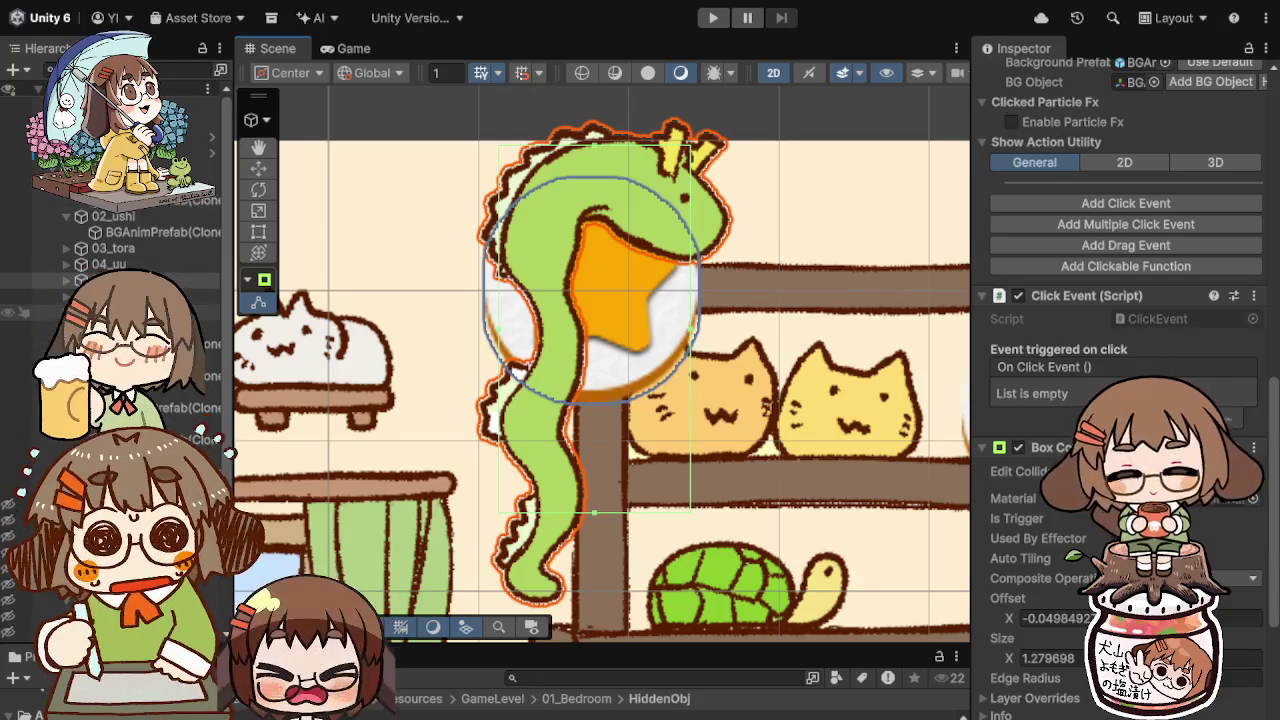
pyautogui.click(500, 302)
pyautogui.press('f')
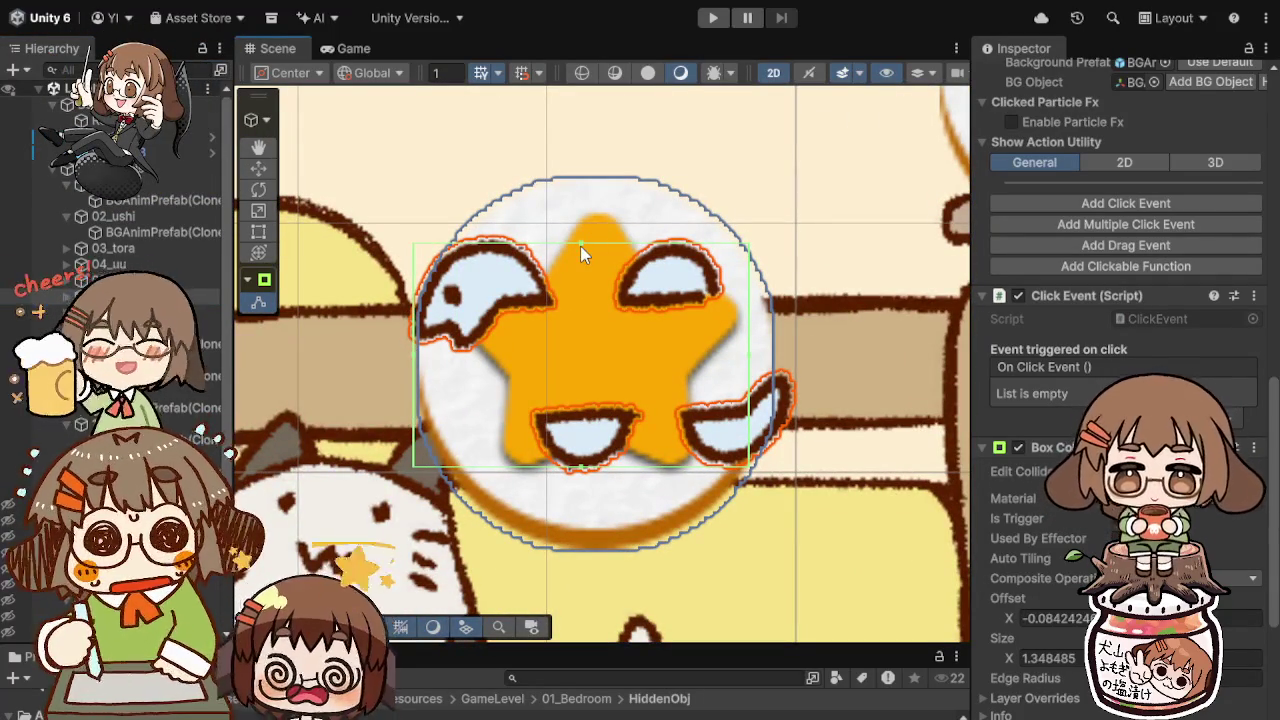
pyautogui.moveTo(581, 244); pyautogui.dragTo(574, 232)
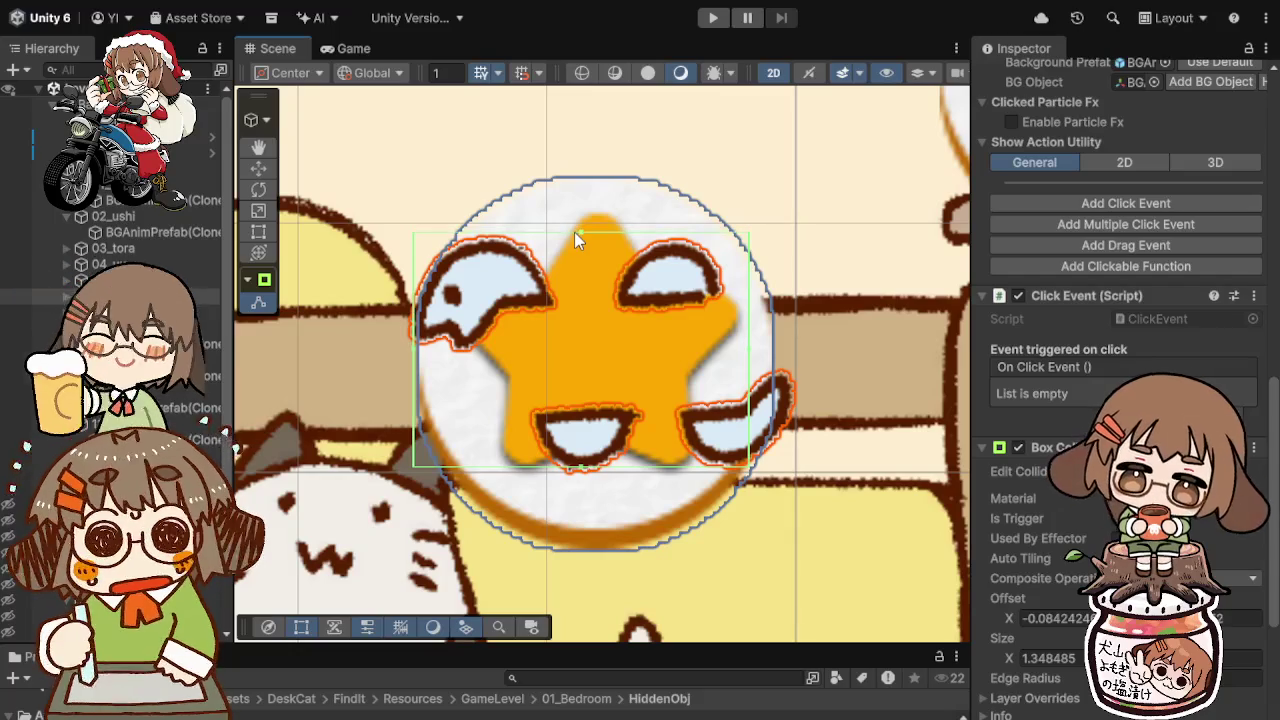
pyautogui.moveTo(749, 358); pyautogui.dragTo(794, 352)
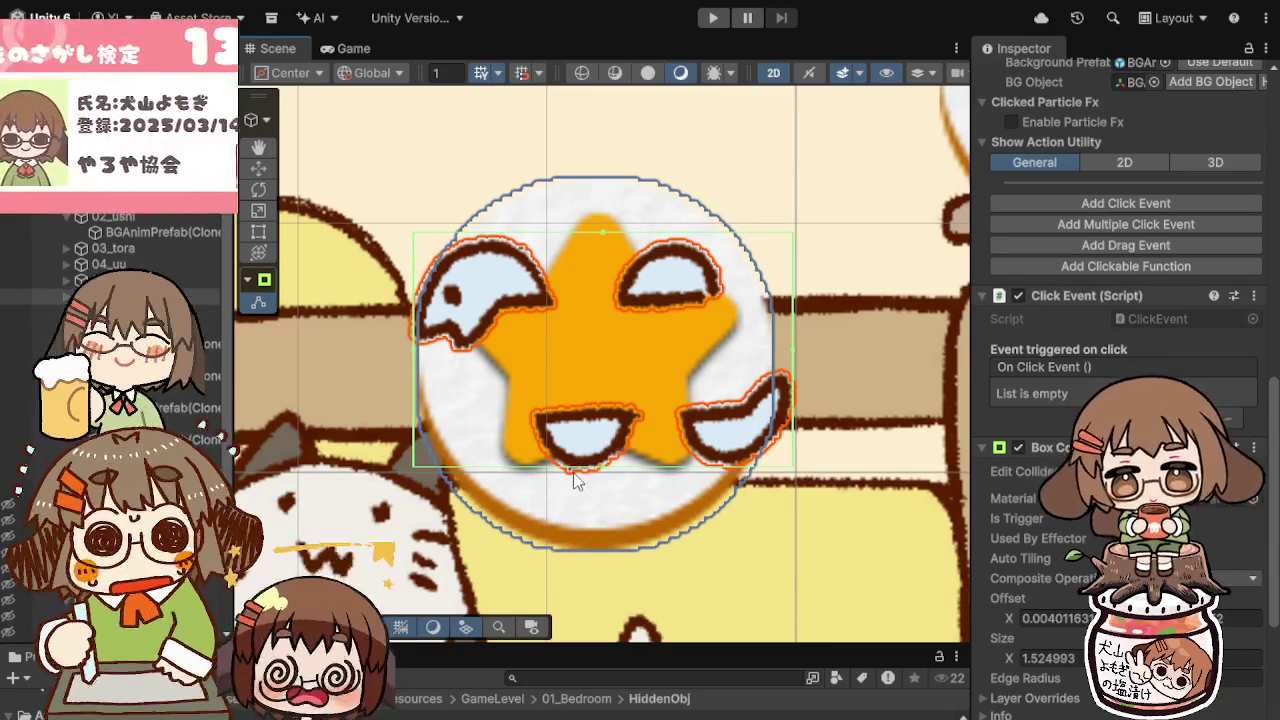
pyautogui.moveTo(603, 464); pyautogui.dragTo(603, 468)
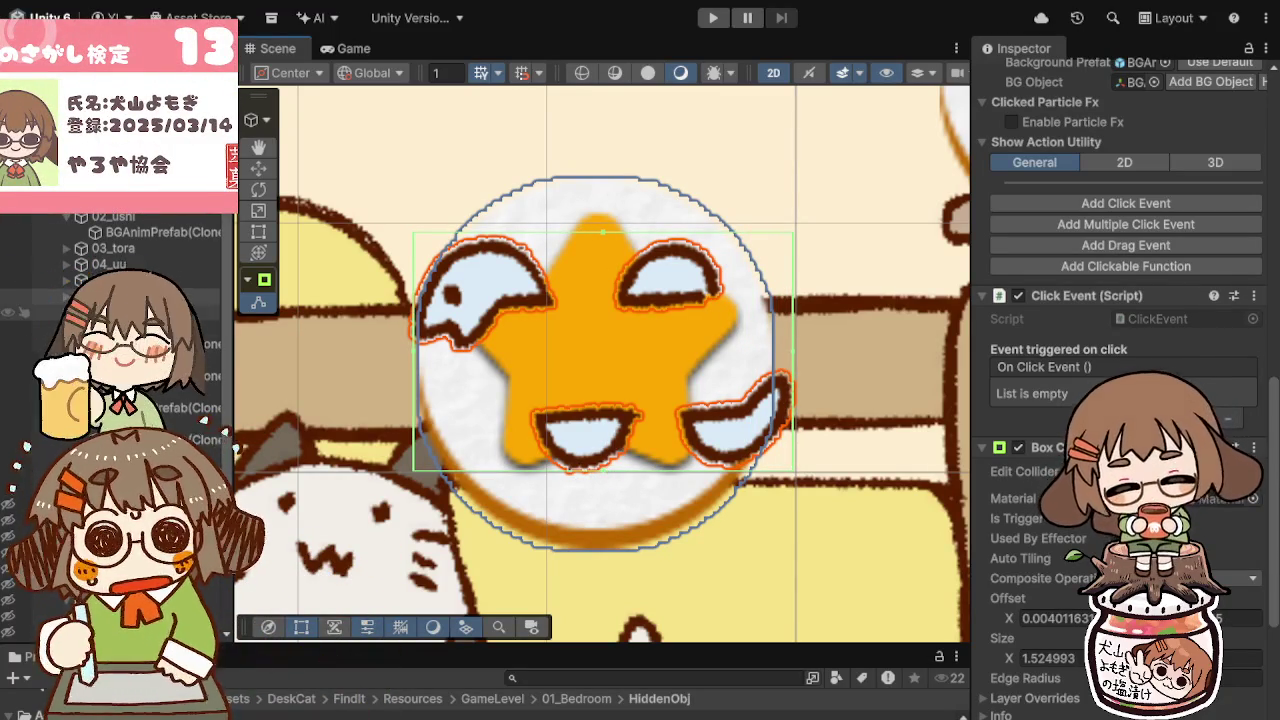
pyautogui.click(398, 350)
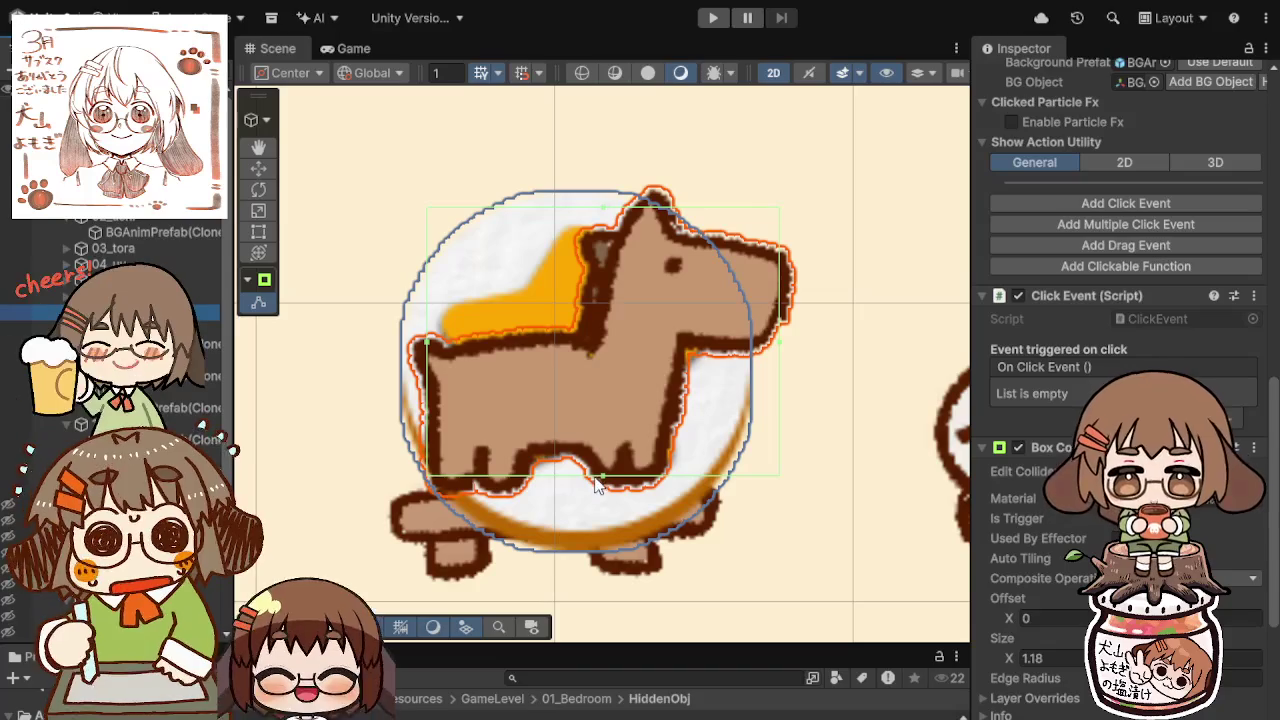
# Step: Enlarge the brown dog's and sheep's box colliders to cover their drawings
pyautogui.moveTo(603, 483); pyautogui.dragTo(591, 502)
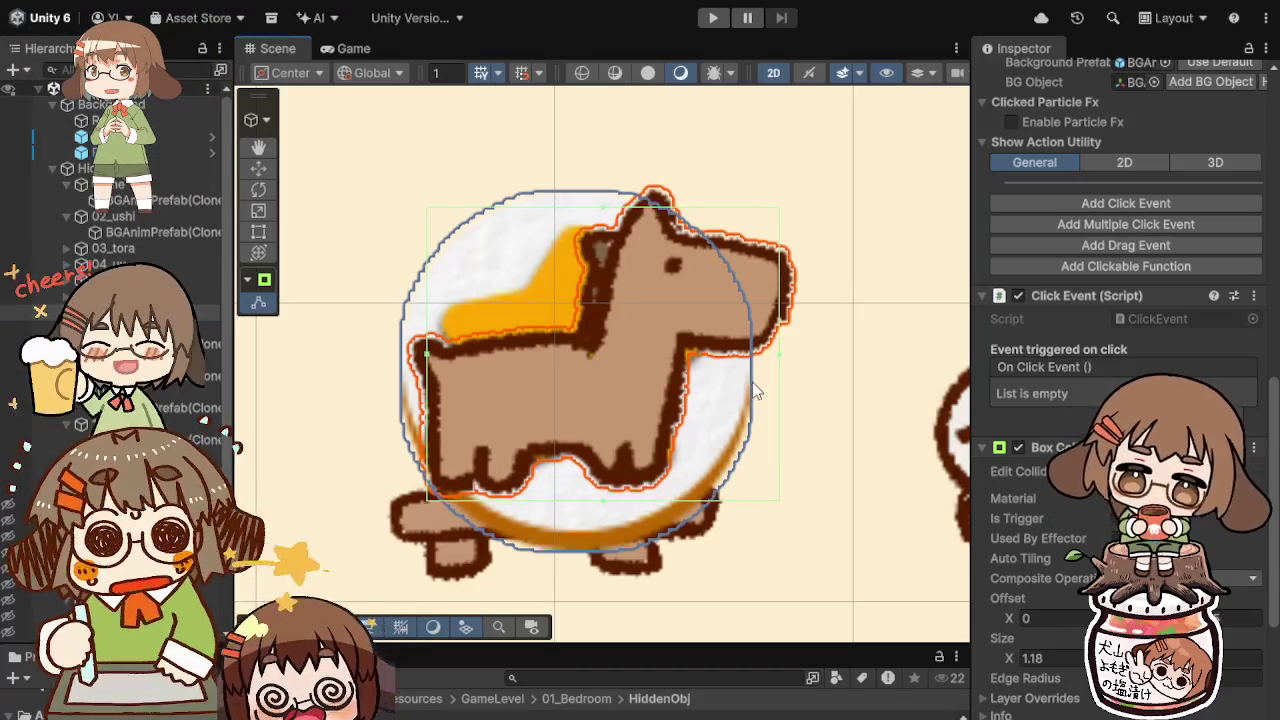
pyautogui.moveTo(776, 353); pyautogui.dragTo(795, 348)
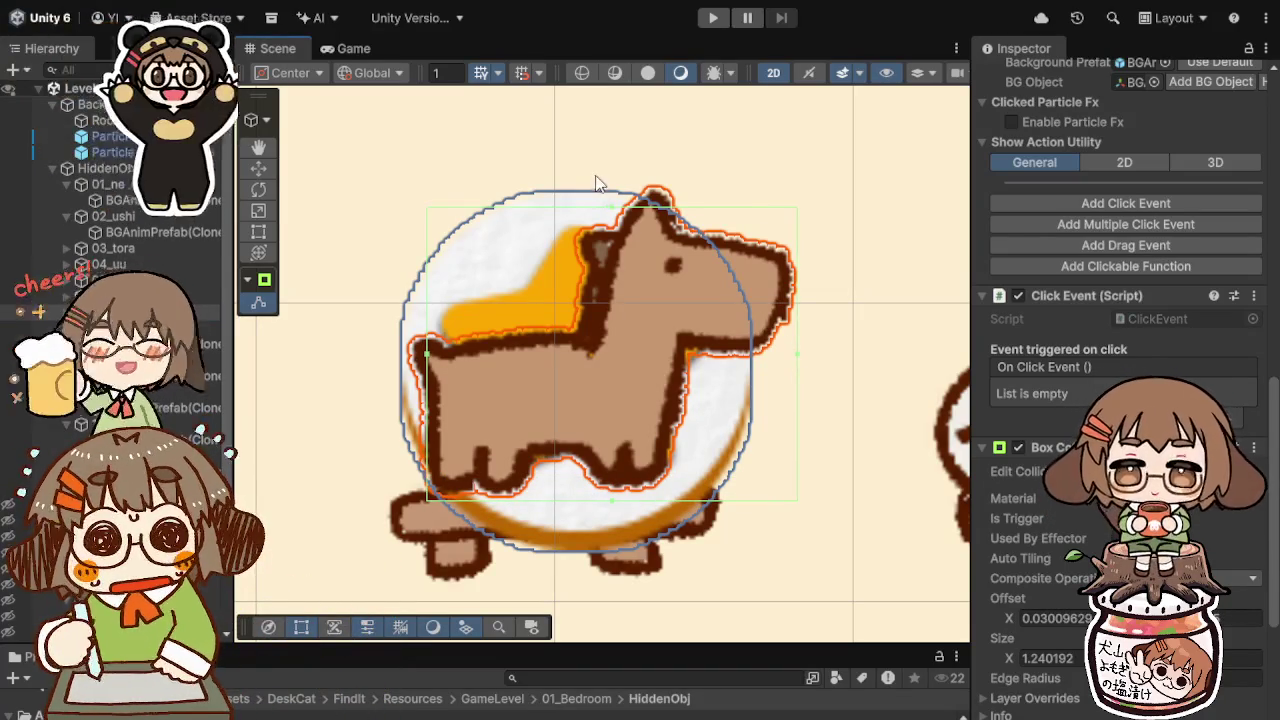
pyautogui.moveTo(616, 212); pyautogui.dragTo(618, 180)
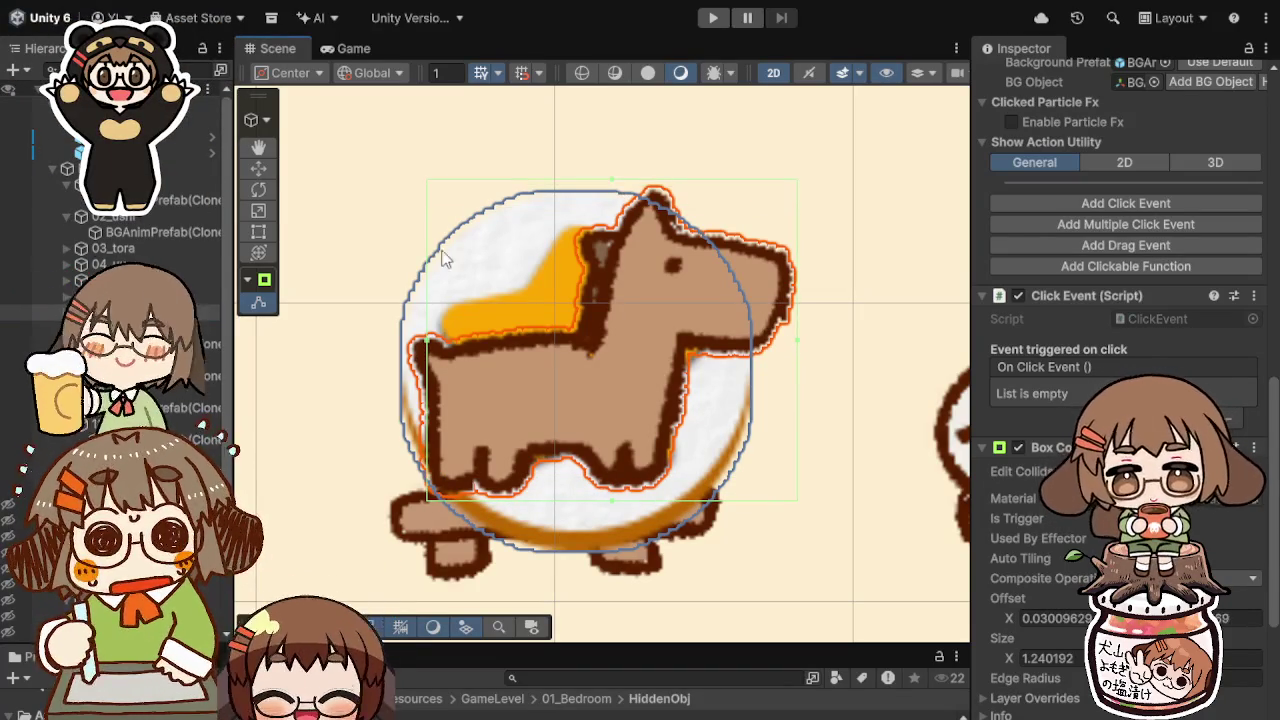
pyautogui.hotkey('ctrl', 'z')
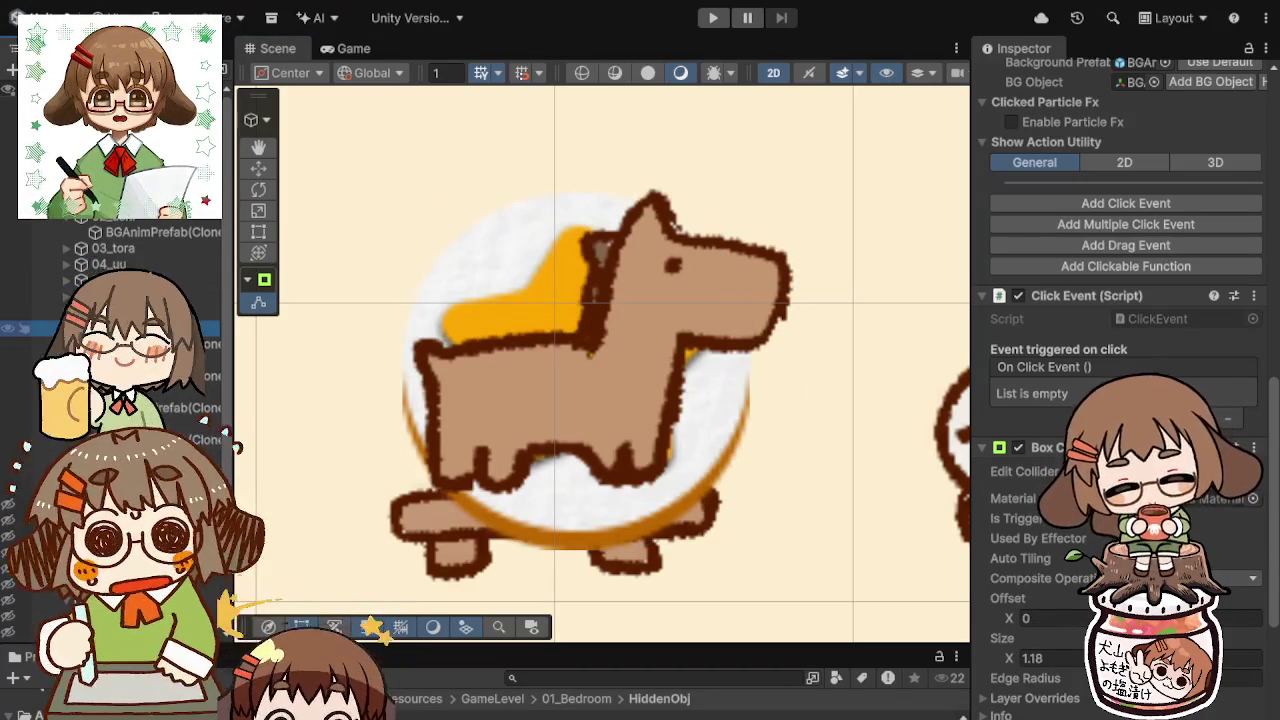
pyautogui.press('f')
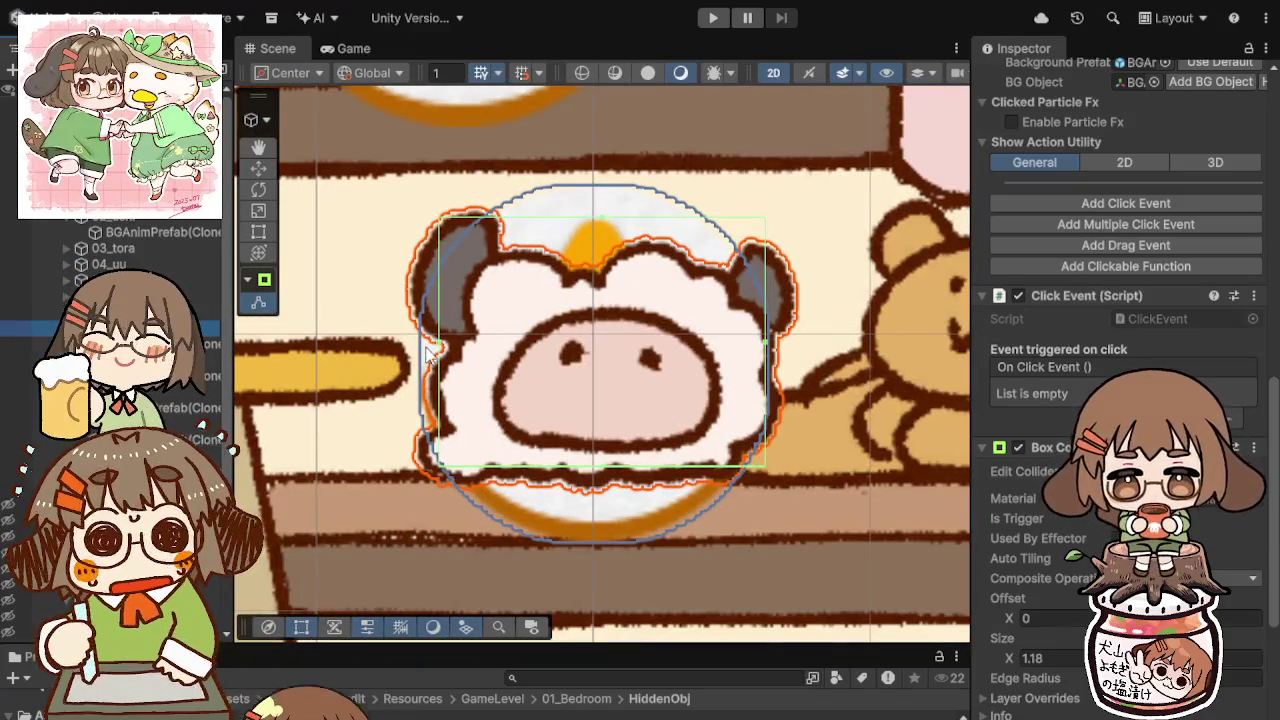
pyautogui.moveTo(438, 360); pyautogui.dragTo(405, 360)
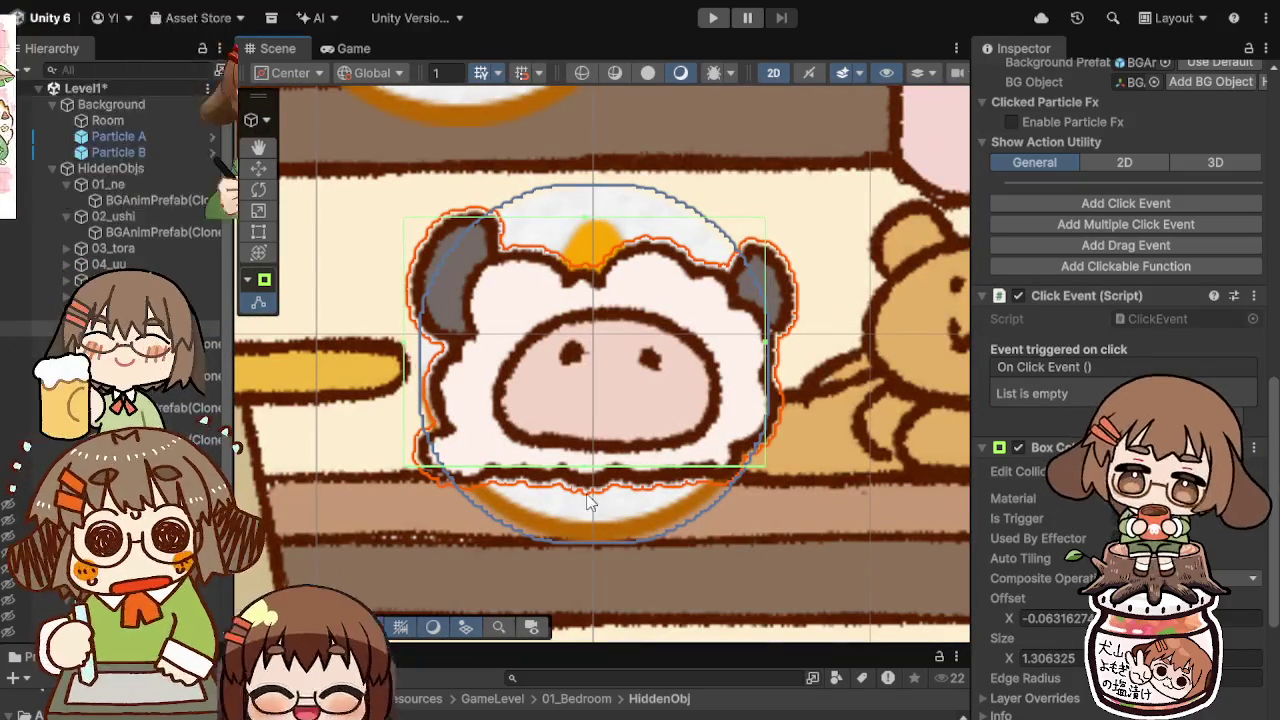
pyautogui.moveTo(587, 466); pyautogui.dragTo(588, 493)
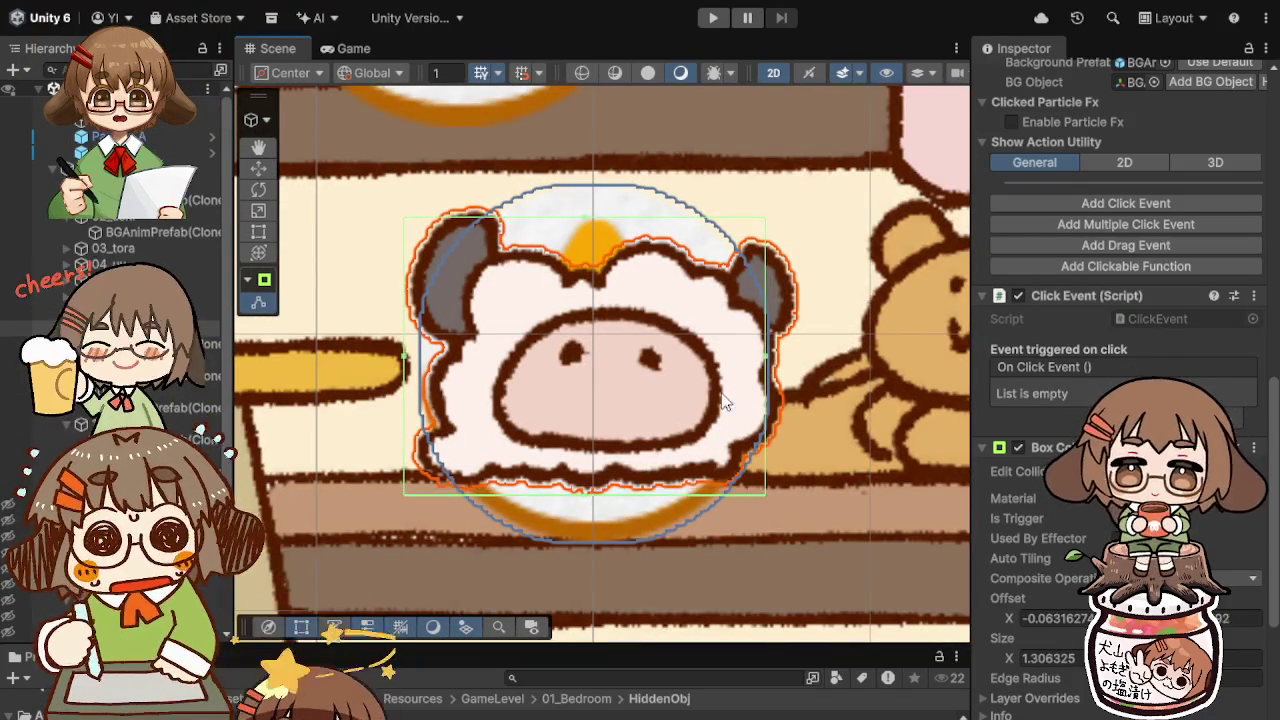
pyautogui.moveTo(766, 362); pyautogui.dragTo(796, 346)
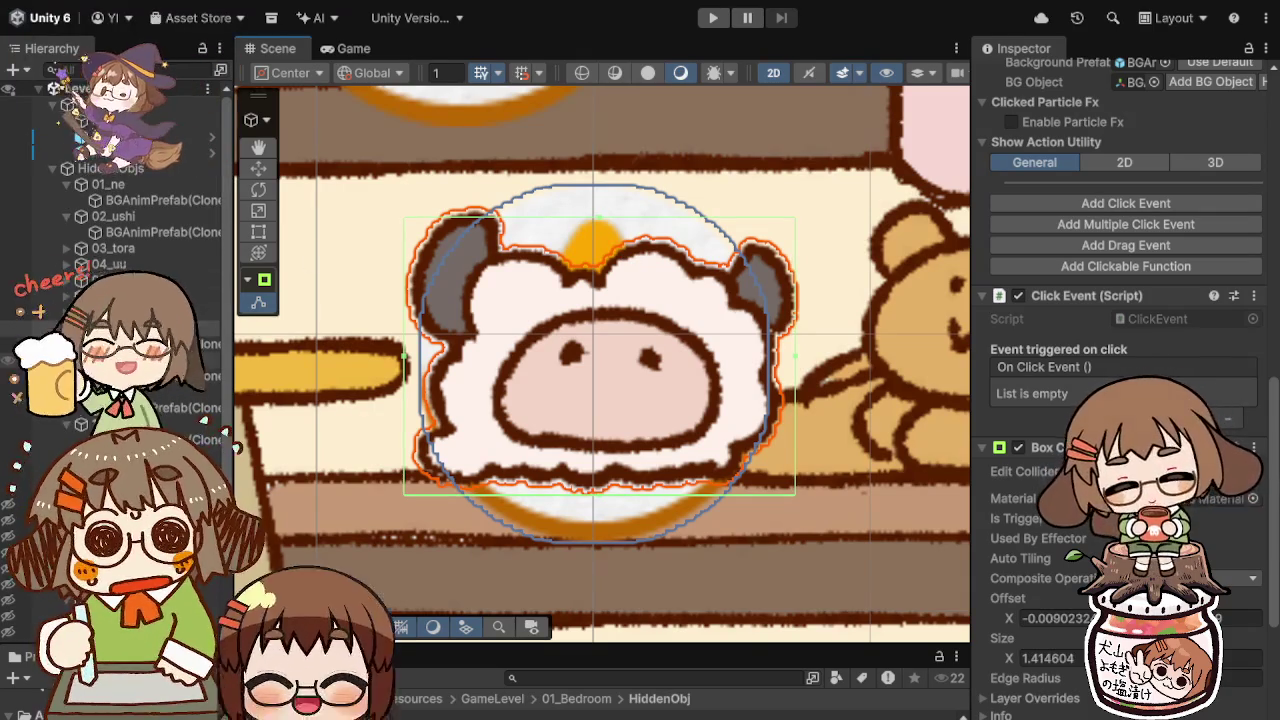
# Step: Make the bear's collider taller and narrower, and extend the chicken's collider down, up and left
pyautogui.doubleClick(150, 360)
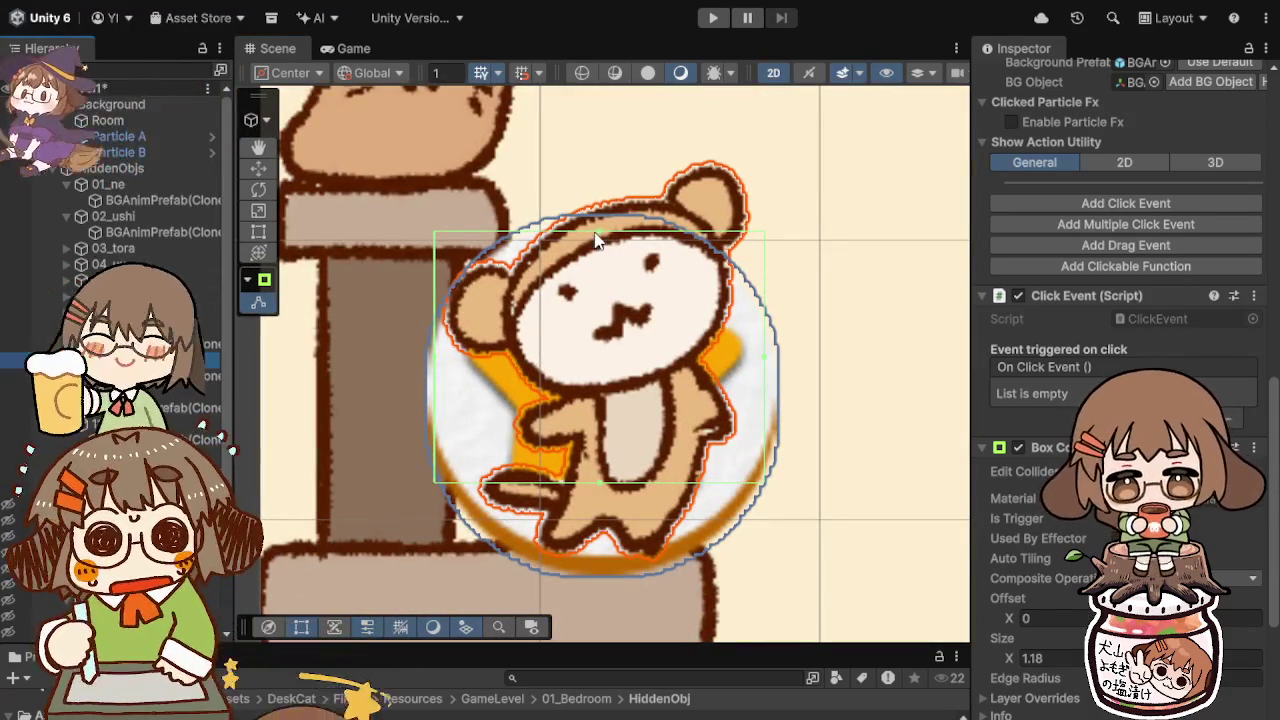
pyautogui.moveTo(595, 236); pyautogui.dragTo(603, 160)
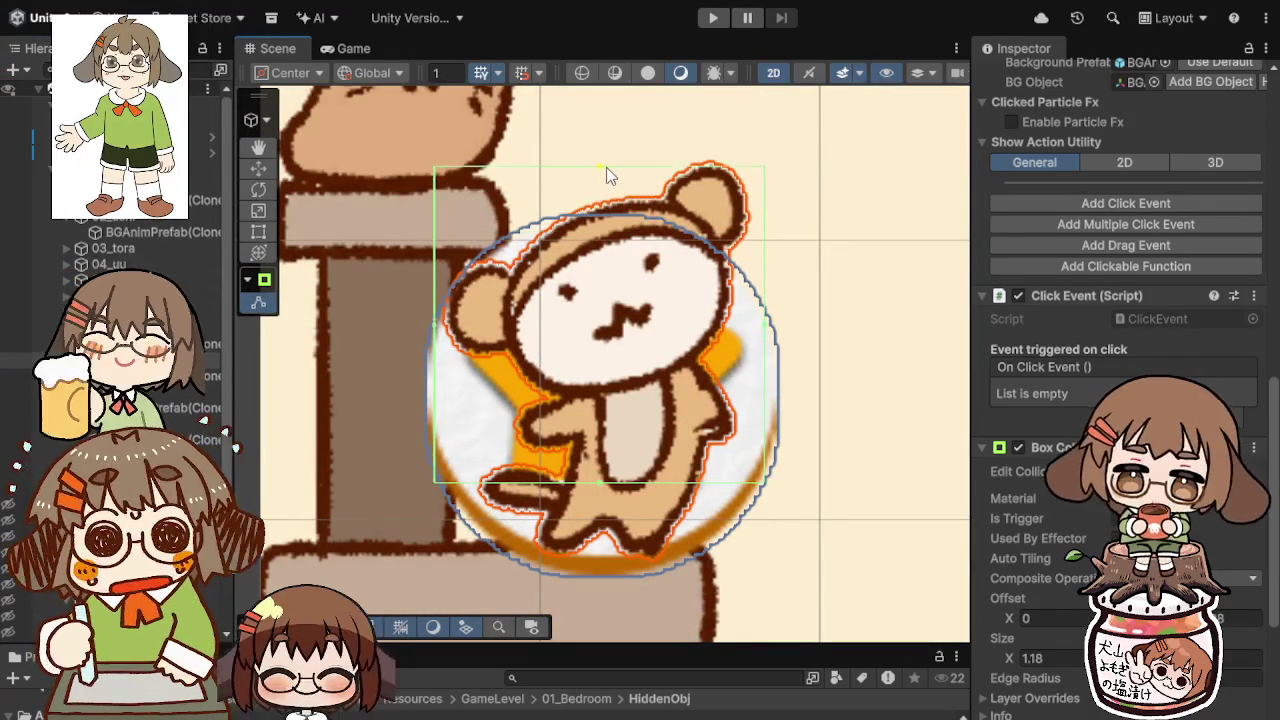
pyautogui.moveTo(601, 481); pyautogui.dragTo(603, 556)
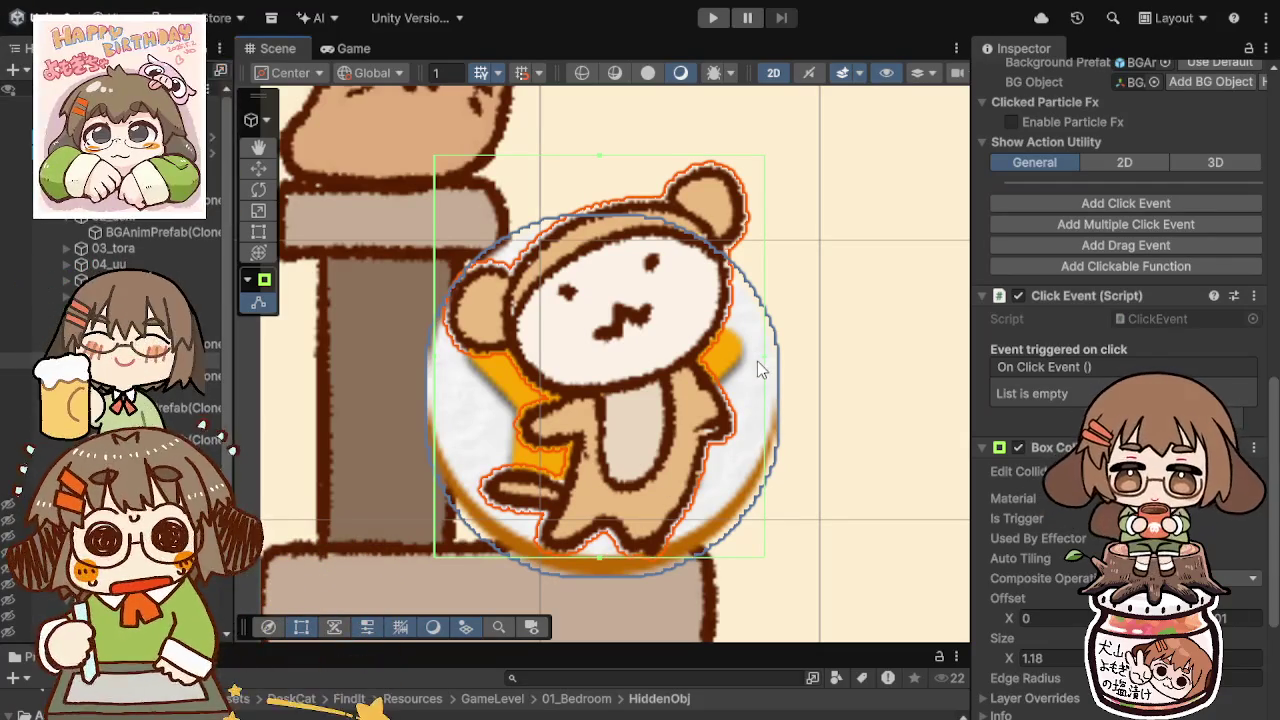
pyautogui.moveTo(764, 357); pyautogui.dragTo(748, 357)
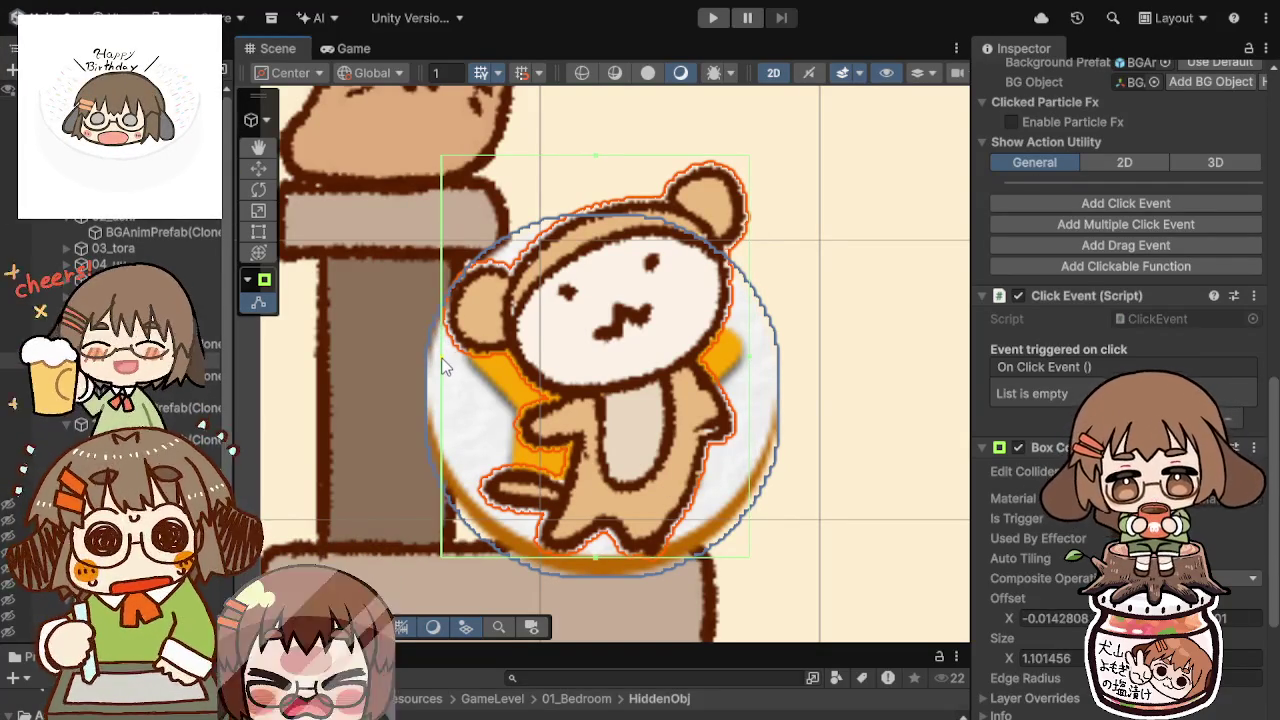
pyautogui.click(25, 392)
pyautogui.press('f')
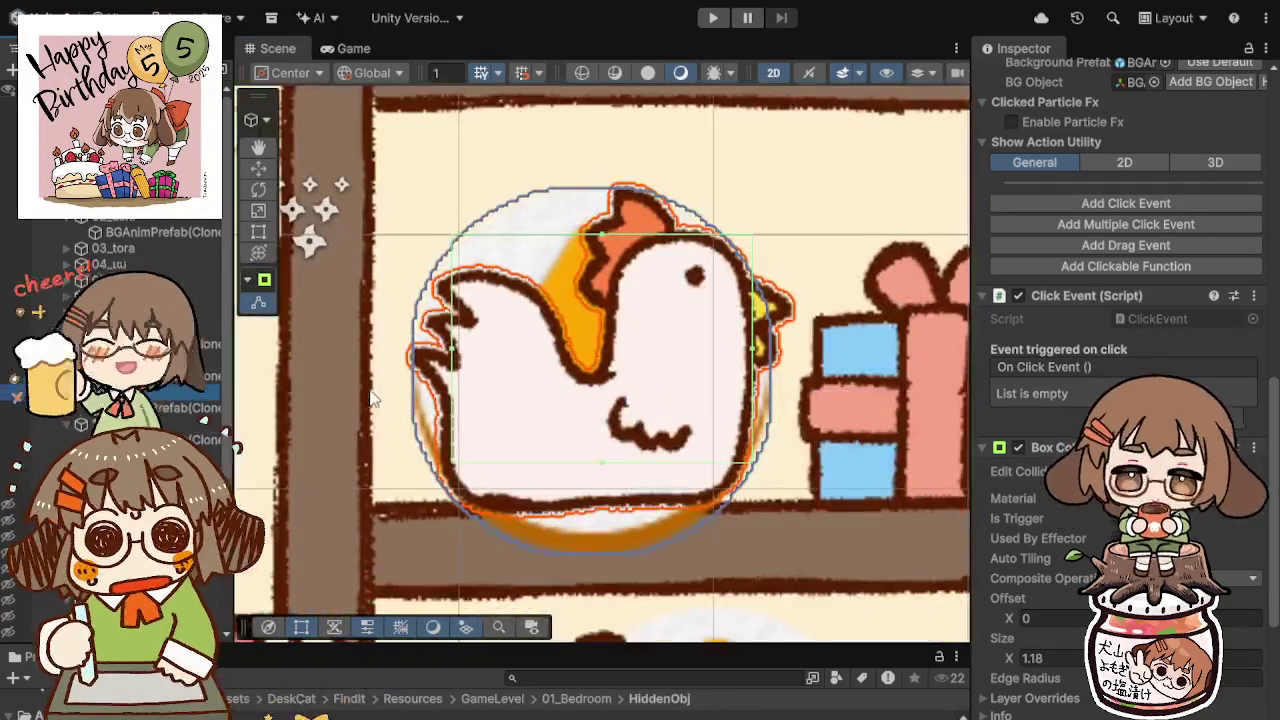
pyautogui.moveTo(600, 463); pyautogui.dragTo(595, 507)
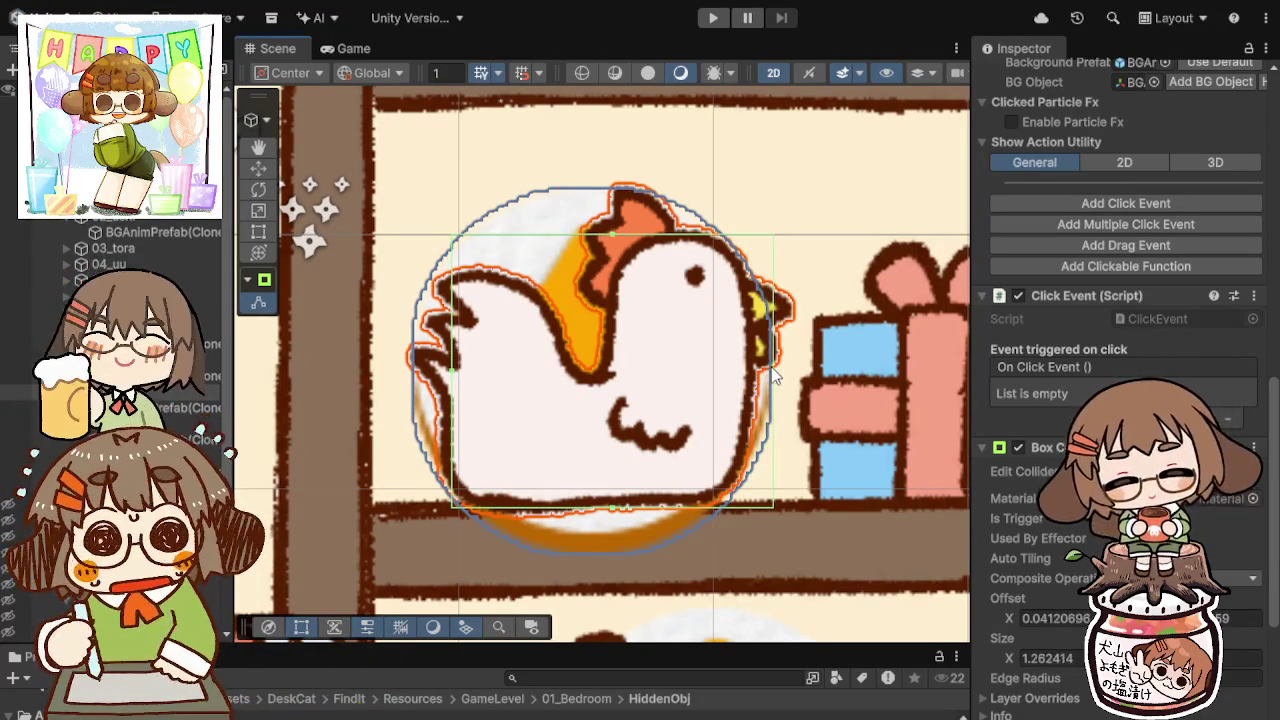
pyautogui.moveTo(611, 234)
pyautogui.mouseDown()
pyautogui.moveTo(612, 190)
pyautogui.moveTo(612, 202)
pyautogui.mouseUp()
pyautogui.moveTo(458, 358); pyautogui.dragTo(424, 360)
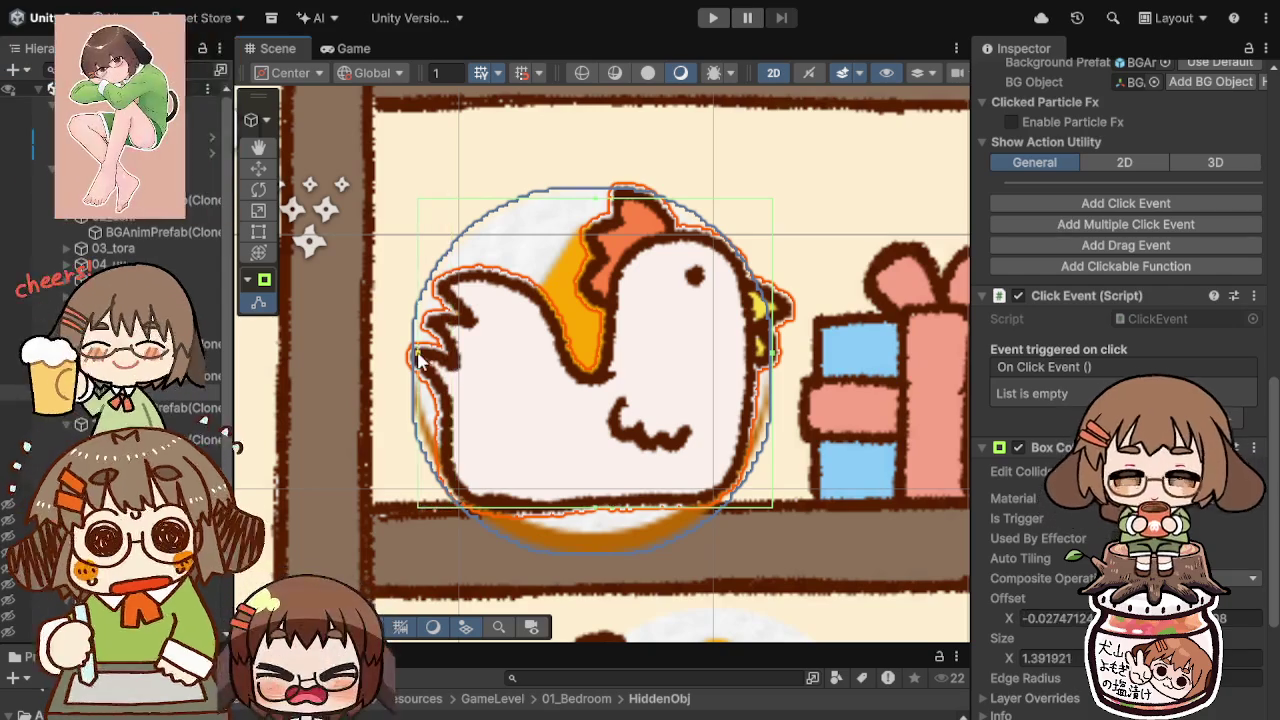
# Step: Trim the star-cat's collider from the right and widen the 12_iii collider to fit its badge
pyautogui.press('Down')
pyautogui.press('f')
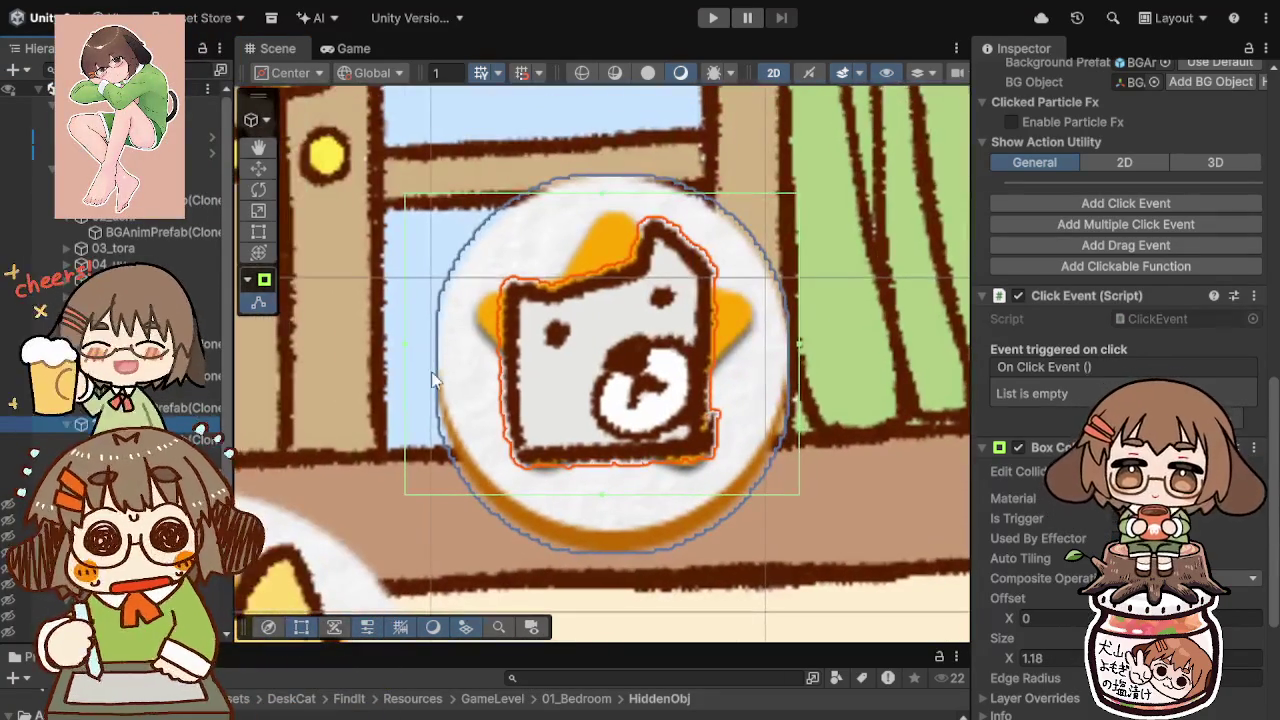
pyautogui.moveTo(798, 343); pyautogui.dragTo(713, 348)
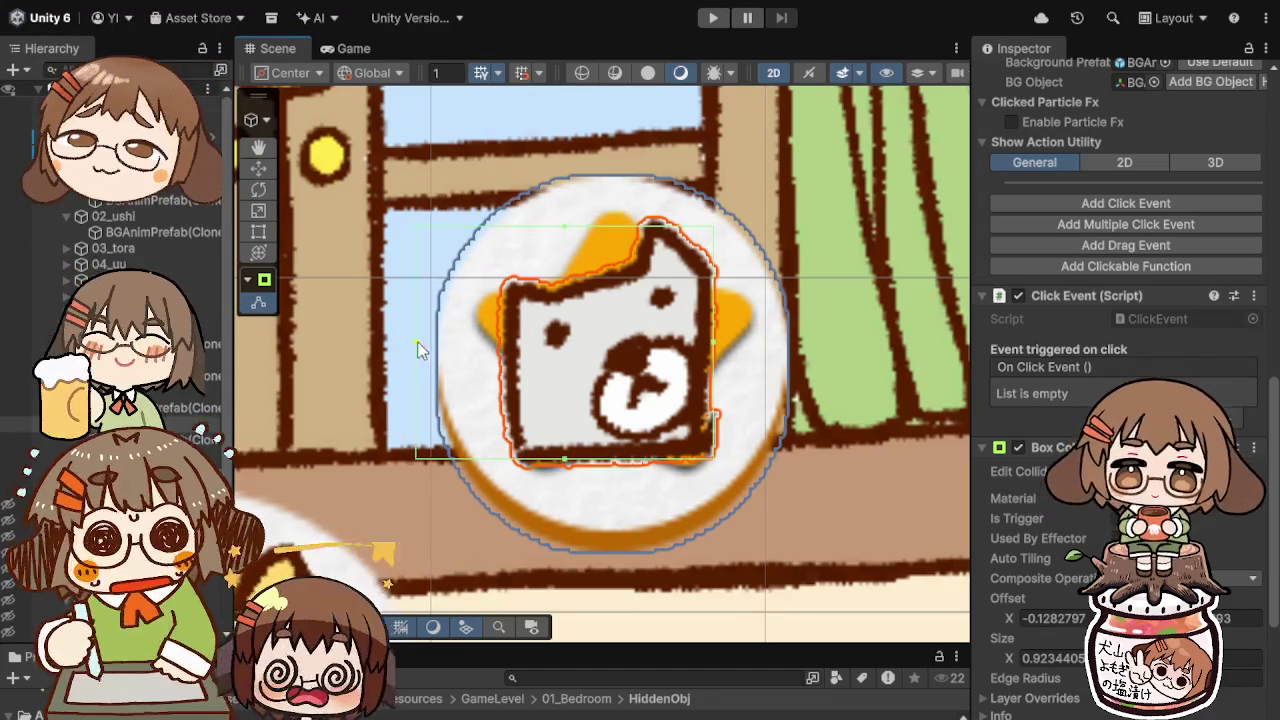
pyautogui.click(120, 455)
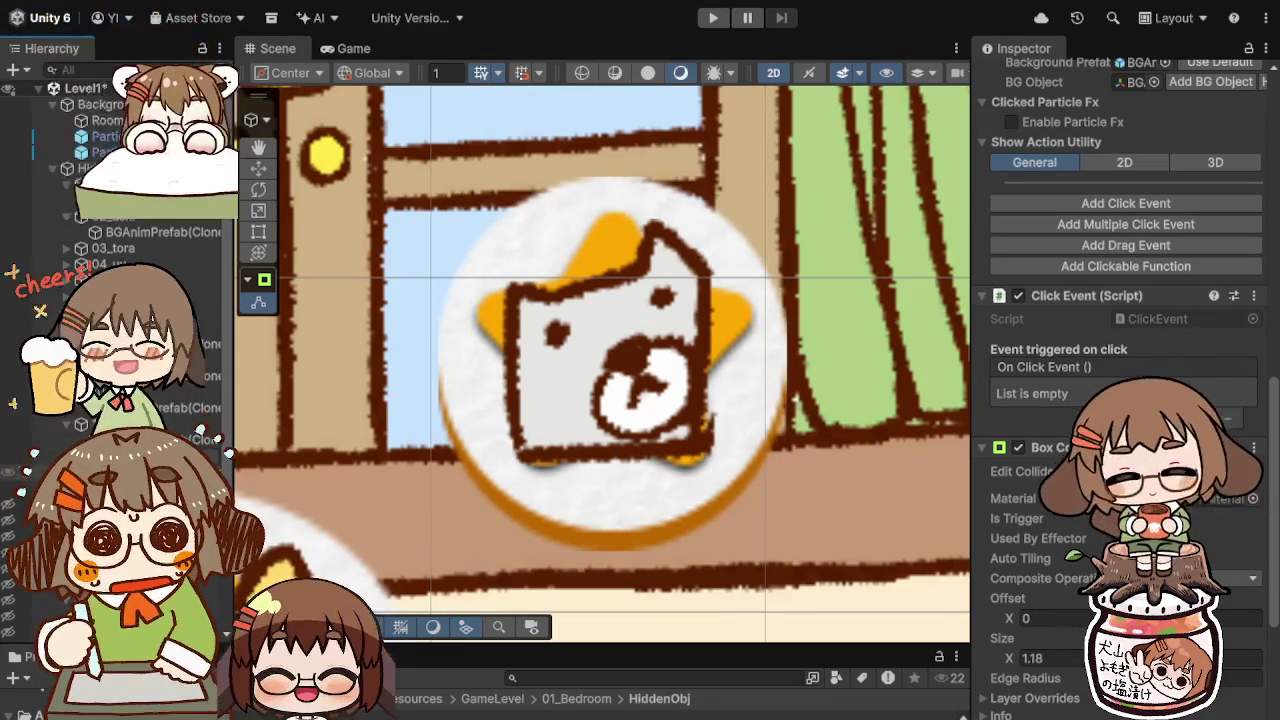
pyautogui.doubleClick(120, 455)
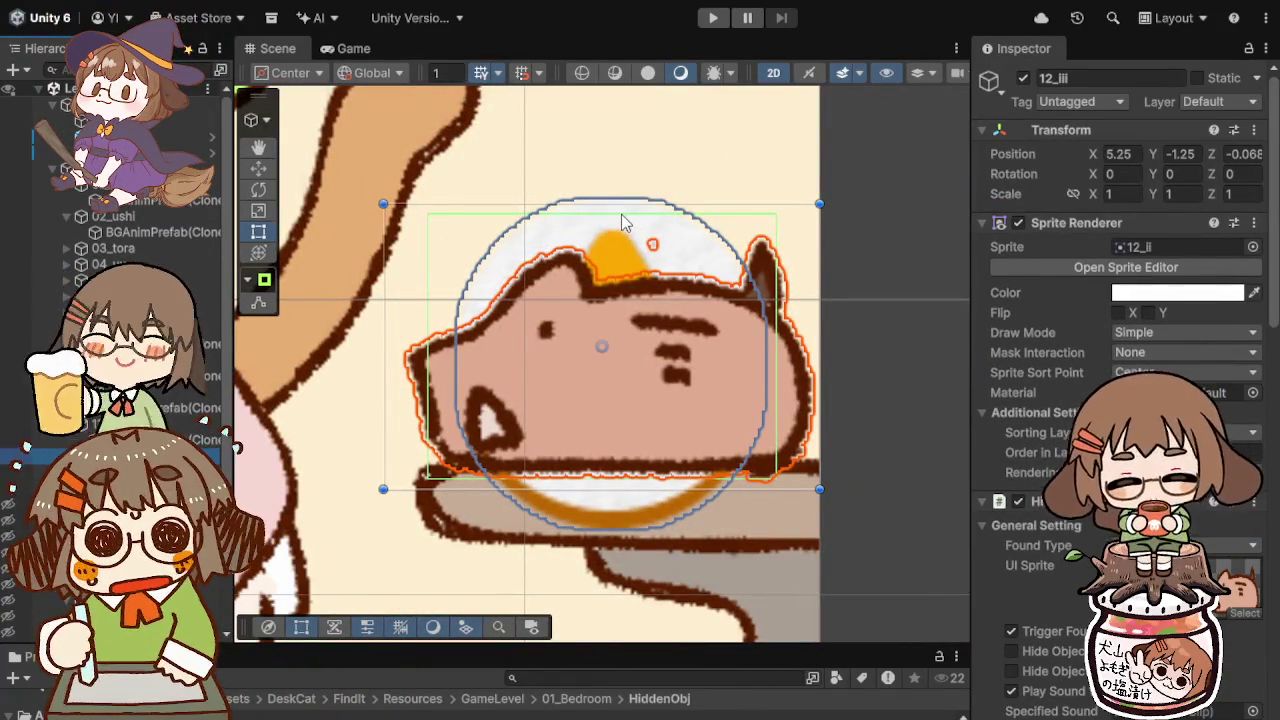
pyautogui.scroll(-15, 1034, 588)
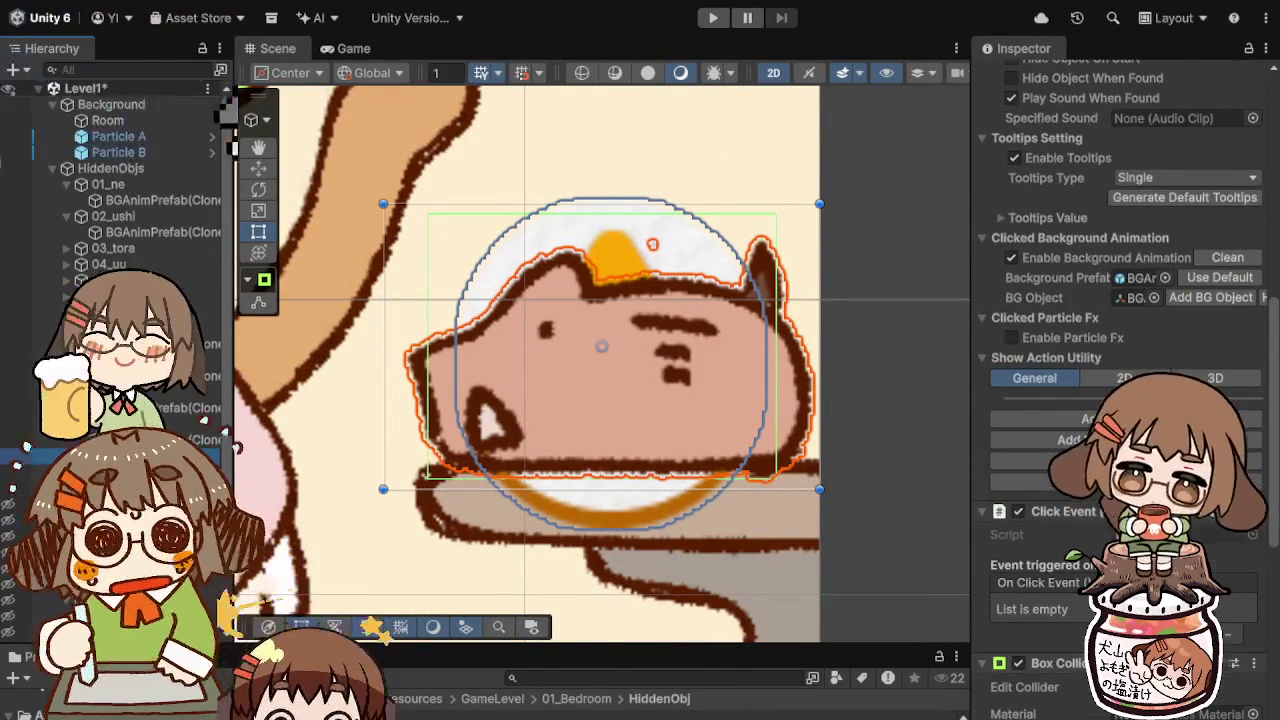
pyautogui.scroll(-2, 1034, 588)
pyautogui.click(1030, 580)
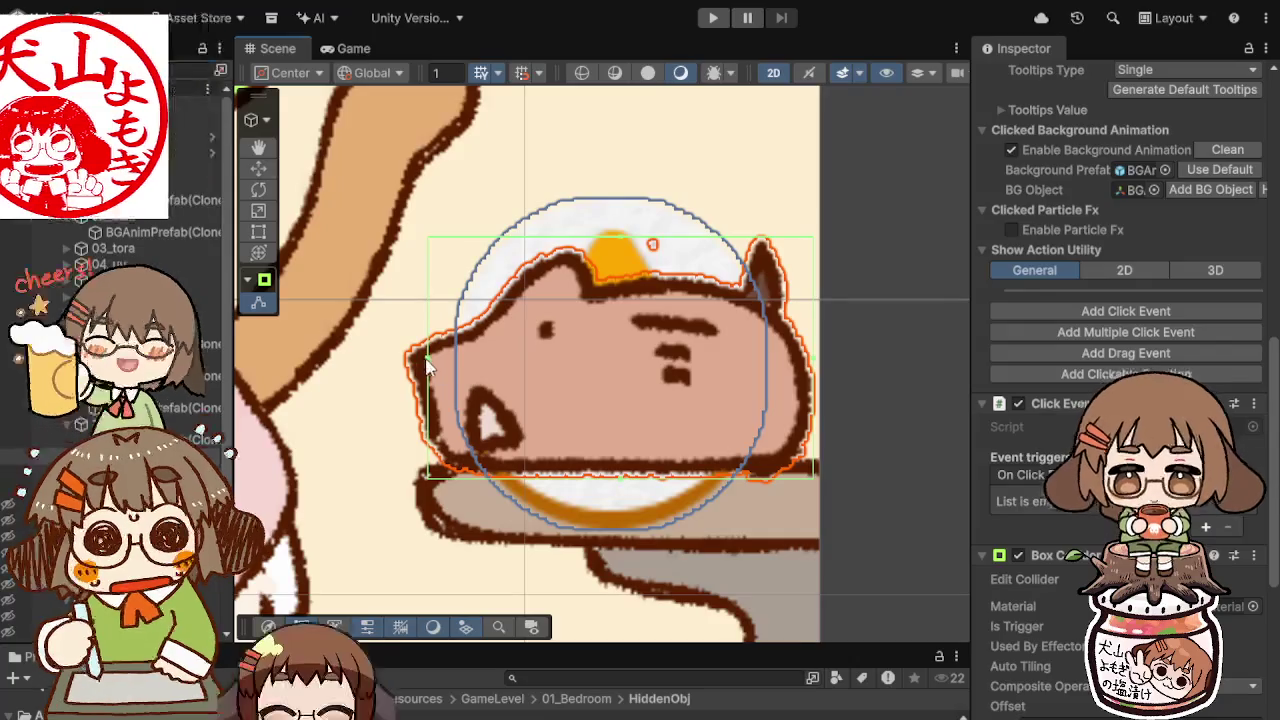
pyautogui.moveTo(428, 360); pyautogui.dragTo(420, 367)
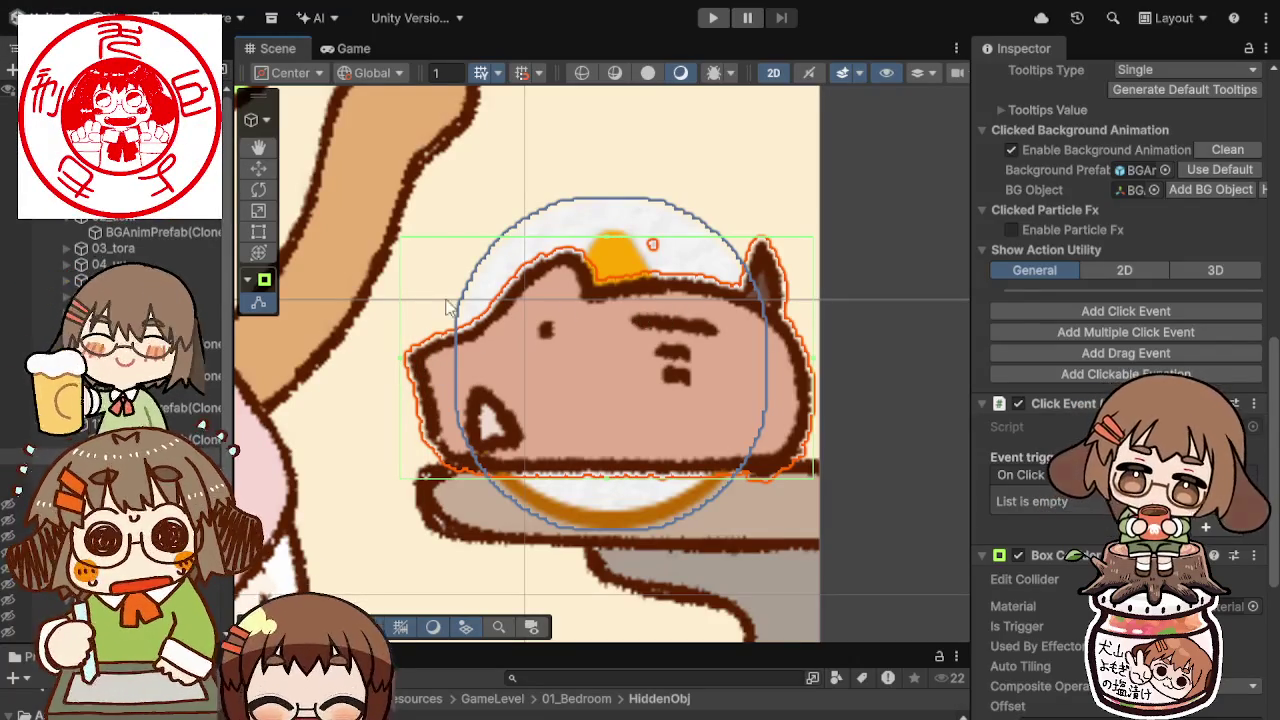
pyautogui.click(493, 240)
pyautogui.press('f')
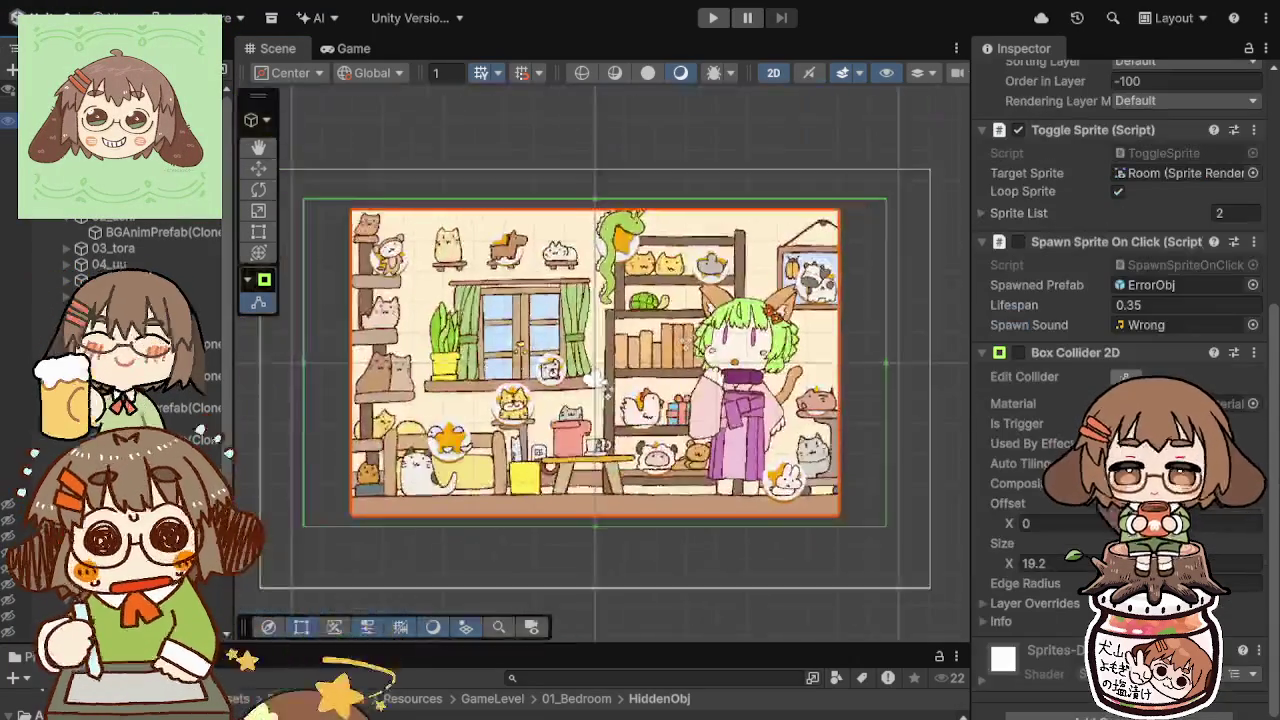
pyautogui.scroll(3, 560, 318)
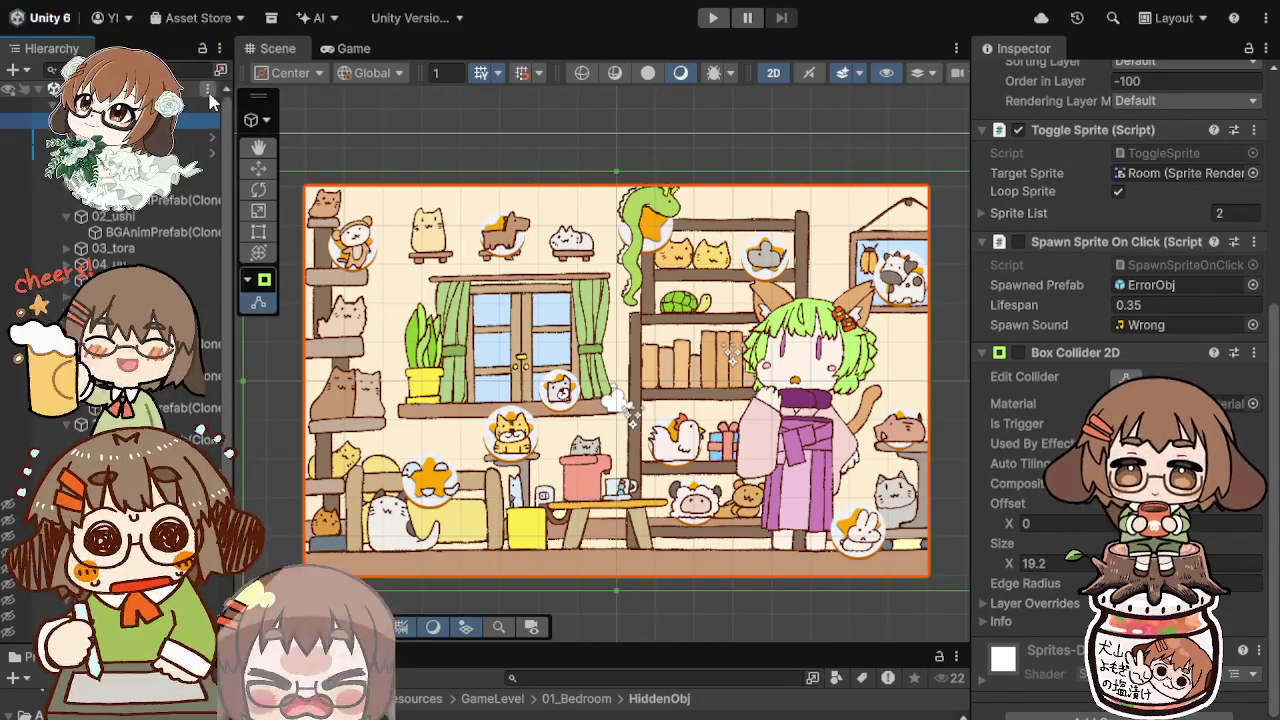
pyautogui.click(712, 17)
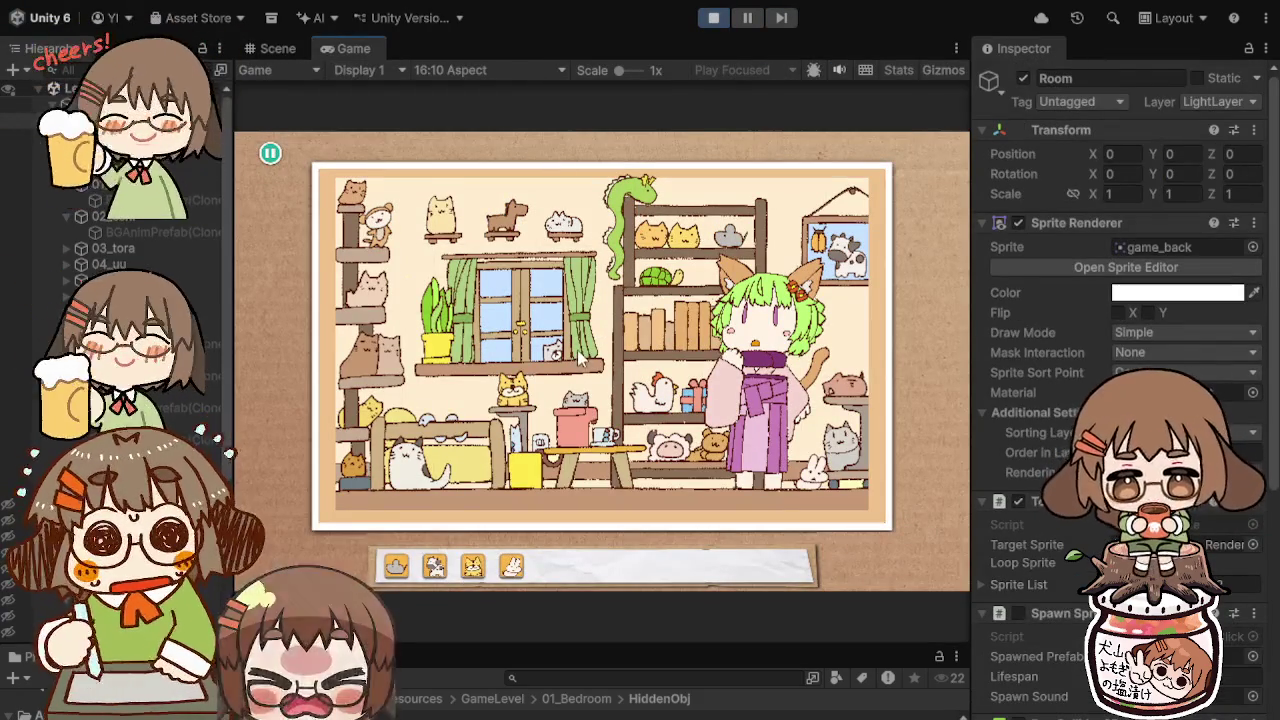
pyautogui.click(706, 20)
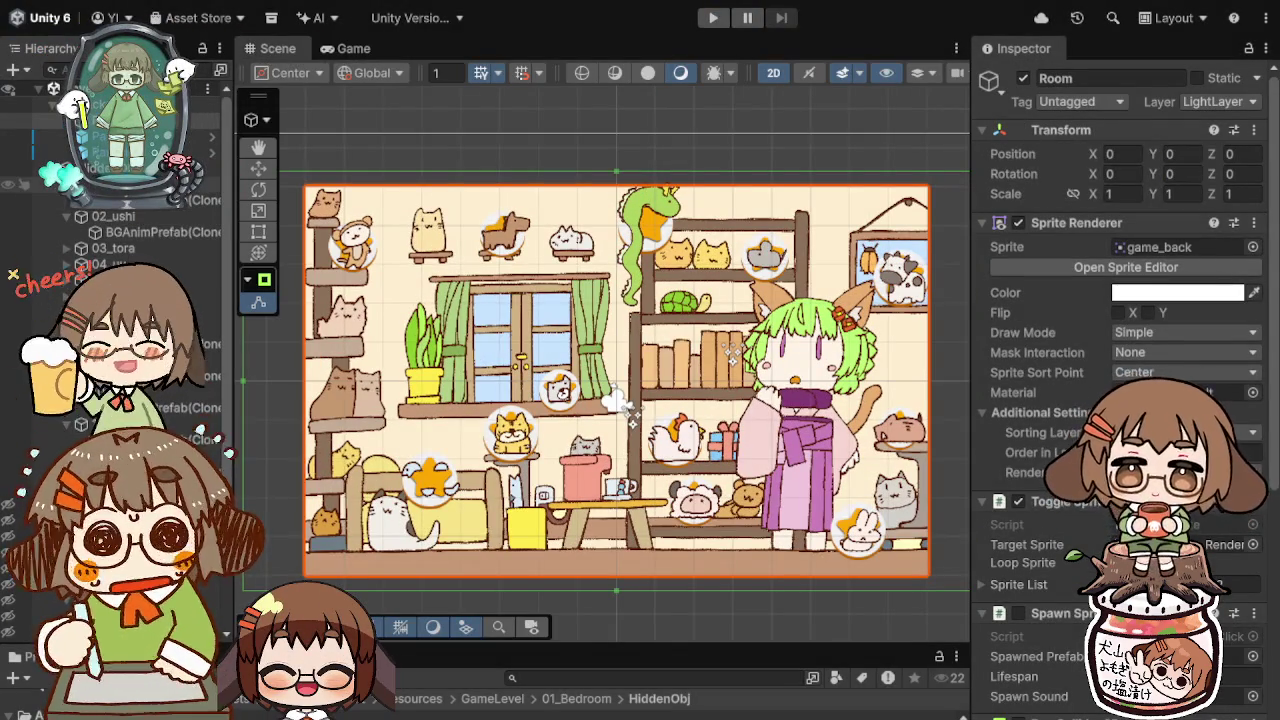
pyautogui.click(70, 202)
# Step: Set LevelManager's Target Objs list size to 12
pyautogui.click(67, 201)
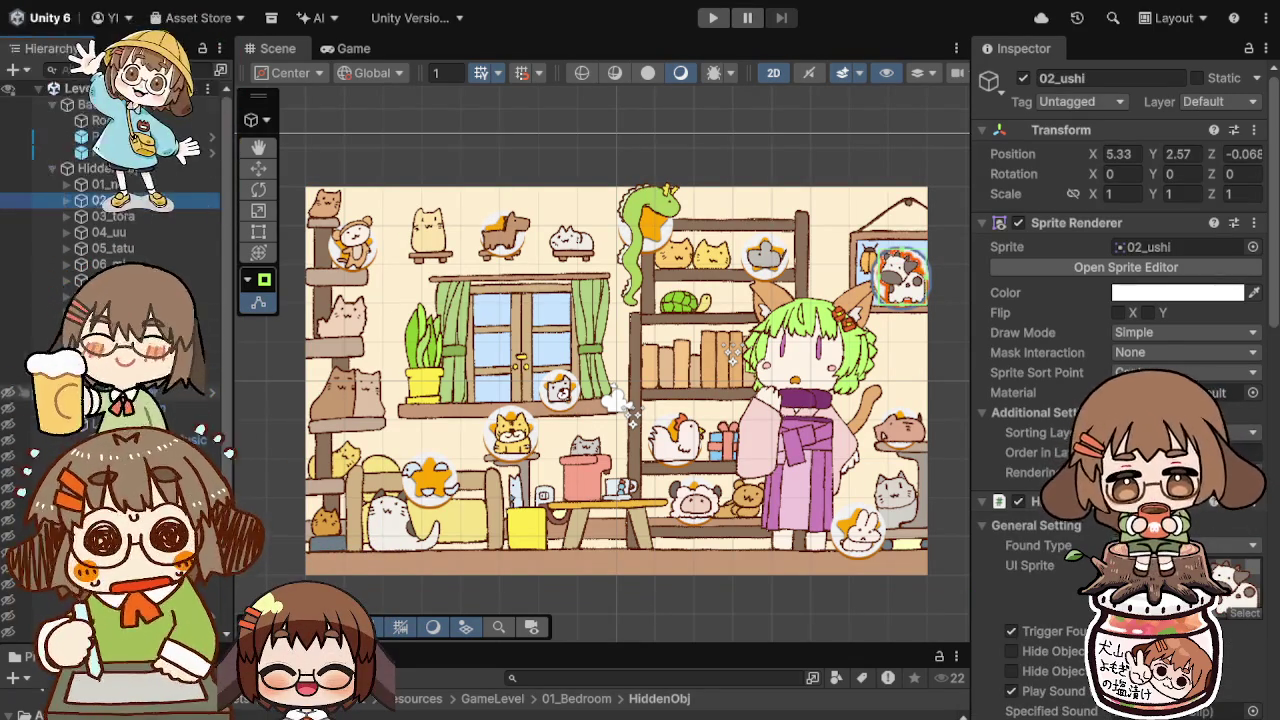
pyautogui.click(160, 394)
pyautogui.scroll(-5, 1120, 400)
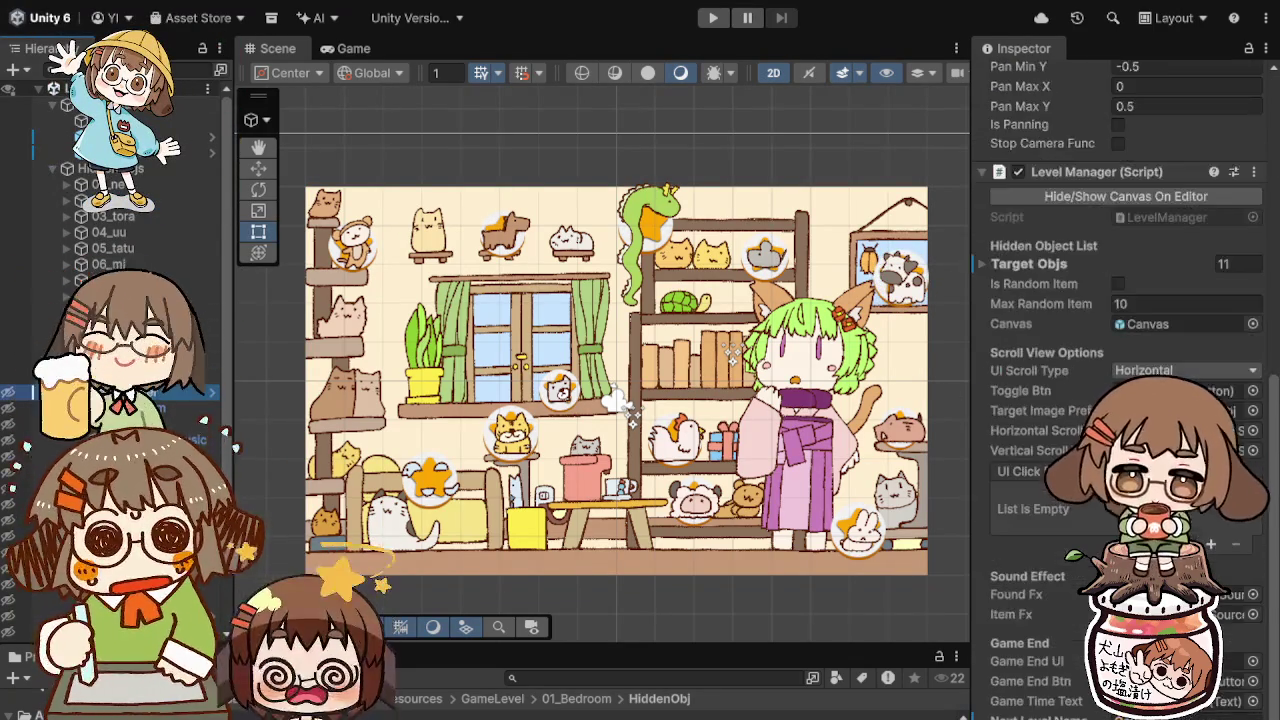
pyautogui.scroll(5, 1120, 400)
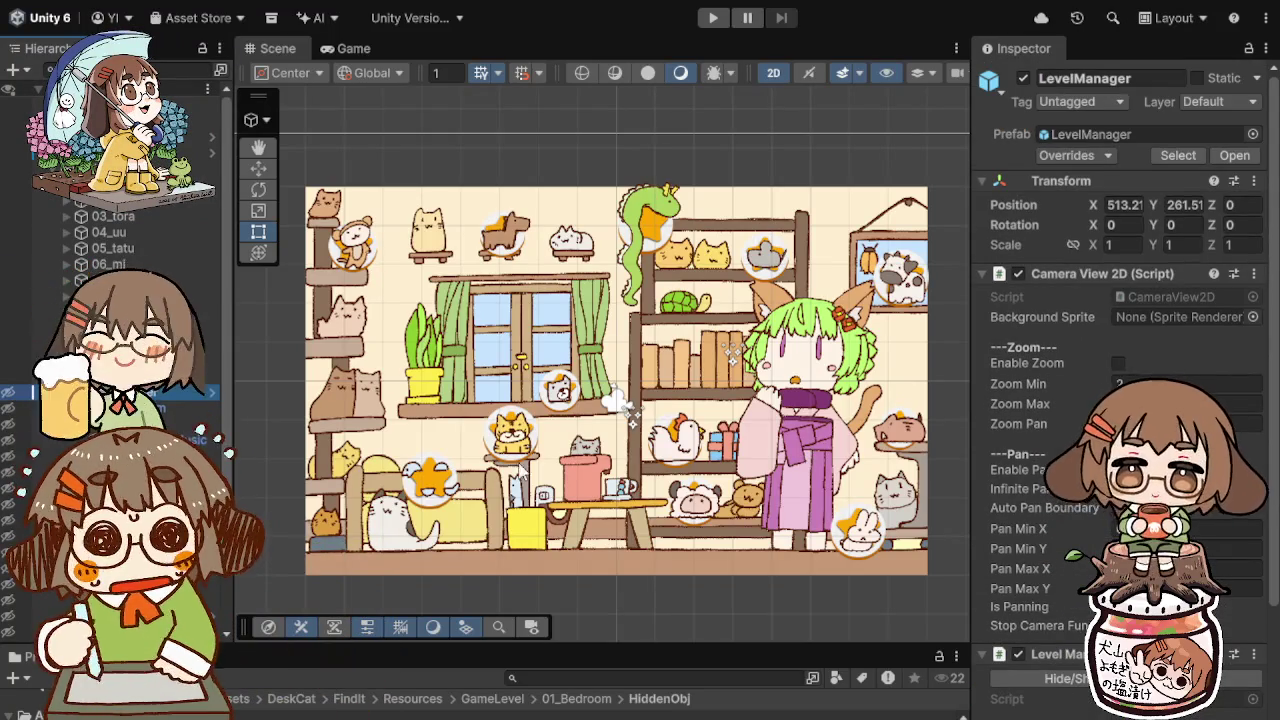
pyautogui.scroll(-10, 1120, 400)
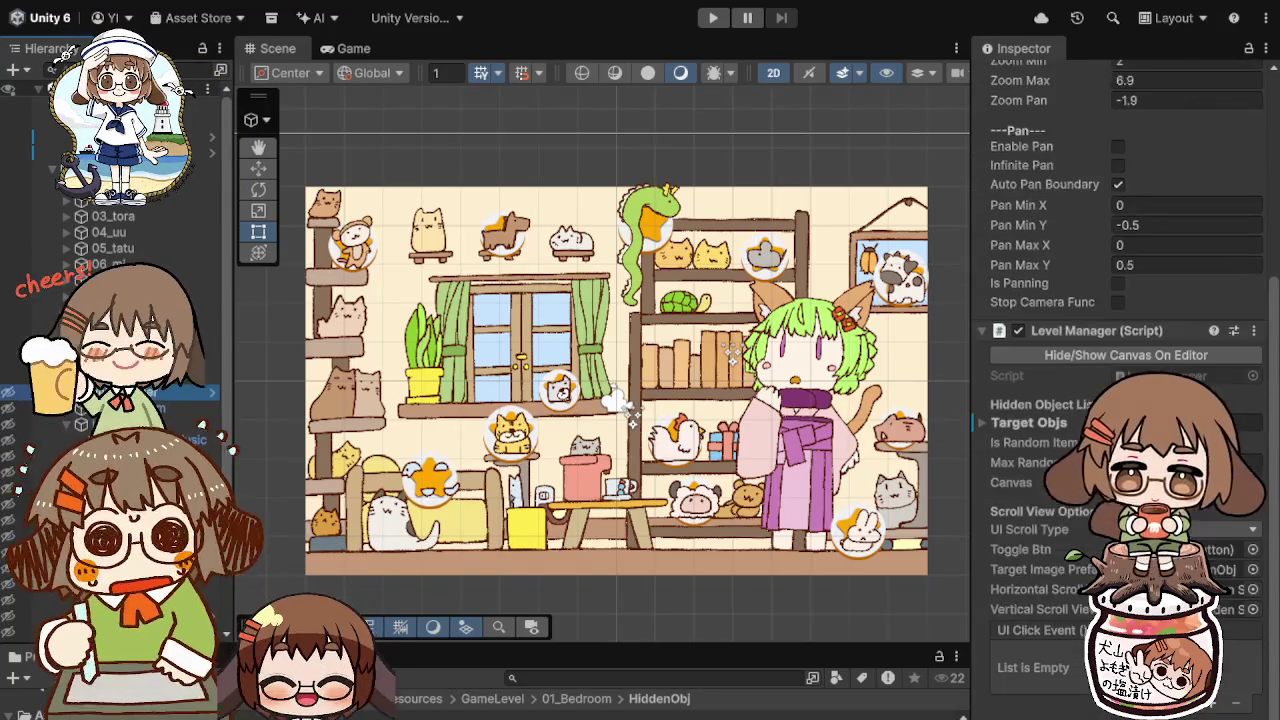
pyautogui.scroll(-1, 1120, 400)
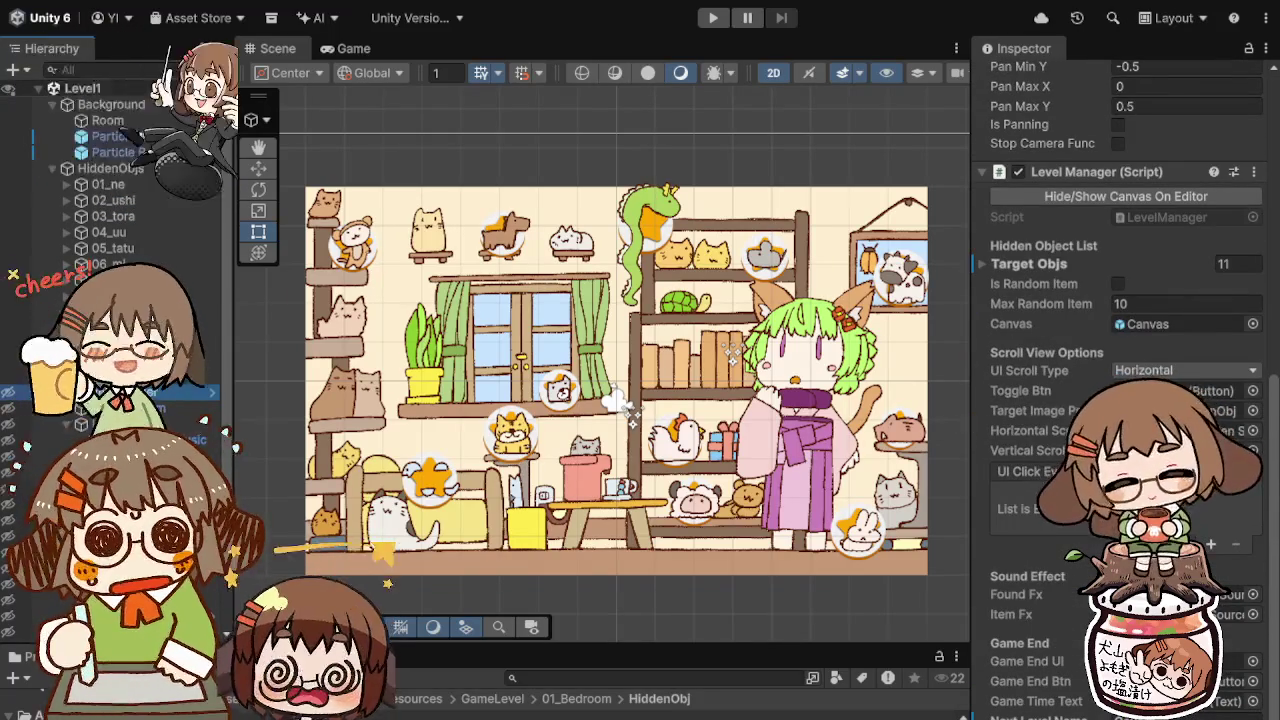
pyautogui.click(983, 262)
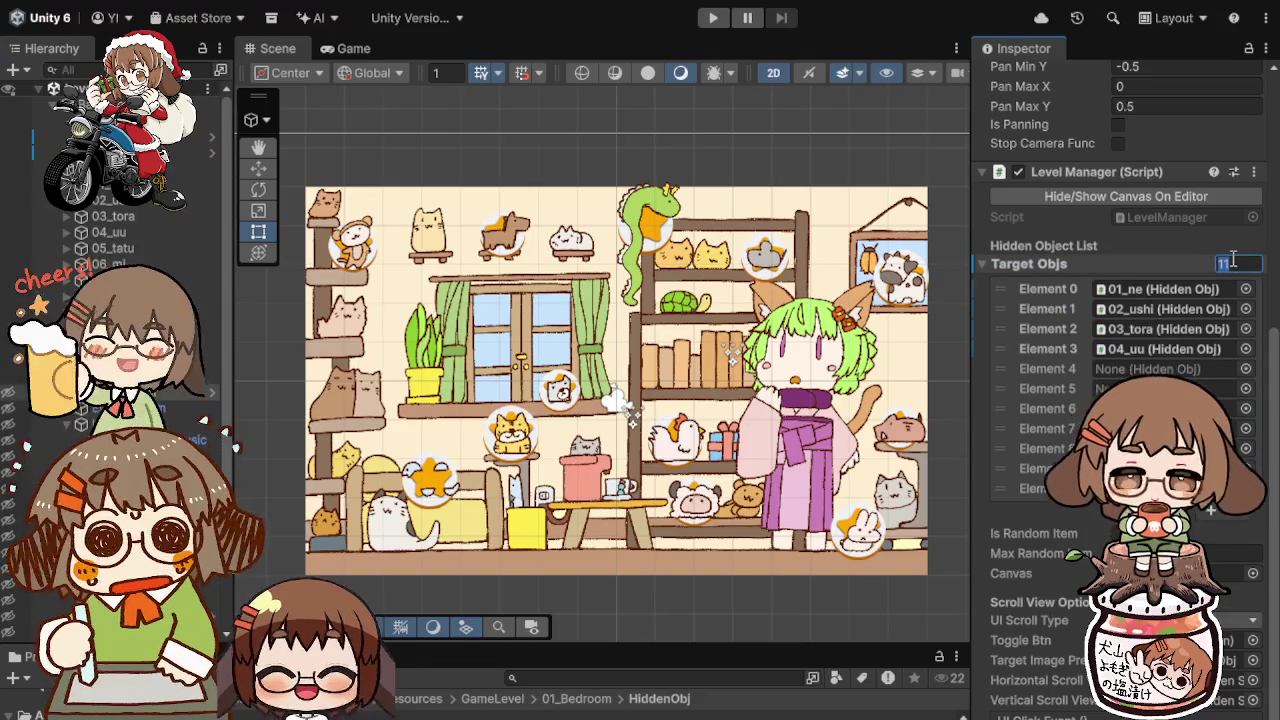
pyautogui.write('12')
pyautogui.press('Return')
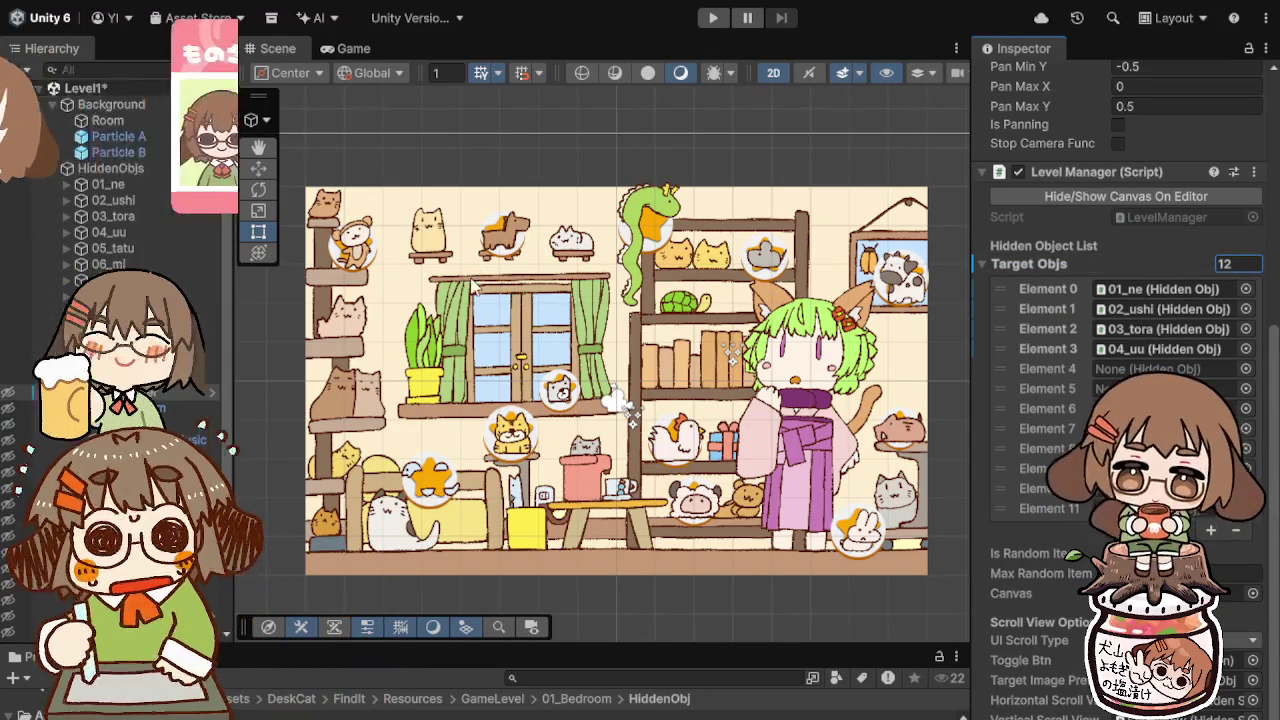
# Step: Assign 05_tatu to Element 4 and another hidden object to Element 6, then enter Play mode
pyautogui.click(140, 255)
pyautogui.moveTo(141, 261)
pyautogui.mouseDown()
pyautogui.moveTo(1187, 348)
pyautogui.moveTo(1165, 368)
pyautogui.mouseUp()
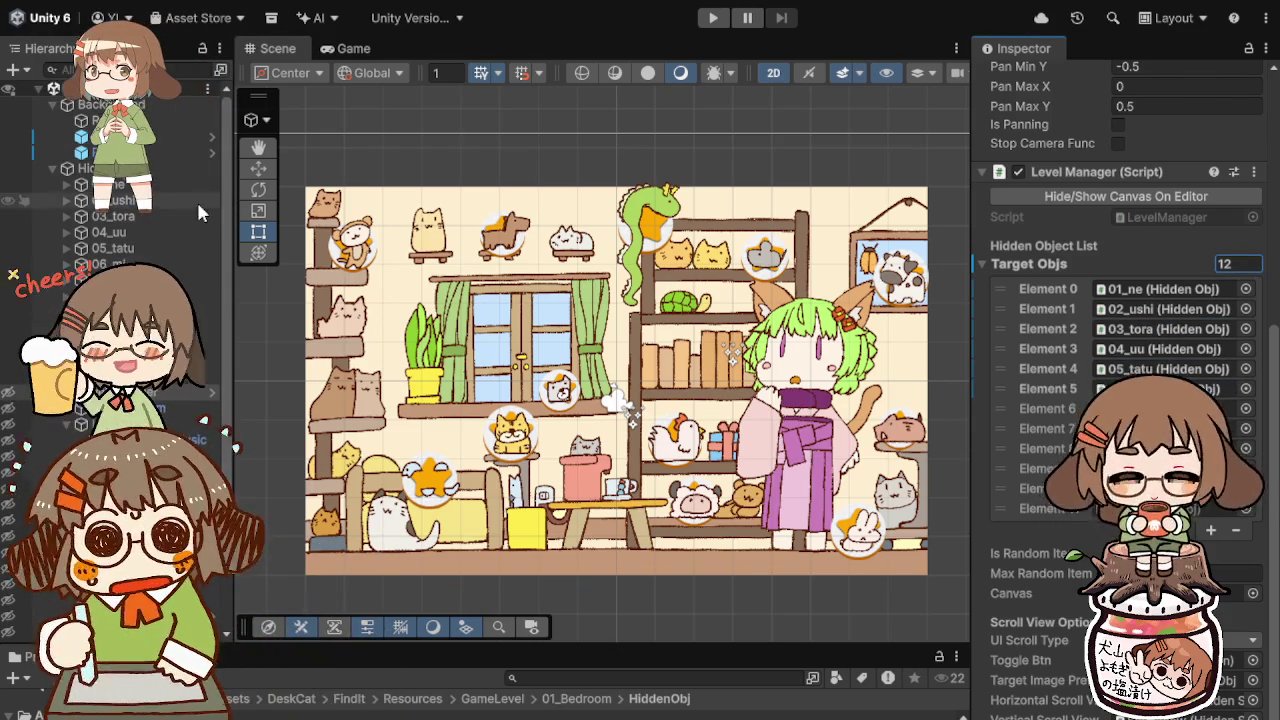
pyautogui.moveTo(1225, 408); pyautogui.dragTo(1225, 408)
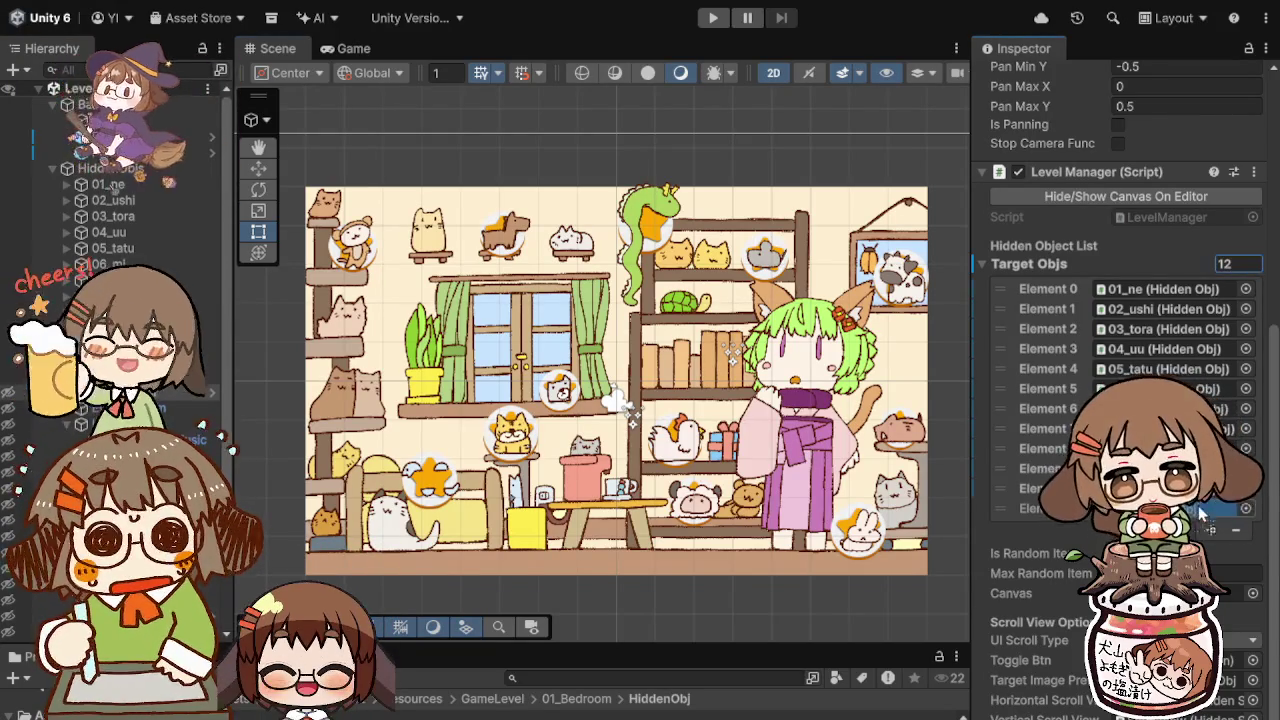
pyautogui.click(710, 19)
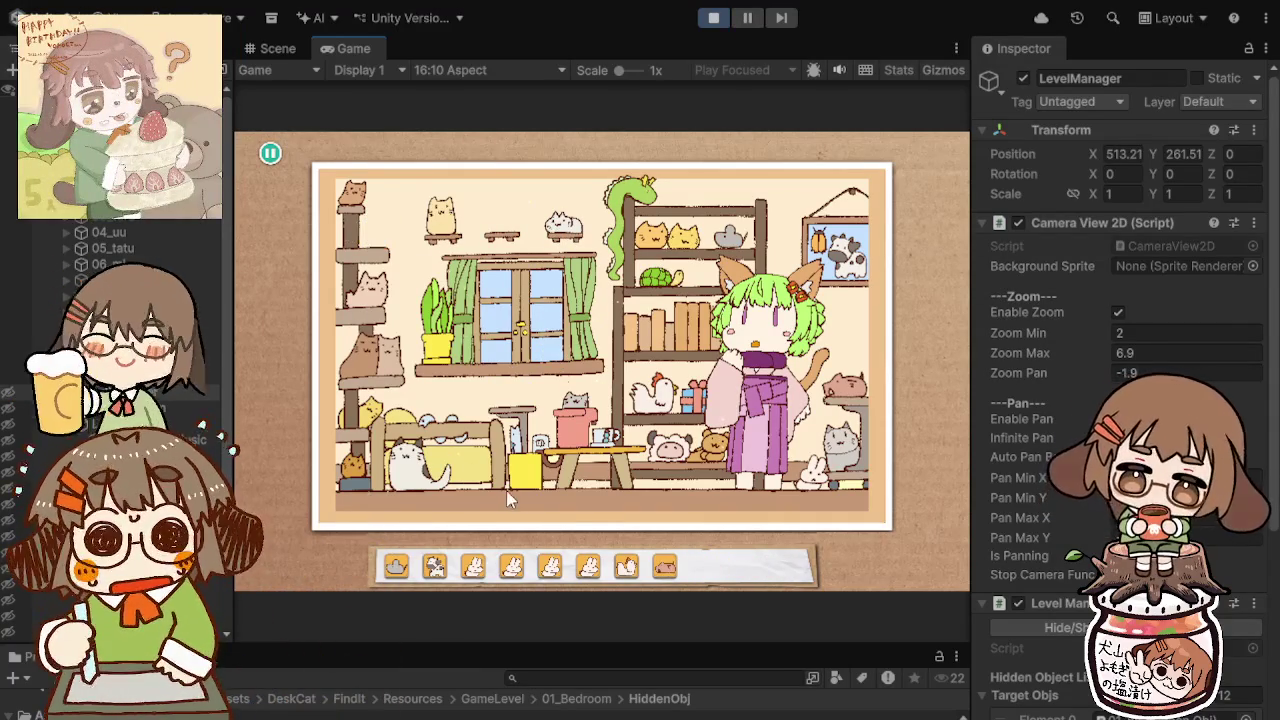
# Step: Find the sheep, cat, green animal and rabbit to finish the level, then stop Play mode
pyautogui.click(666, 455)
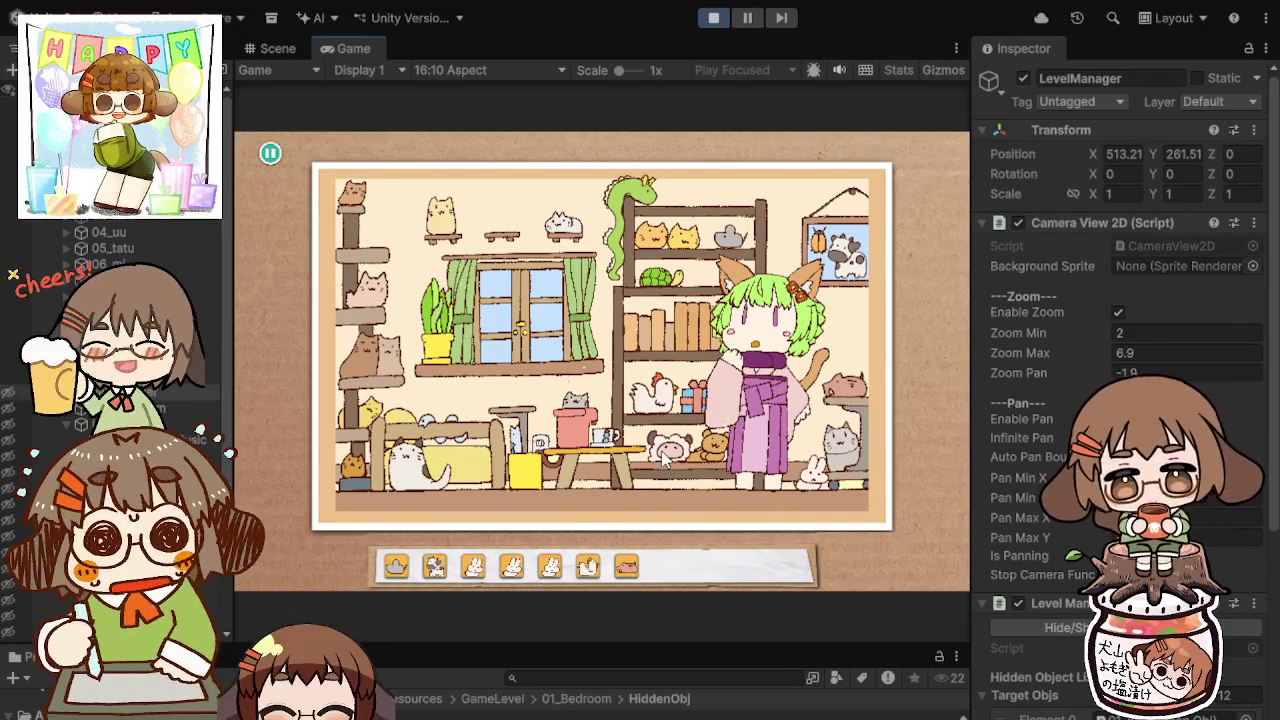
pyautogui.click(843, 378)
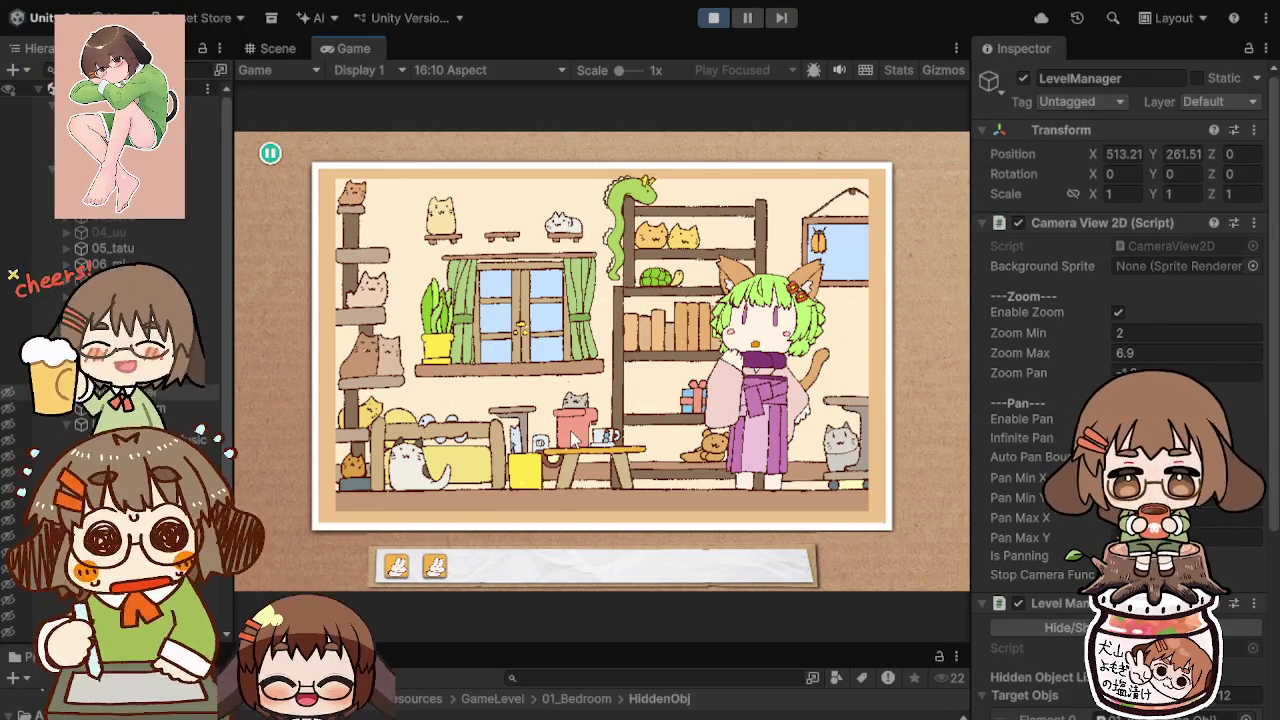
pyautogui.click(612, 230)
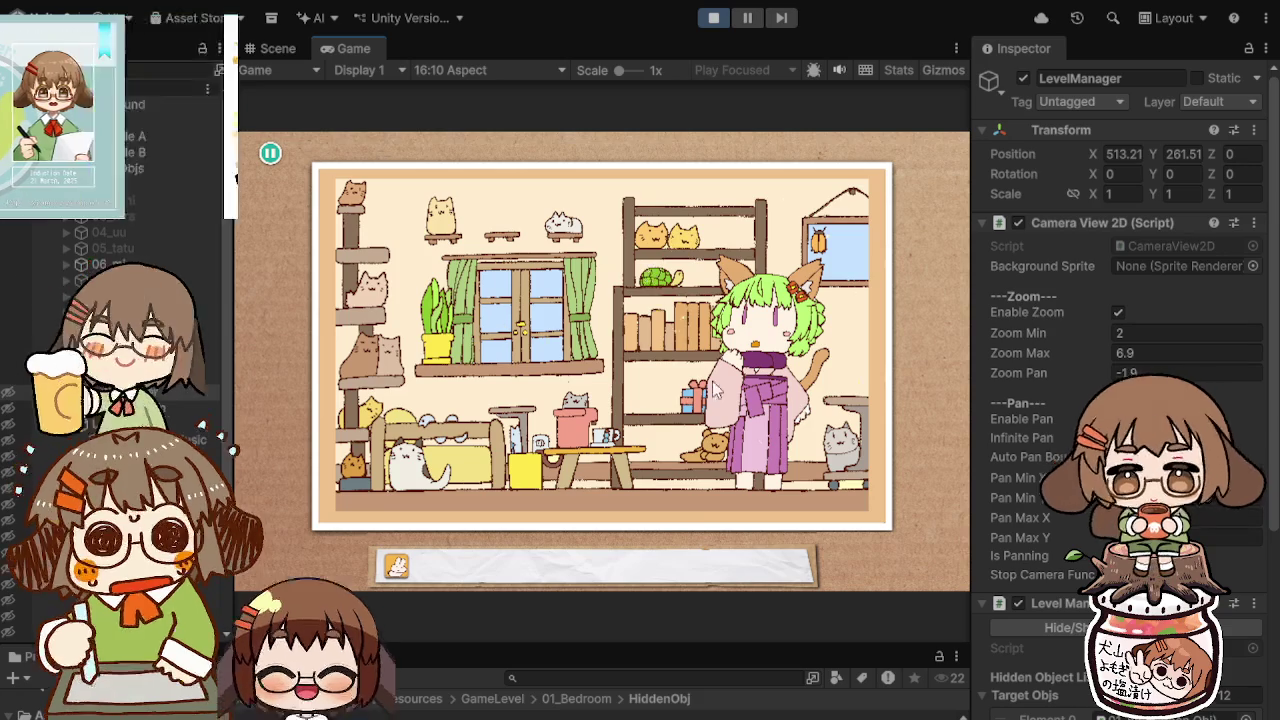
pyautogui.click(436, 427)
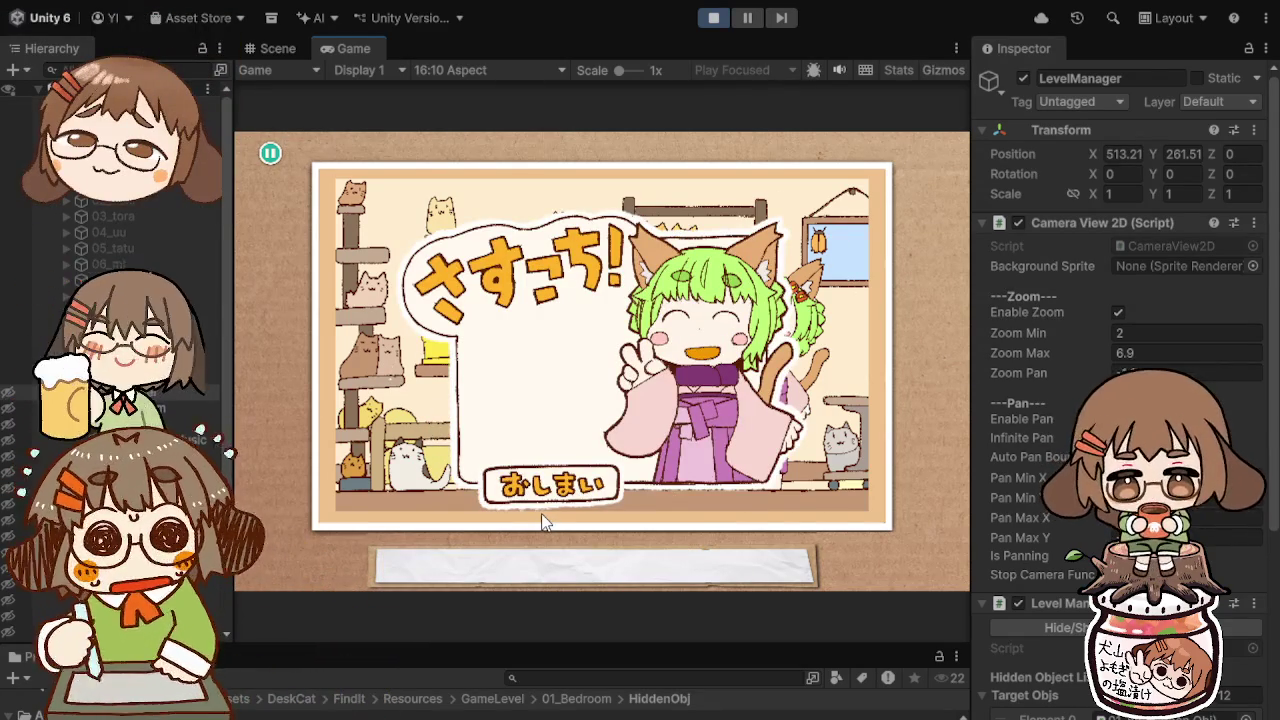
pyautogui.click(714, 18)
pyautogui.click(185, 182)
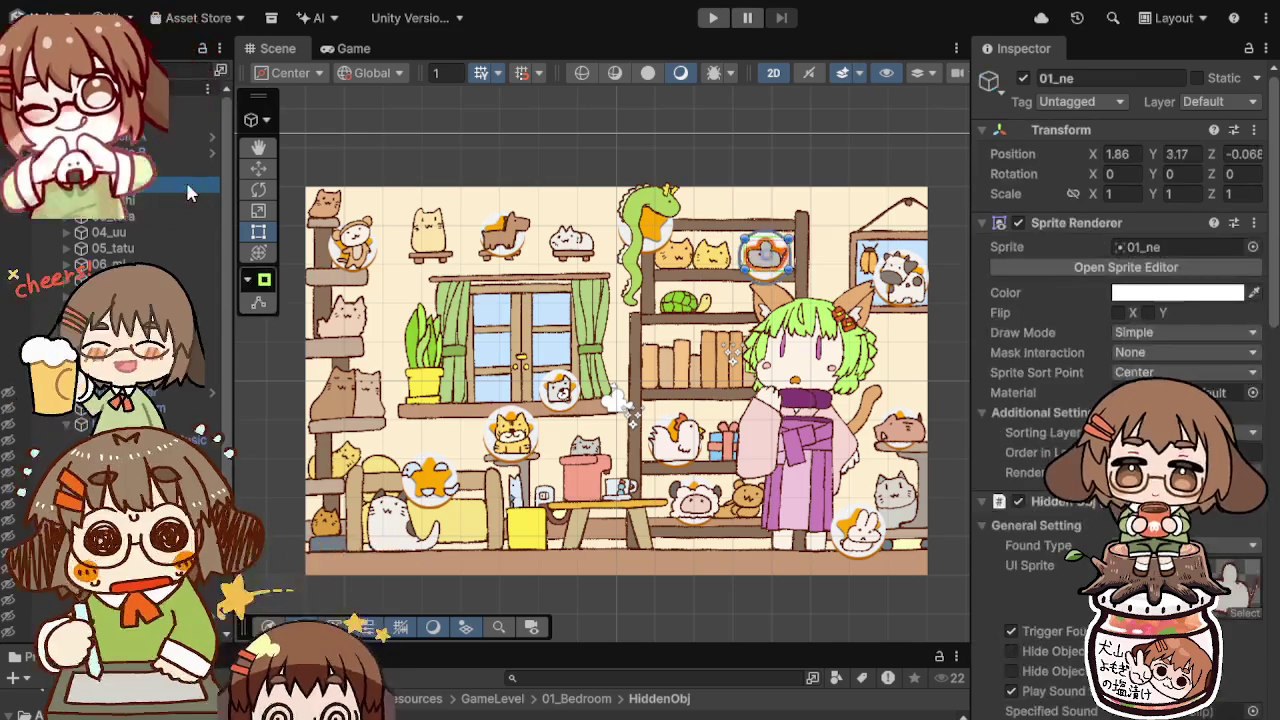
# Step: Step through 02_ushi to 05_tatu and check the snake's UI Sprite reference
pyautogui.click(112, 199)
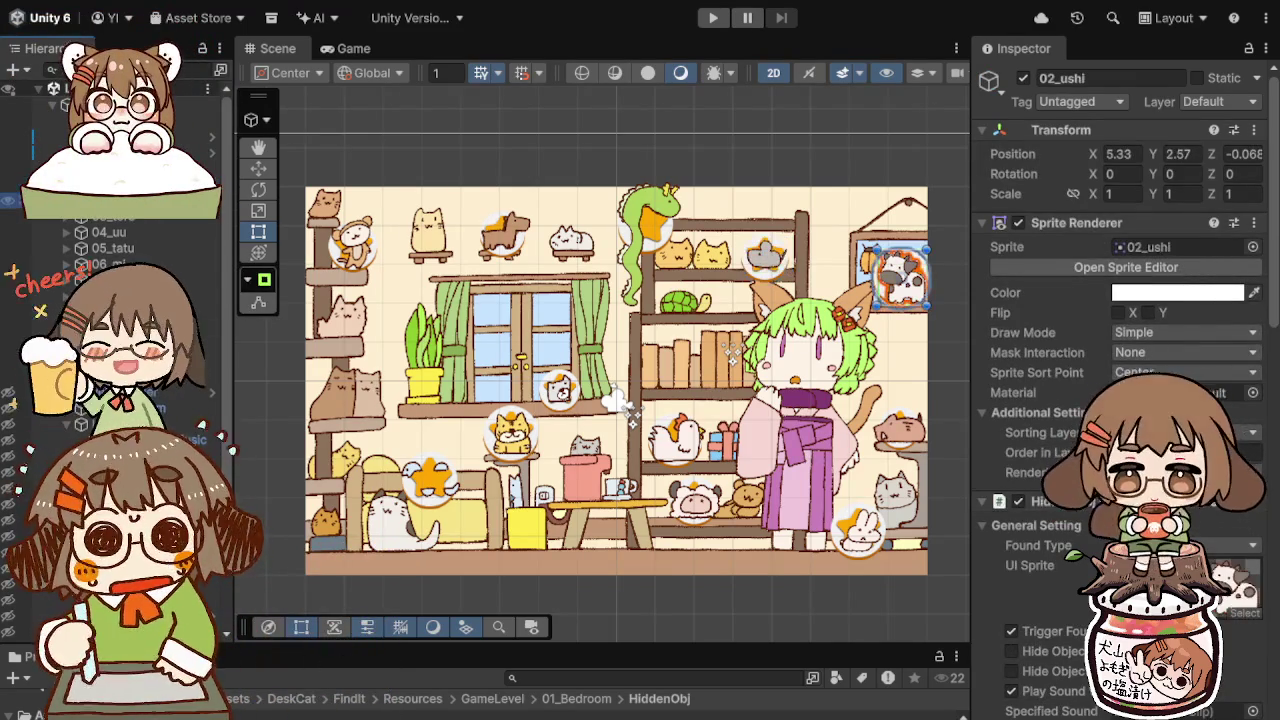
pyautogui.click(140, 219)
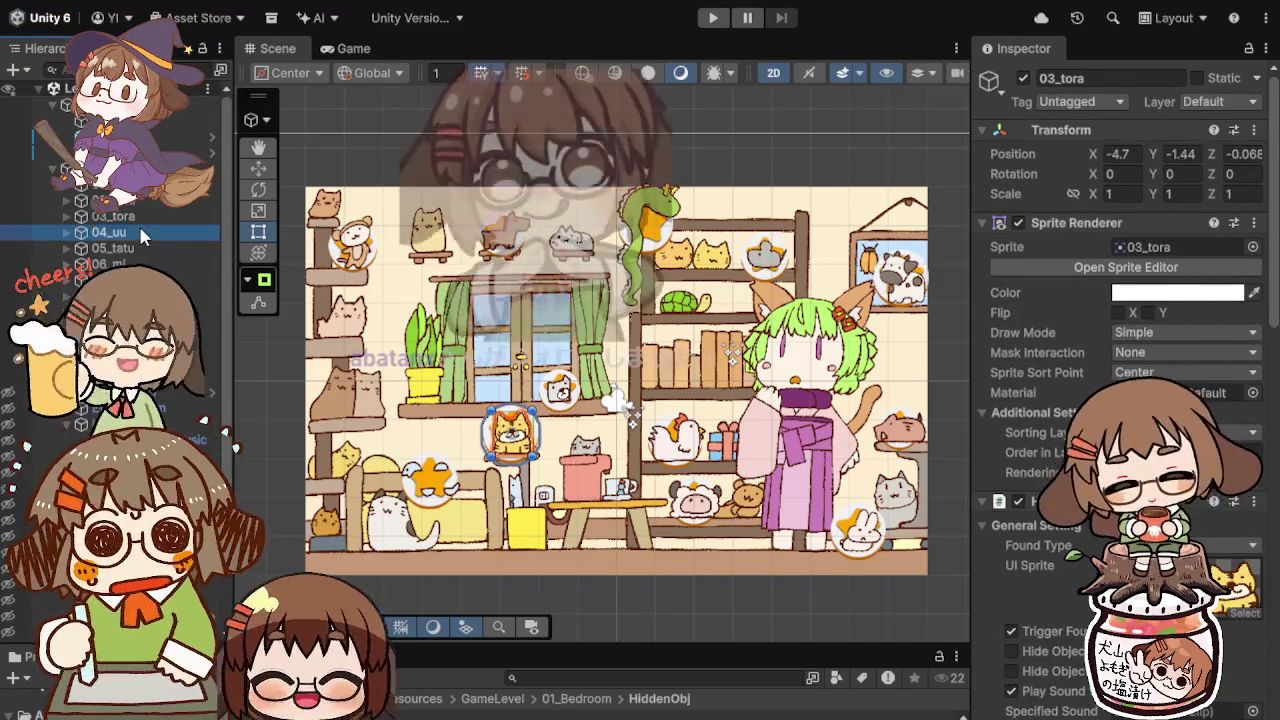
pyautogui.click(140, 229)
pyautogui.click(152, 247)
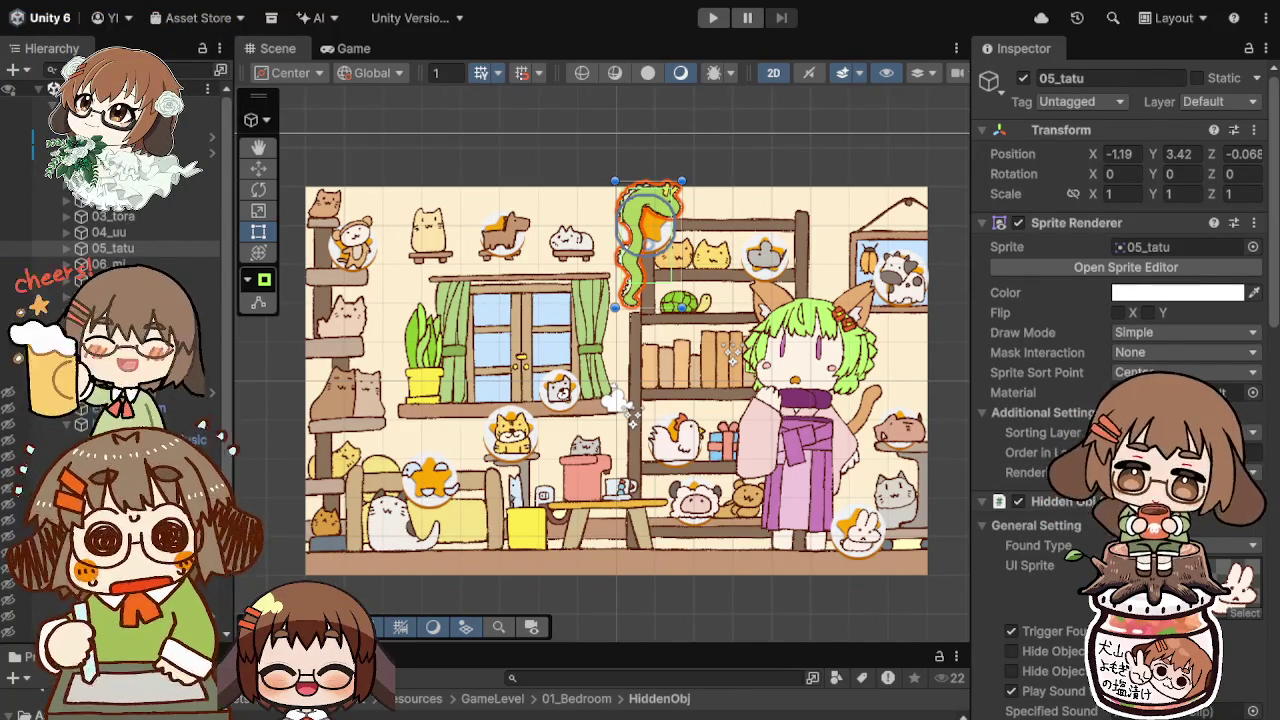
pyautogui.click(113, 248)
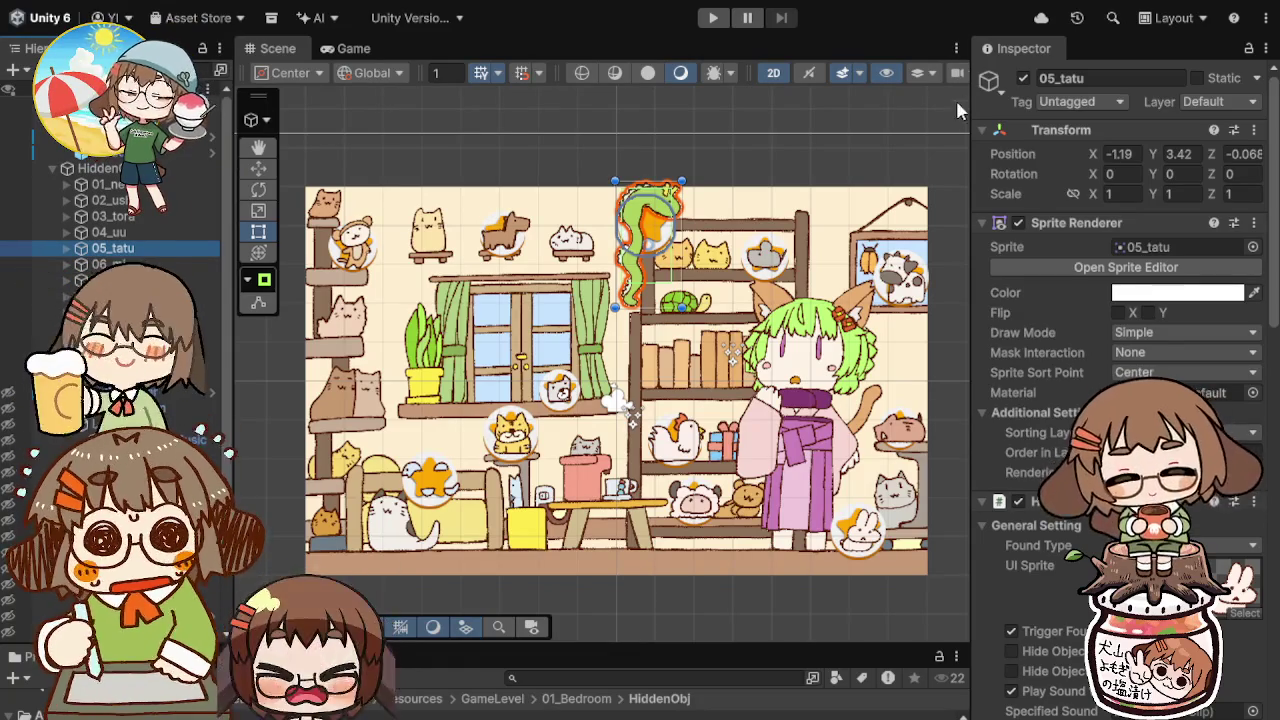
pyautogui.click(1230, 604)
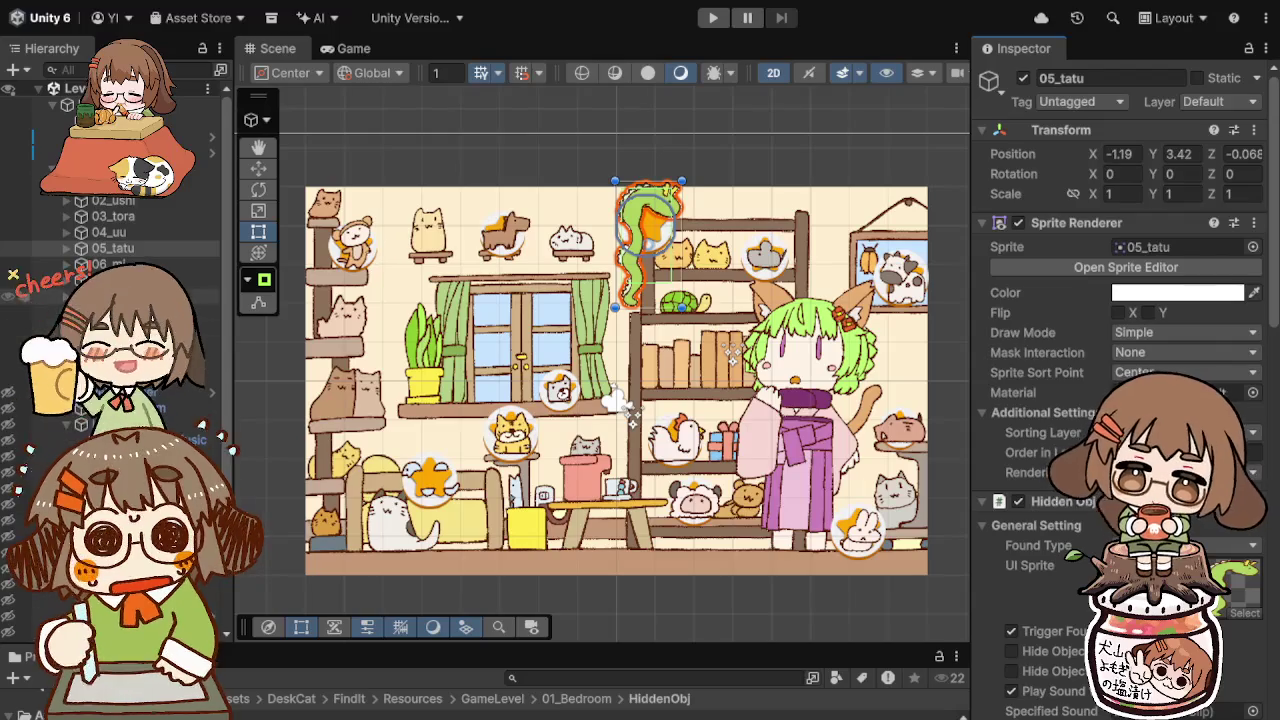
# Step: Check the UI Sprite references of 06_mi through 10_tori, then select LevelManager
pyautogui.click(145, 264)
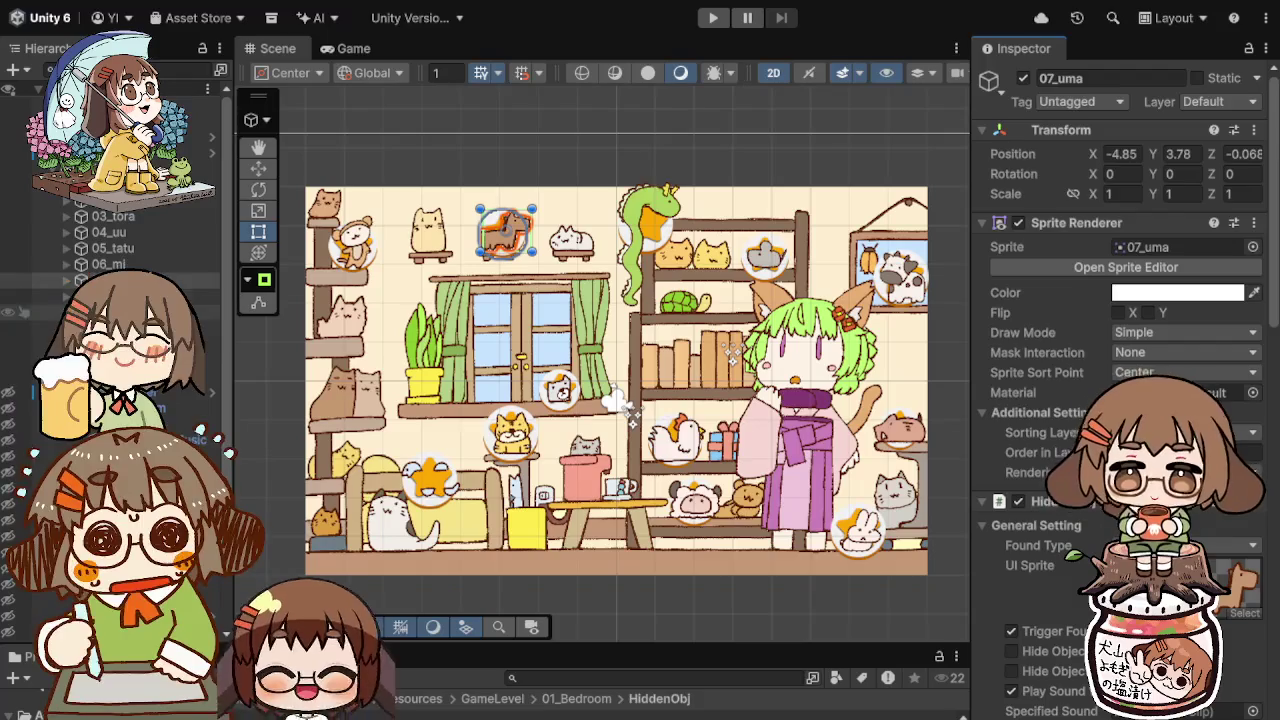
pyautogui.click(1236, 603)
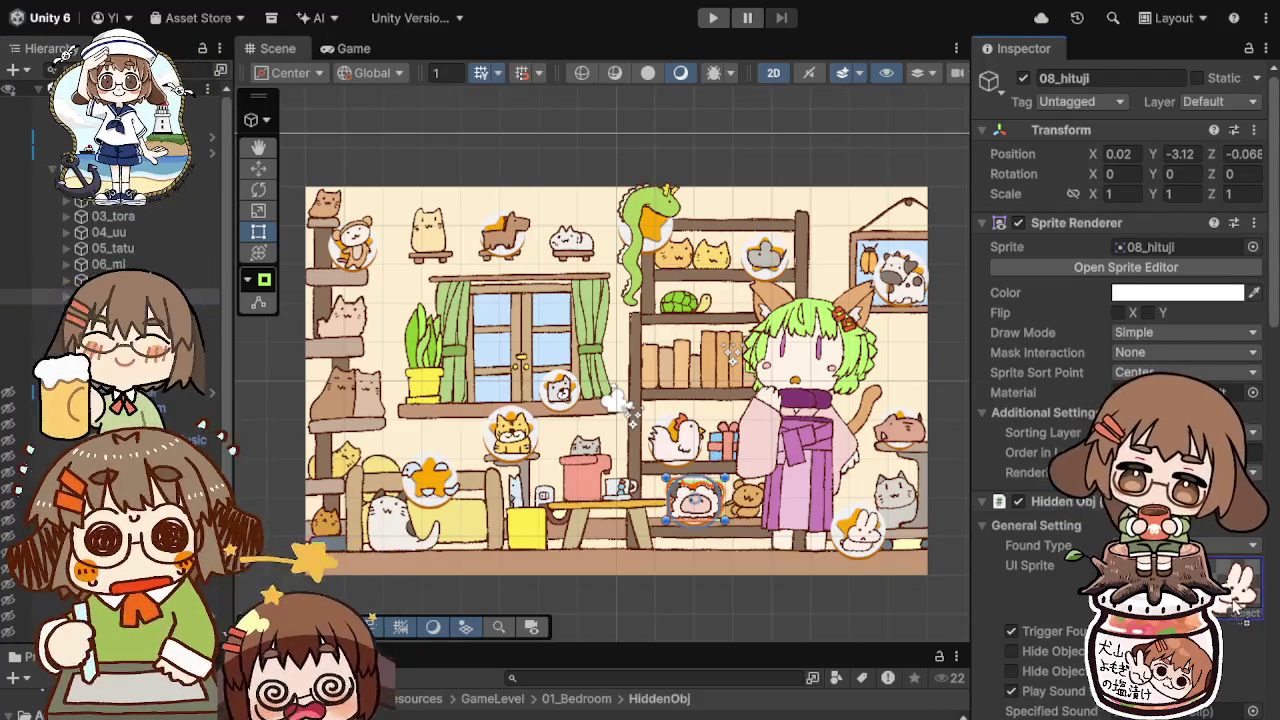
pyautogui.click(352, 240)
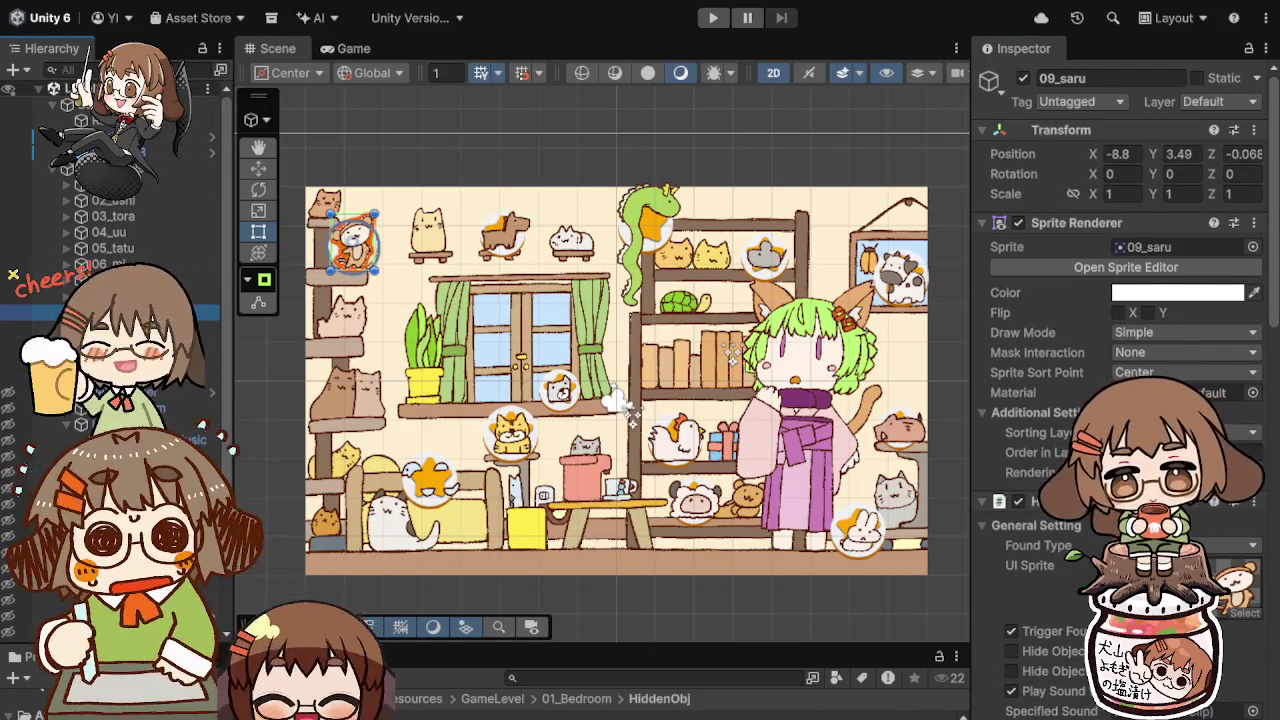
pyautogui.press('Down')
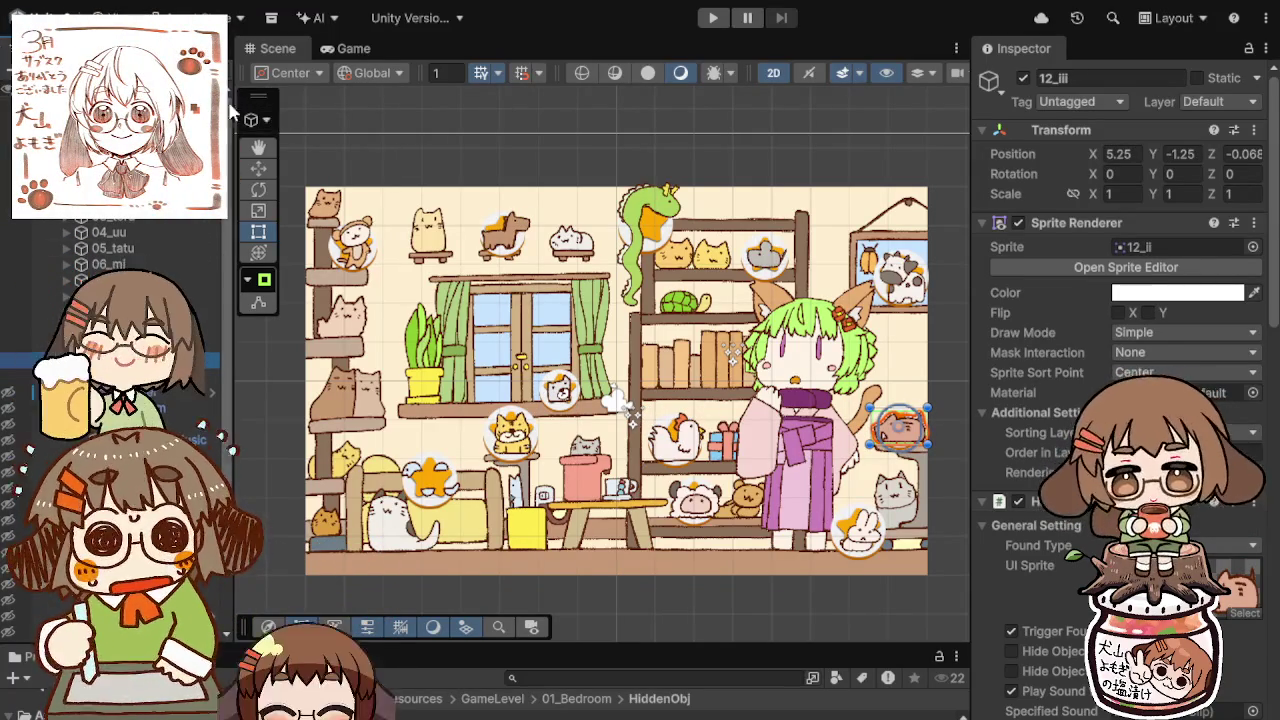
pyautogui.click(157, 394)
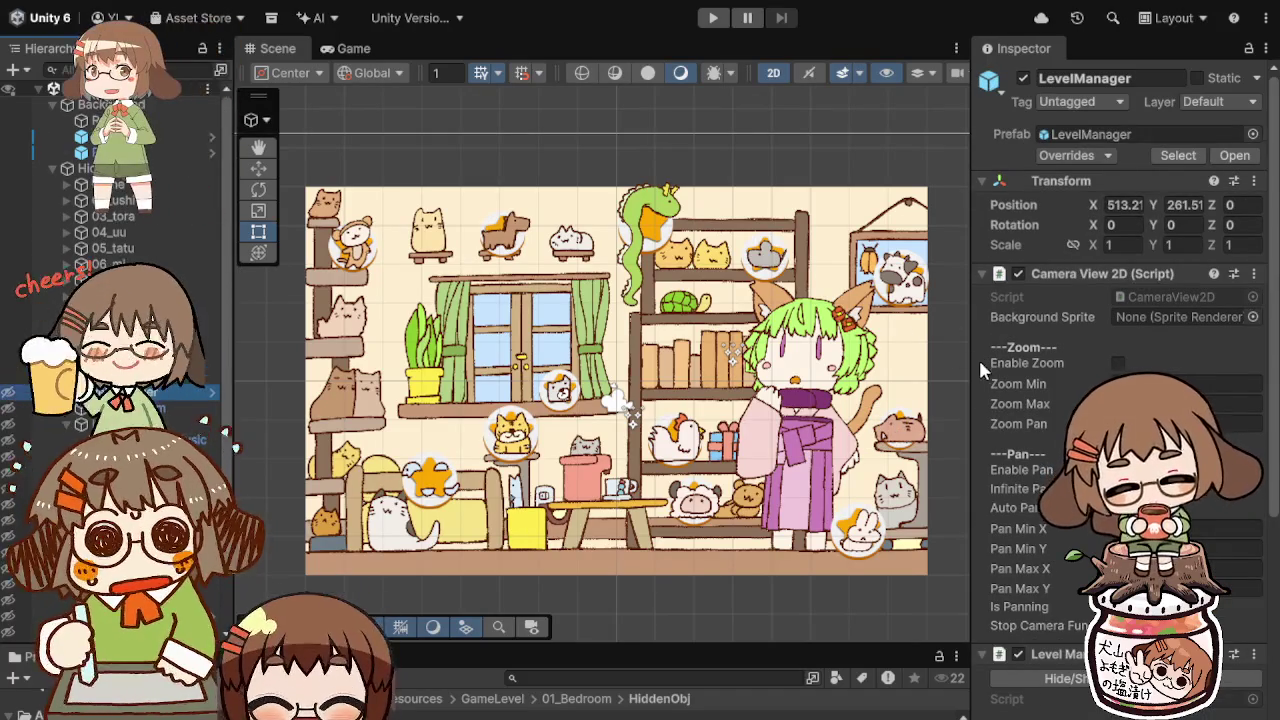
# Step: Inspect the mouse object 01_ne and expand its Box Collider 2D Info details
pyautogui.scroll(-8, 1000, 360)
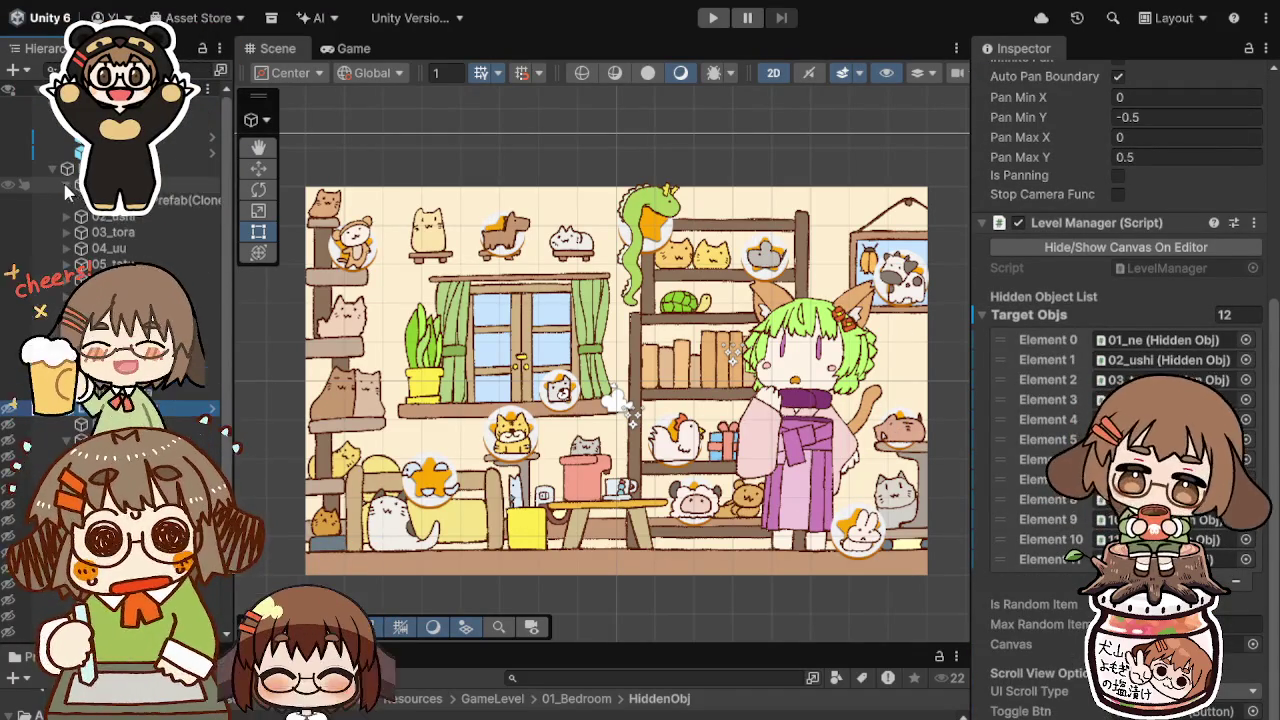
pyautogui.click(765, 252)
pyautogui.click(765, 252)
pyautogui.scroll(-4, 1018, 380)
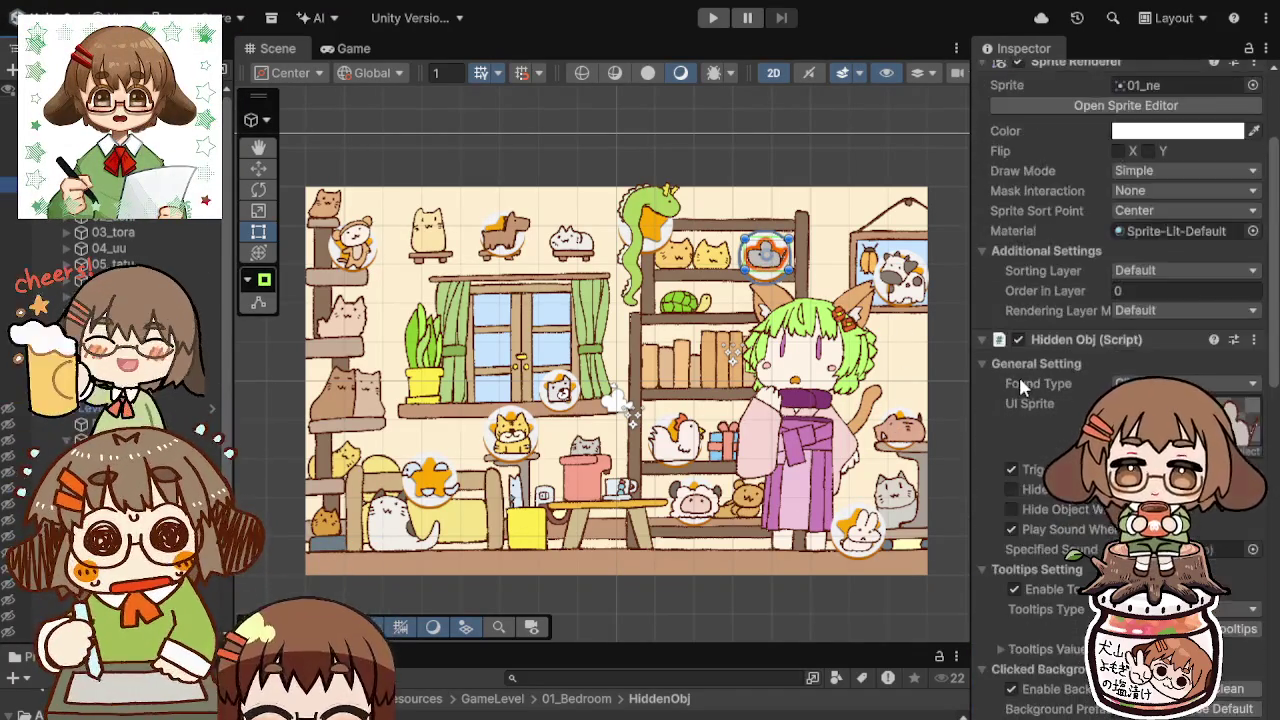
pyautogui.scroll(-15, 1020, 380)
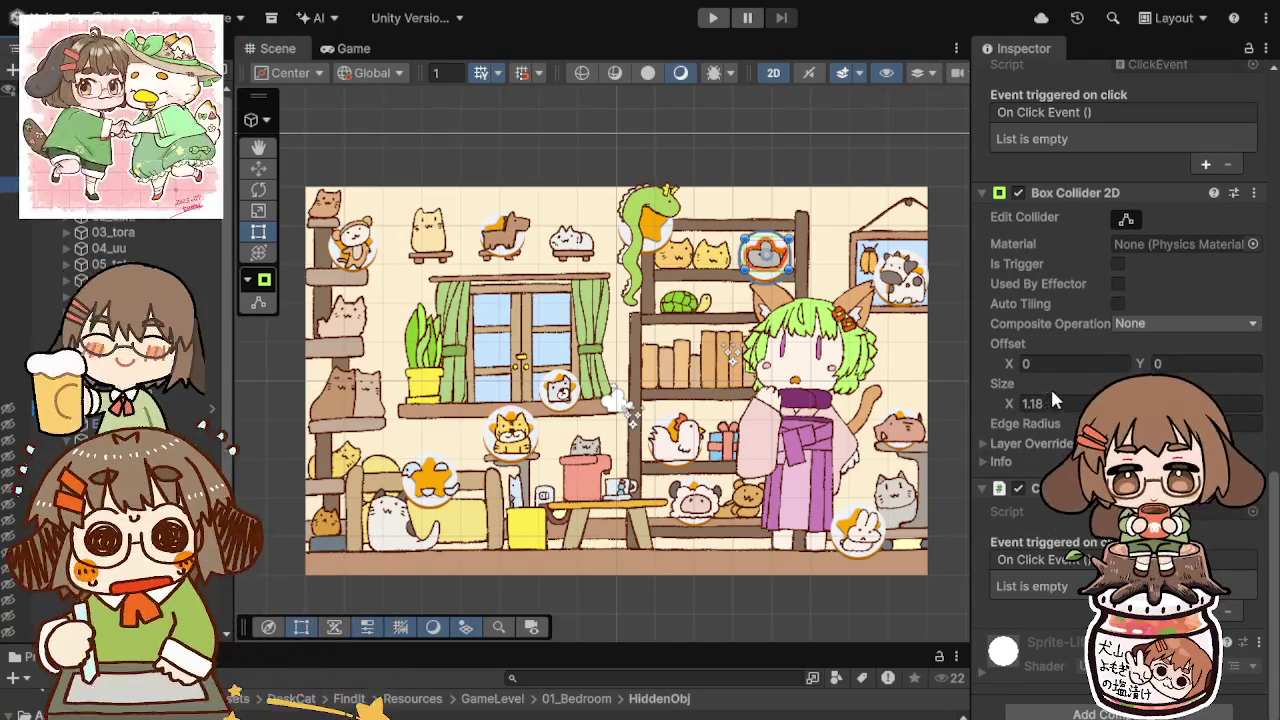
pyautogui.scroll(6, 1052, 383)
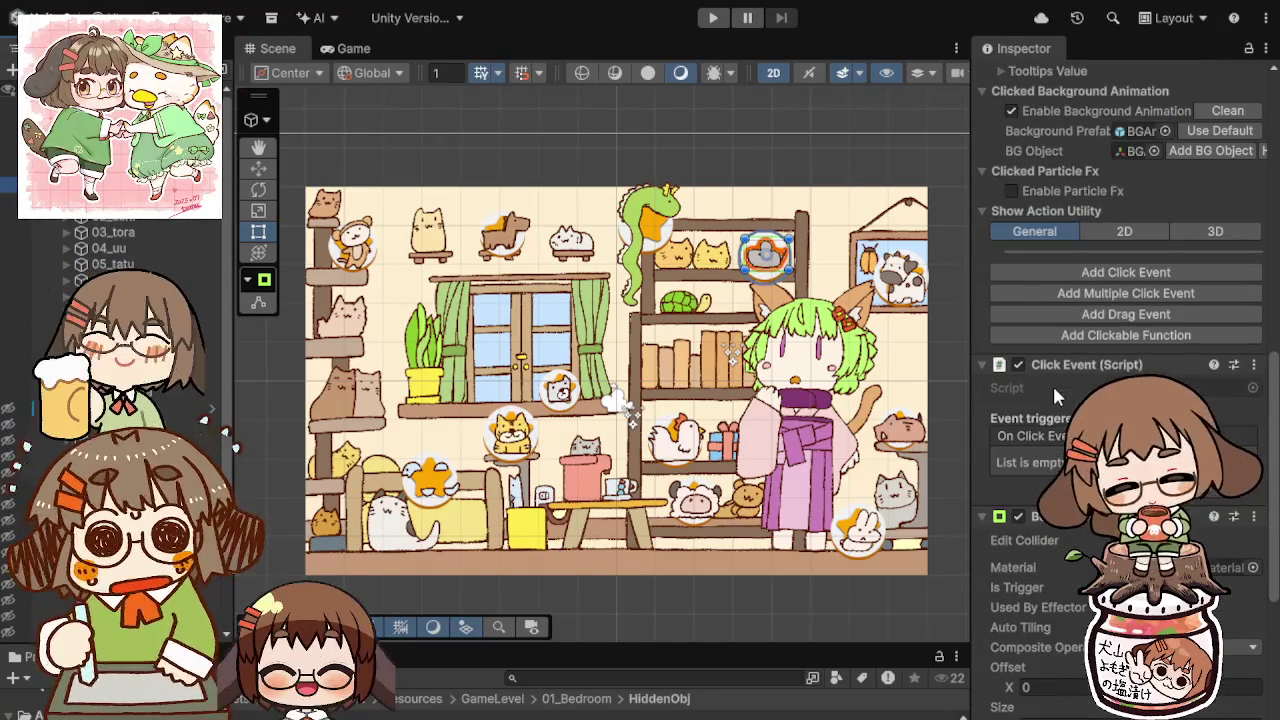
pyautogui.scroll(-4, 1052, 385)
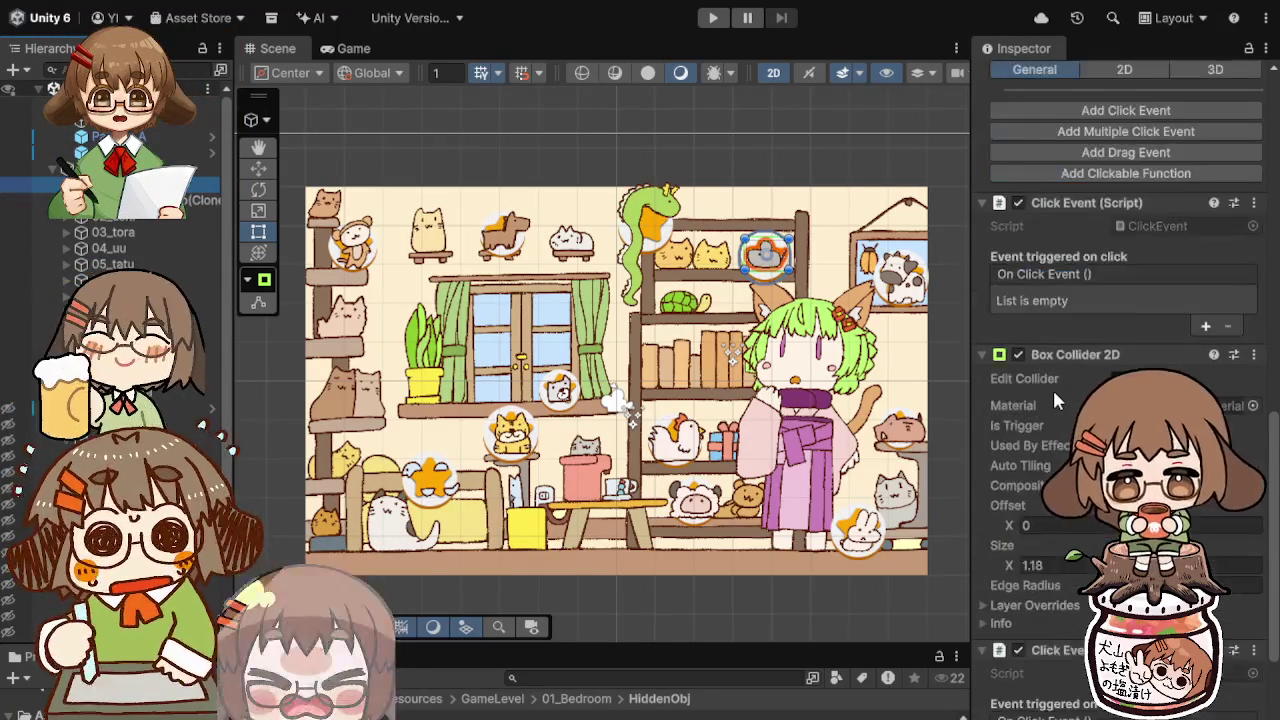
pyautogui.scroll(-4, 1052, 387)
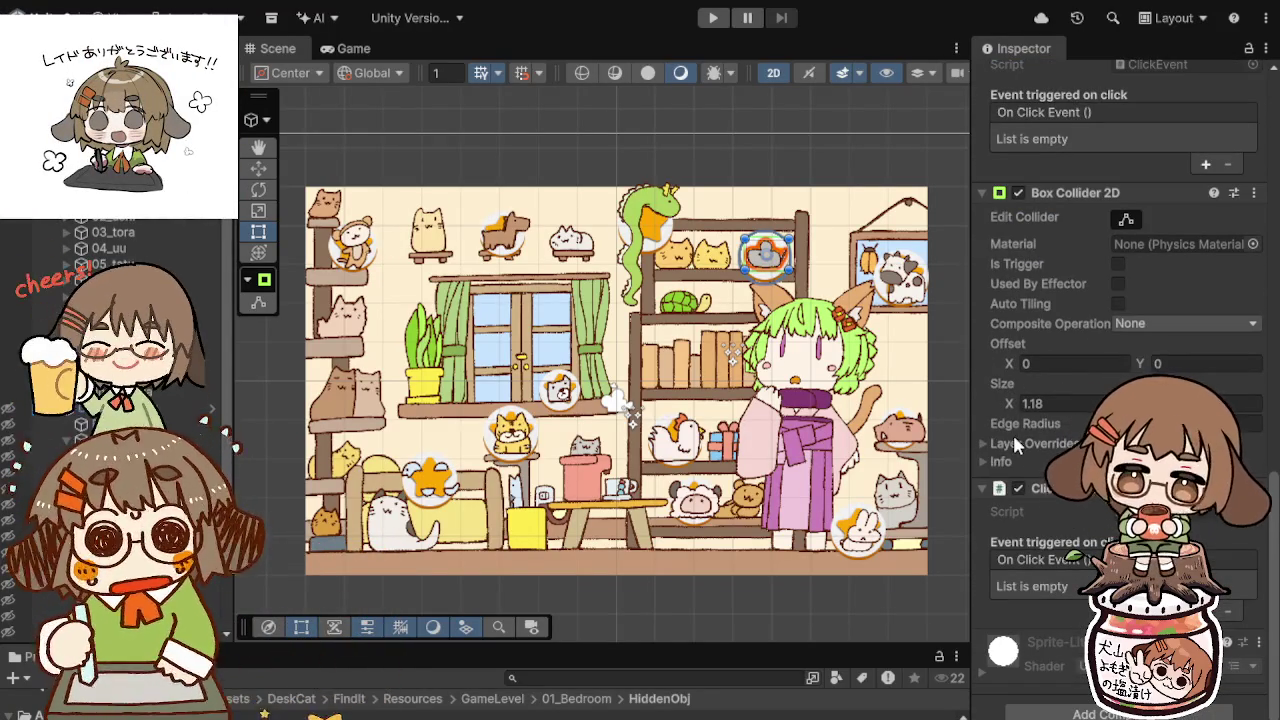
pyautogui.click(996, 460)
pyautogui.scroll(-3, 1017, 446)
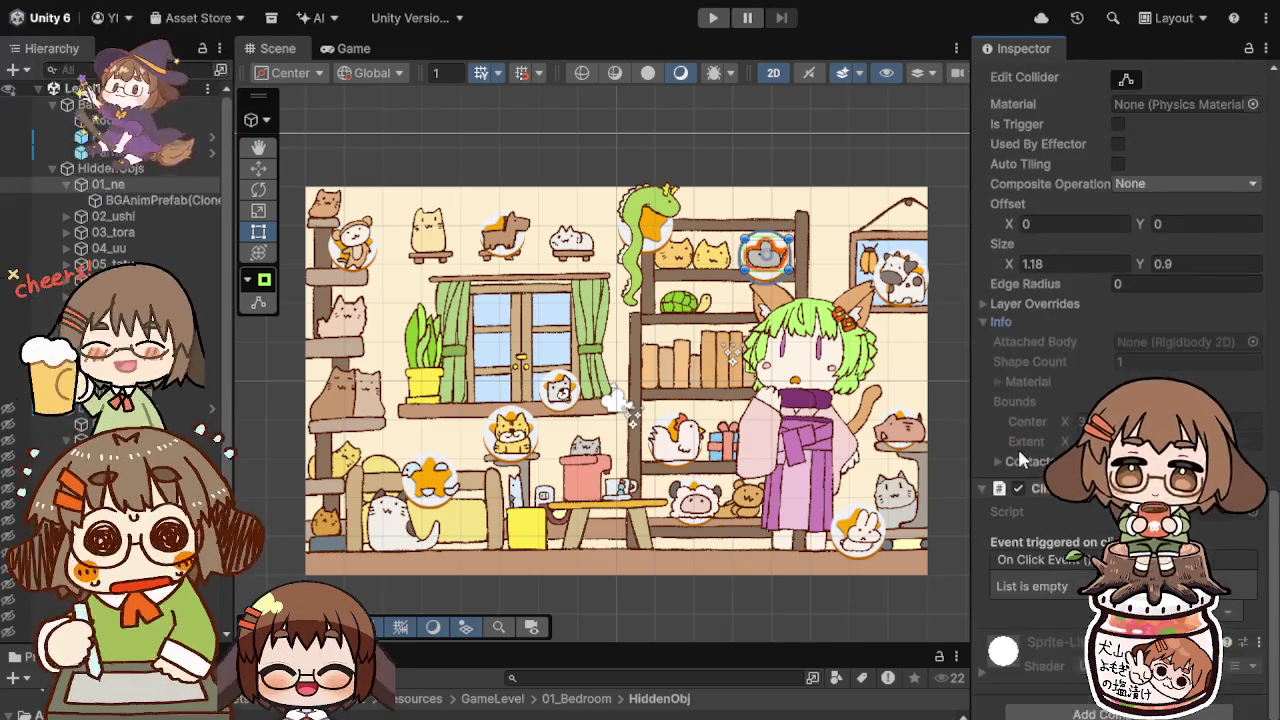
pyautogui.scroll(5, 1022, 455)
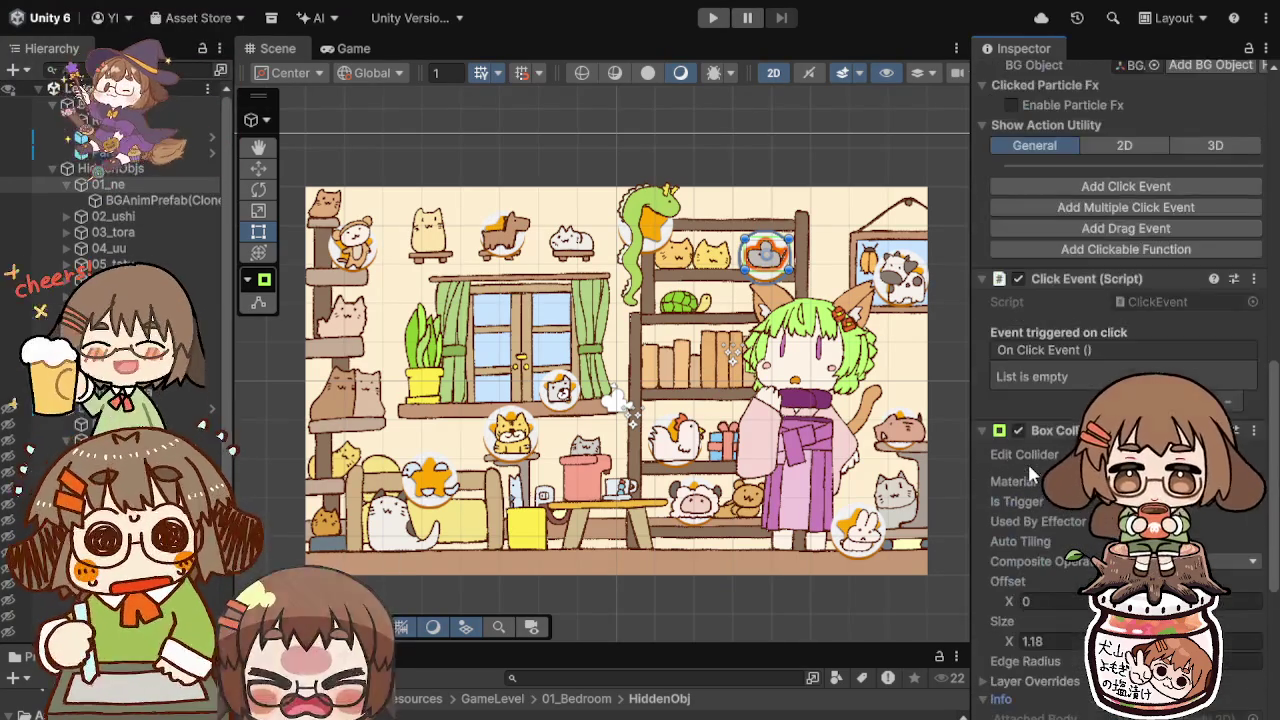
pyautogui.scroll(18, 1027, 461)
pyautogui.scroll(2, 1026, 466)
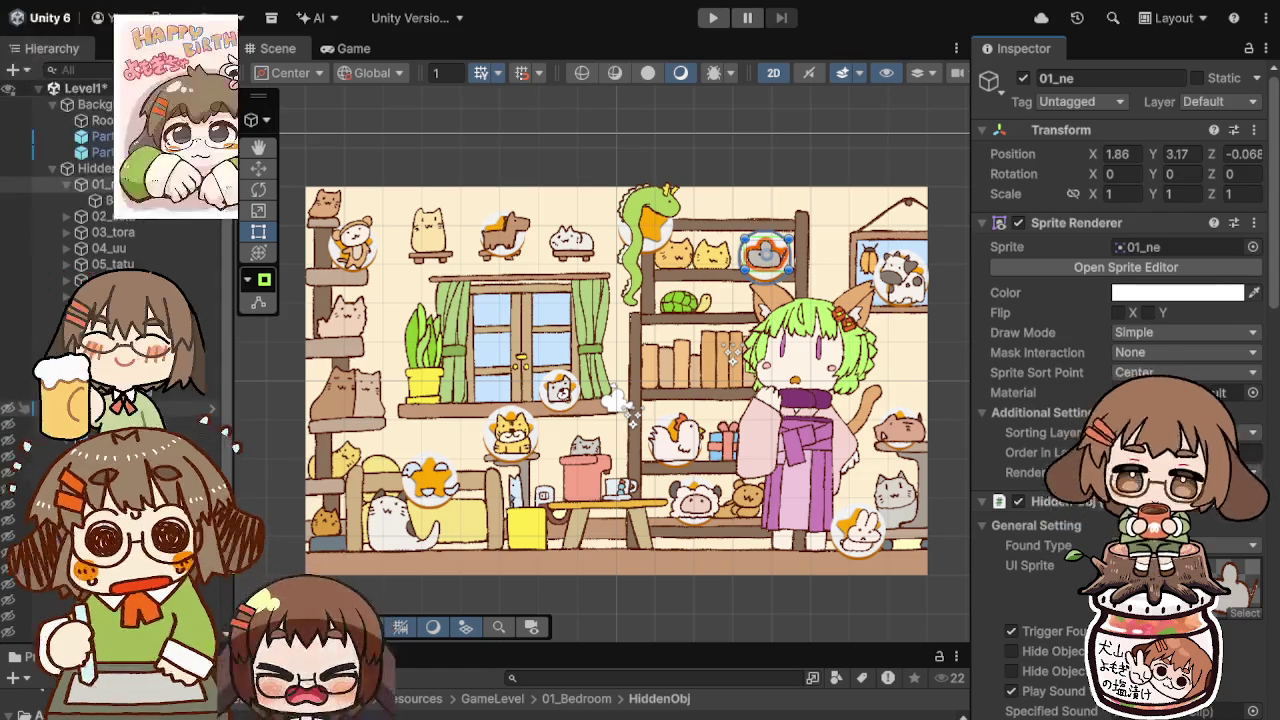
# Step: Review LevelManager's Target Objs list of all twelve animals, from 01_ne to 12_iii
pyautogui.click(100, 408)
pyautogui.scroll(-2, 1018, 359)
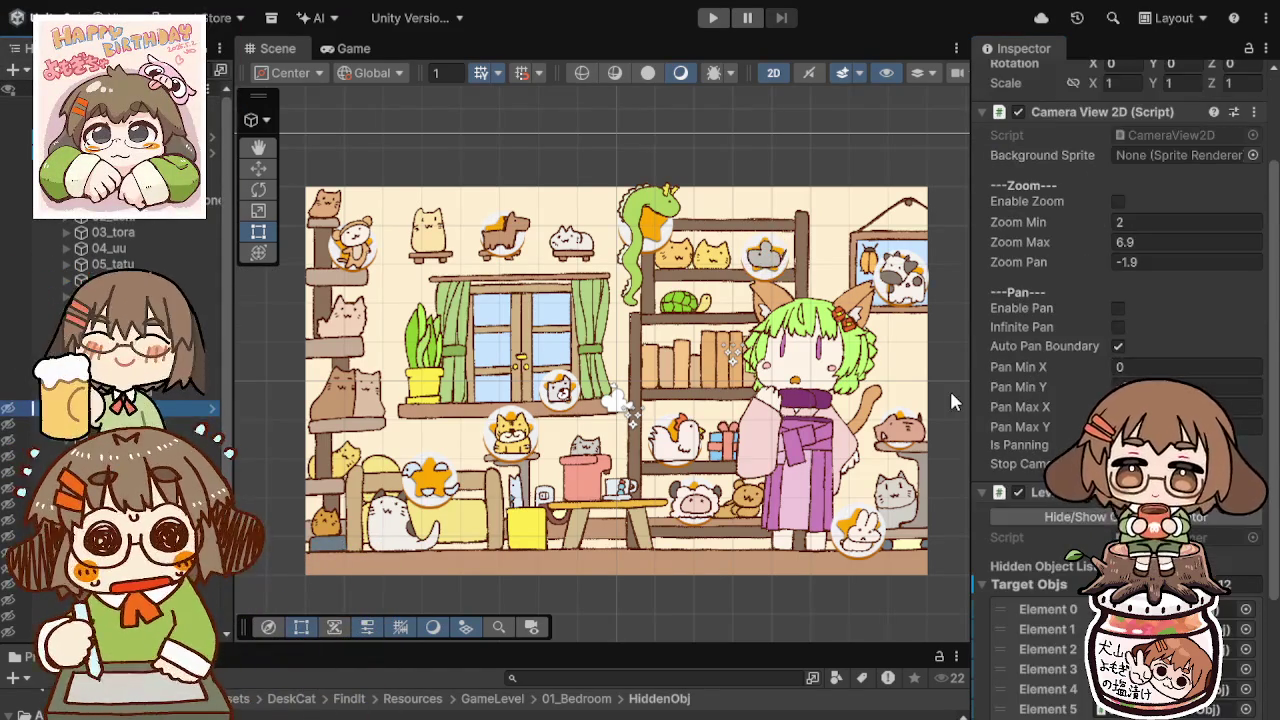
pyautogui.scroll(-5, 1024, 437)
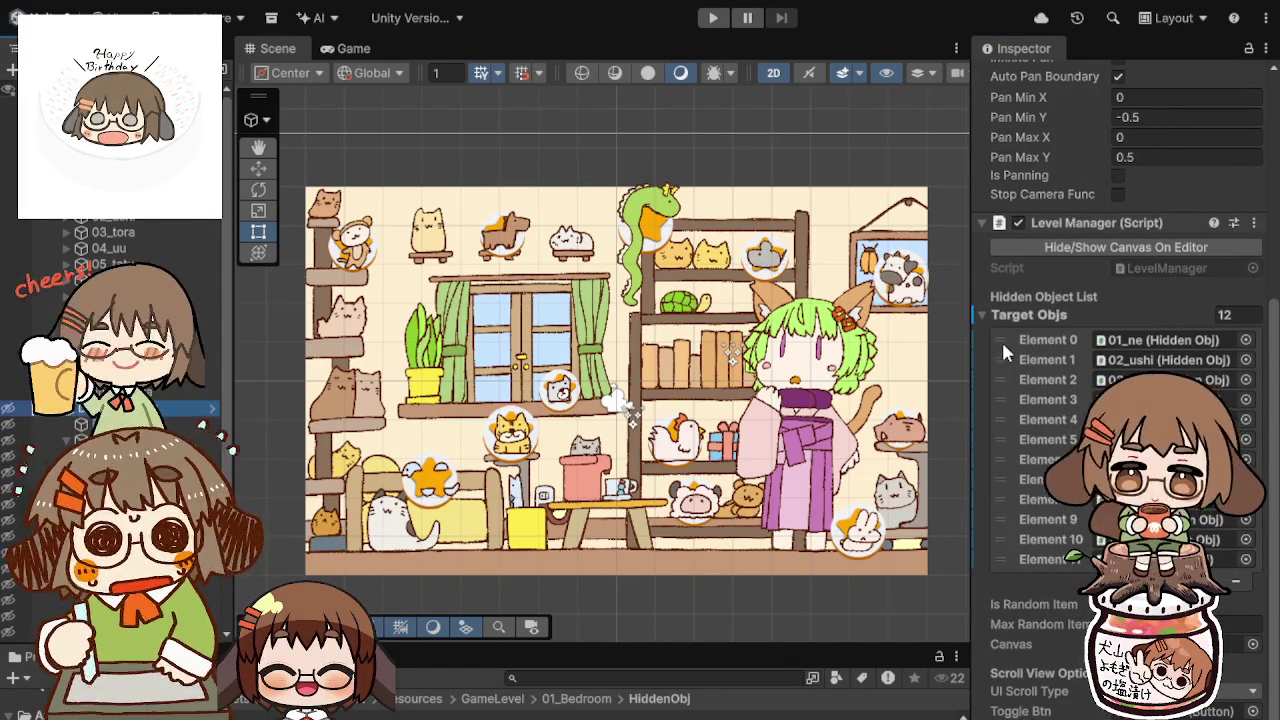
pyautogui.scroll(-6, 1035, 357)
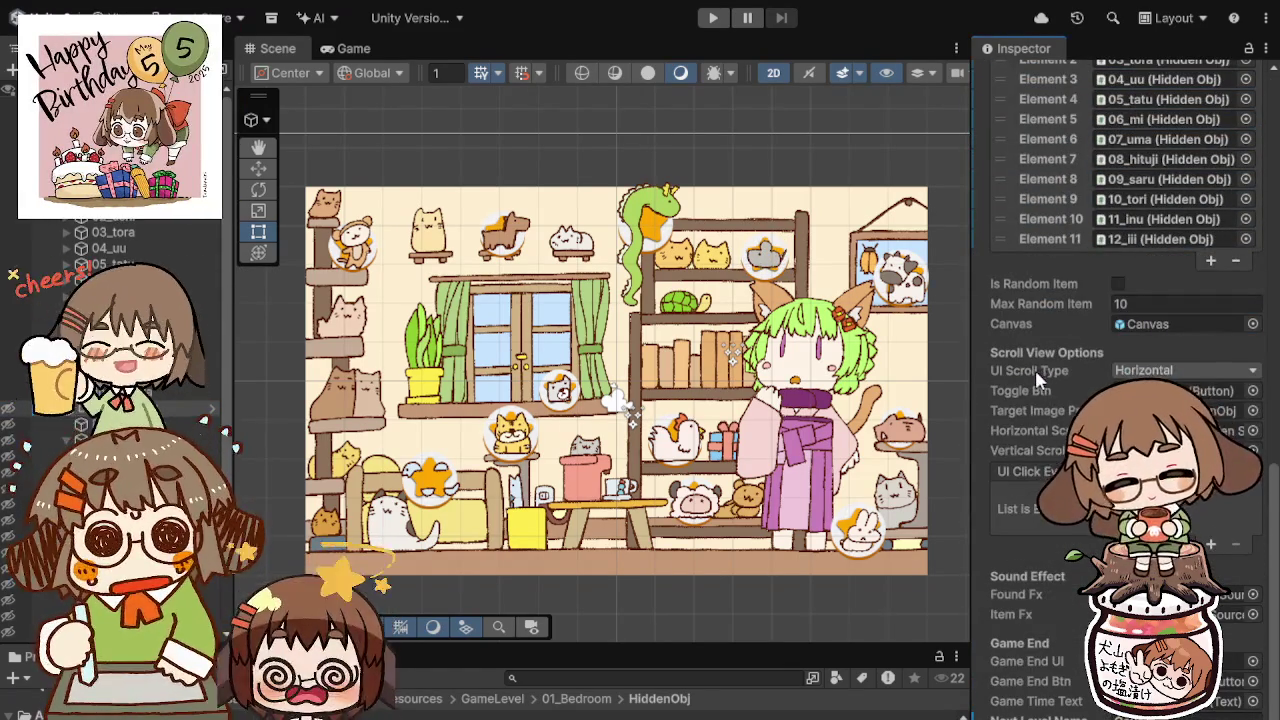
pyautogui.scroll(3, 68, 230)
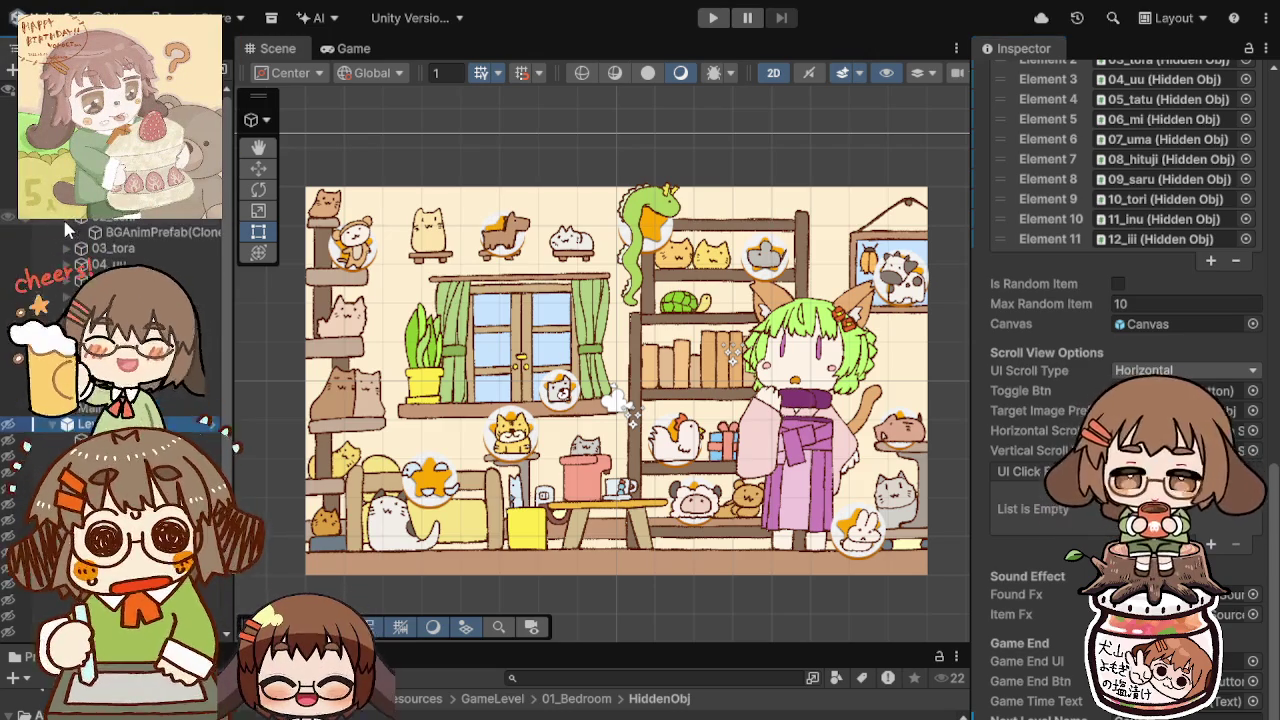
pyautogui.click(118, 240)
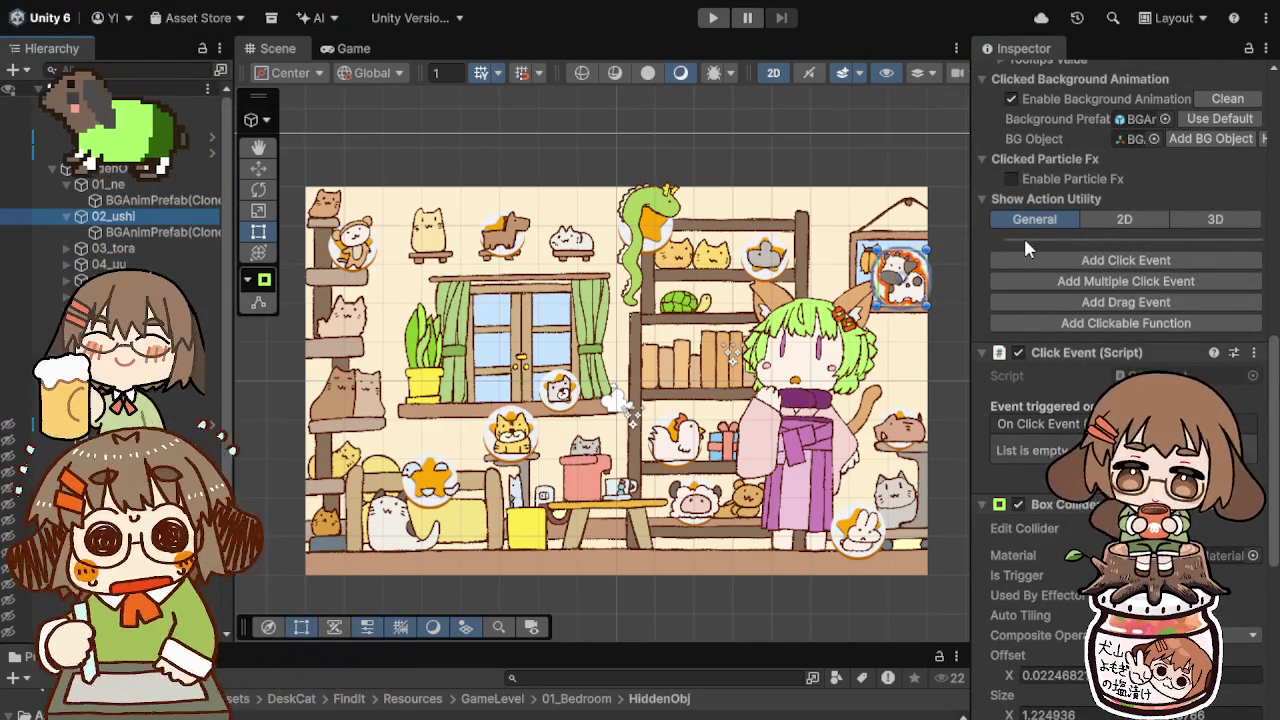
# Step: Expand Hidden Obj's Tooltips Value > English > Value entries
pyautogui.scroll(8, 1023, 235)
pyautogui.scroll(5, 995, 243)
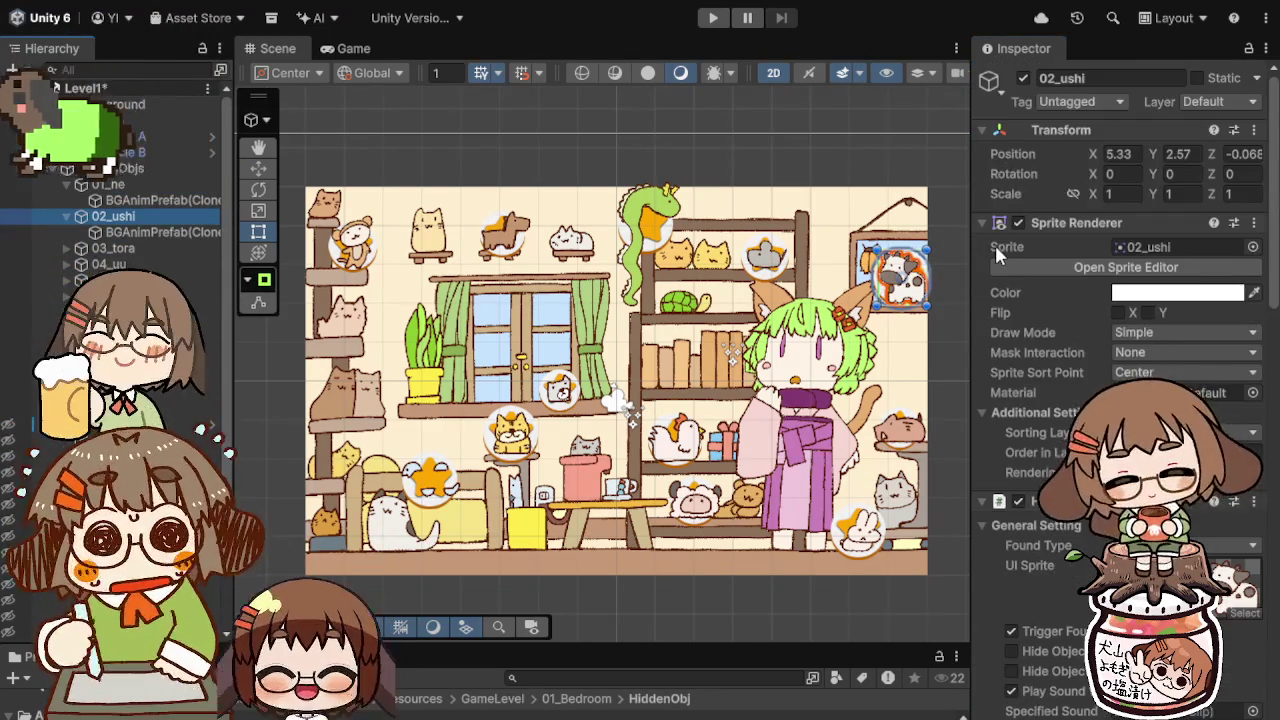
pyautogui.scroll(-2, 994, 242)
pyautogui.scroll(-6, 1025, 250)
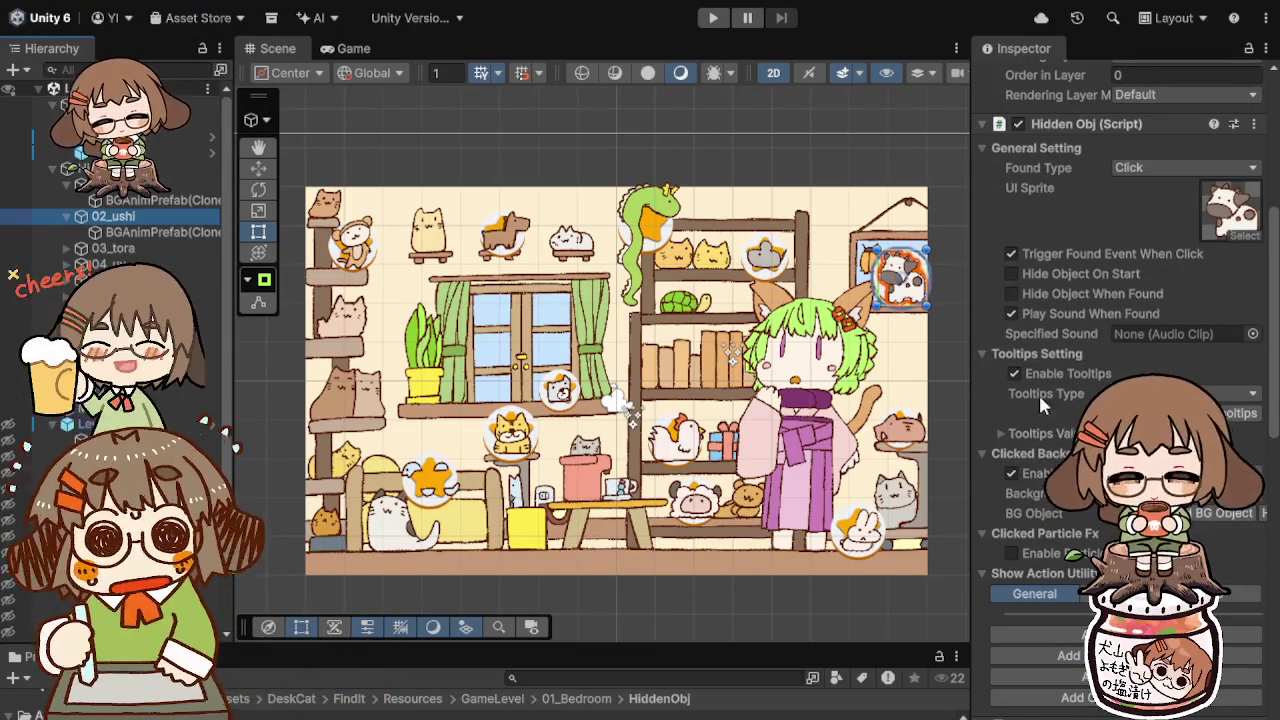
pyautogui.click(1001, 434)
pyautogui.scroll(-2, 1000, 430)
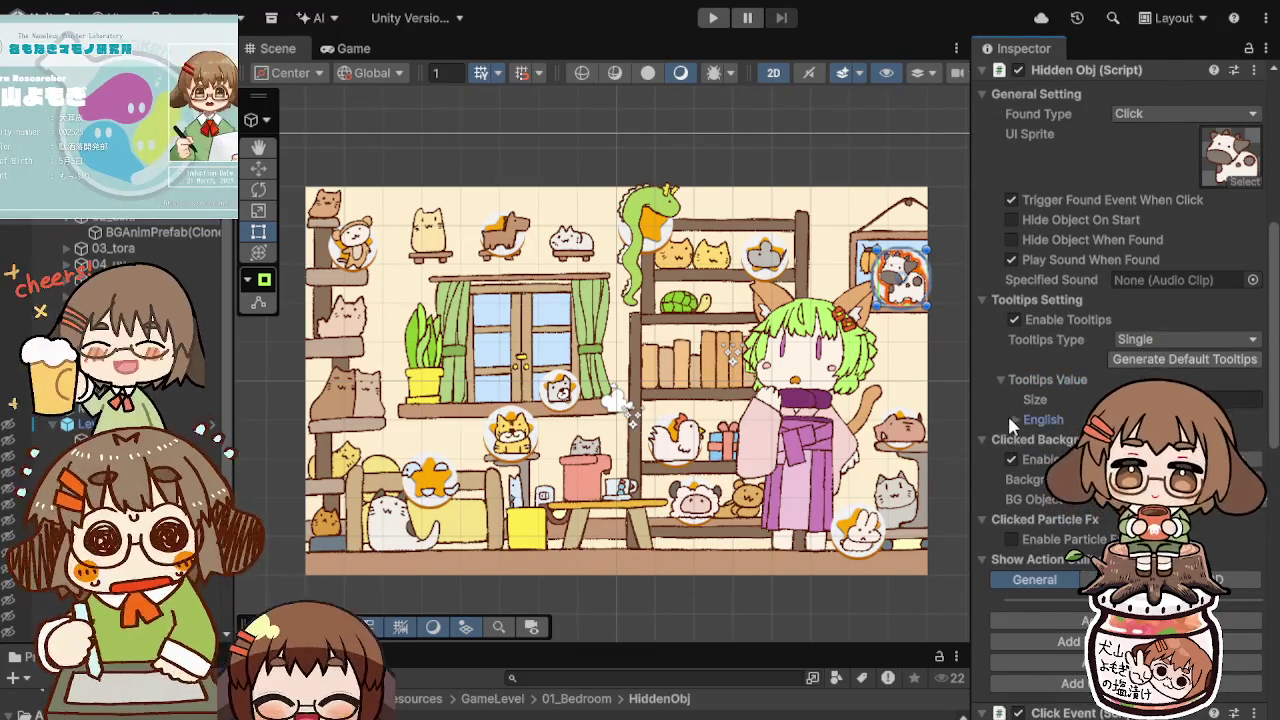
pyautogui.click(1014, 419)
pyautogui.click(1027, 459)
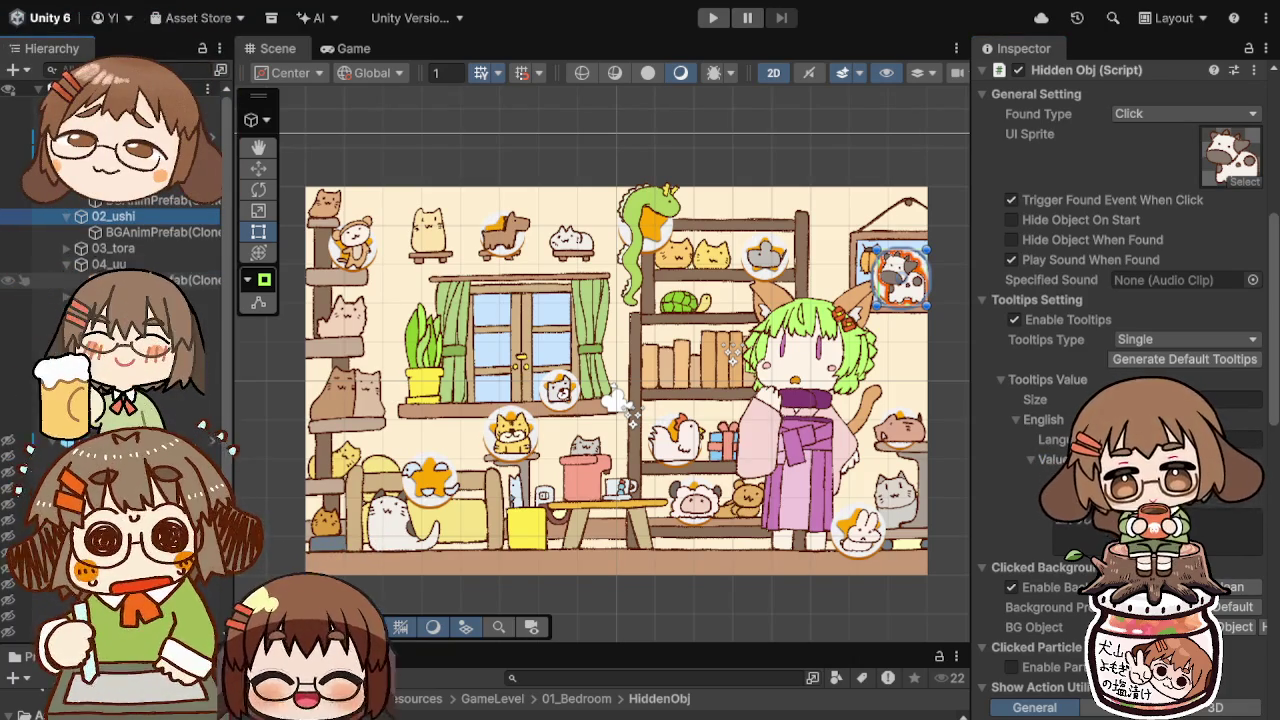
# Step: Paste new English tooltip text into the snake object 05_tatu's Value field
pyautogui.click(110, 264)
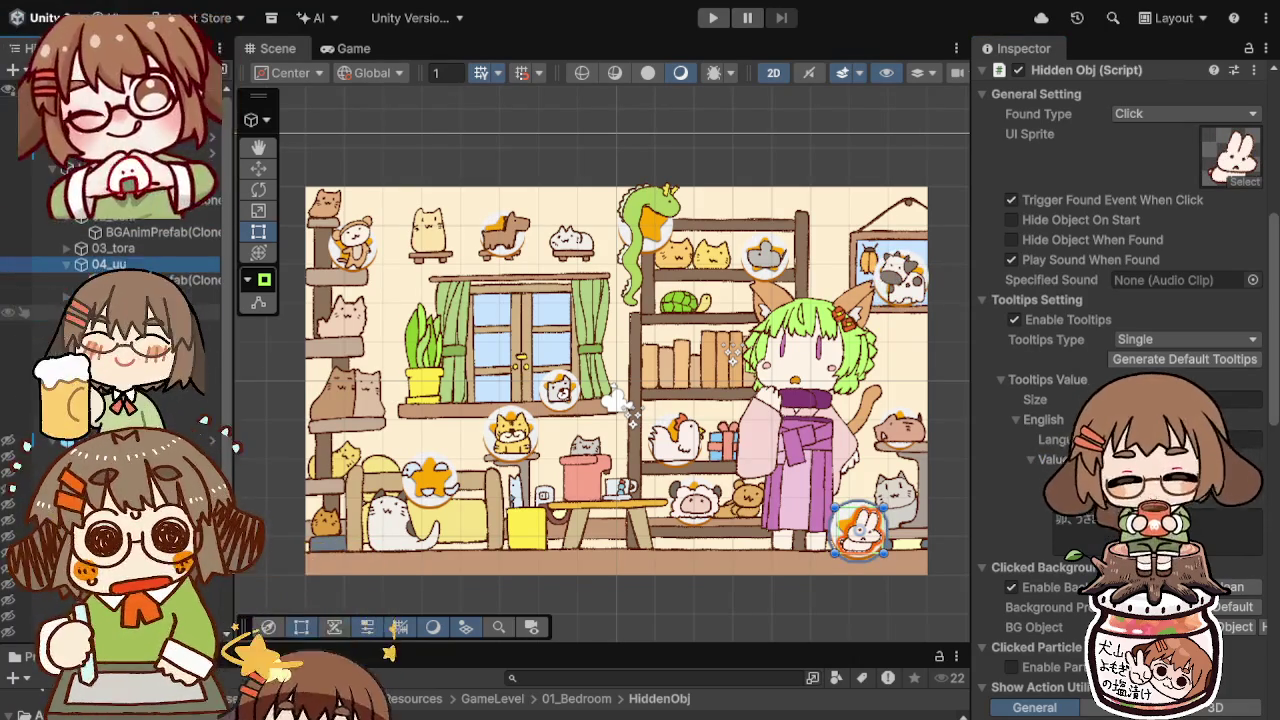
pyautogui.click(648, 240)
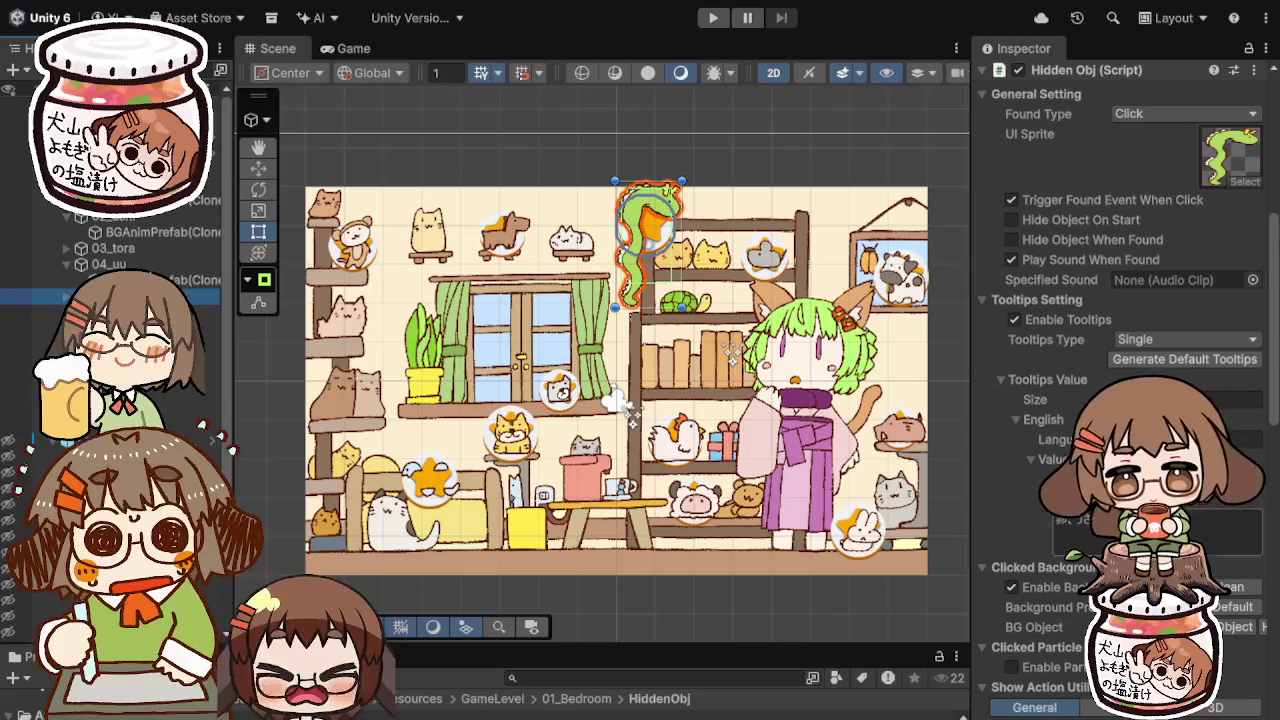
pyautogui.click(1150, 530)
pyautogui.hotkey('ctrl', 'v')
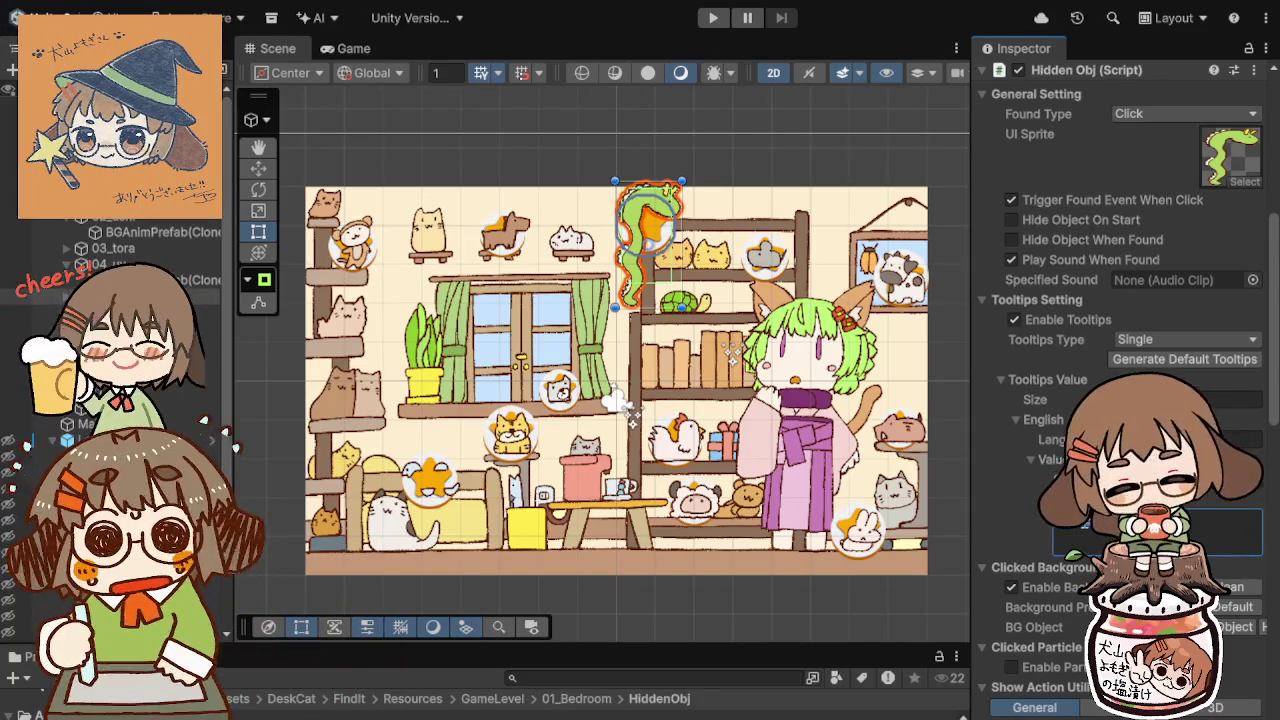
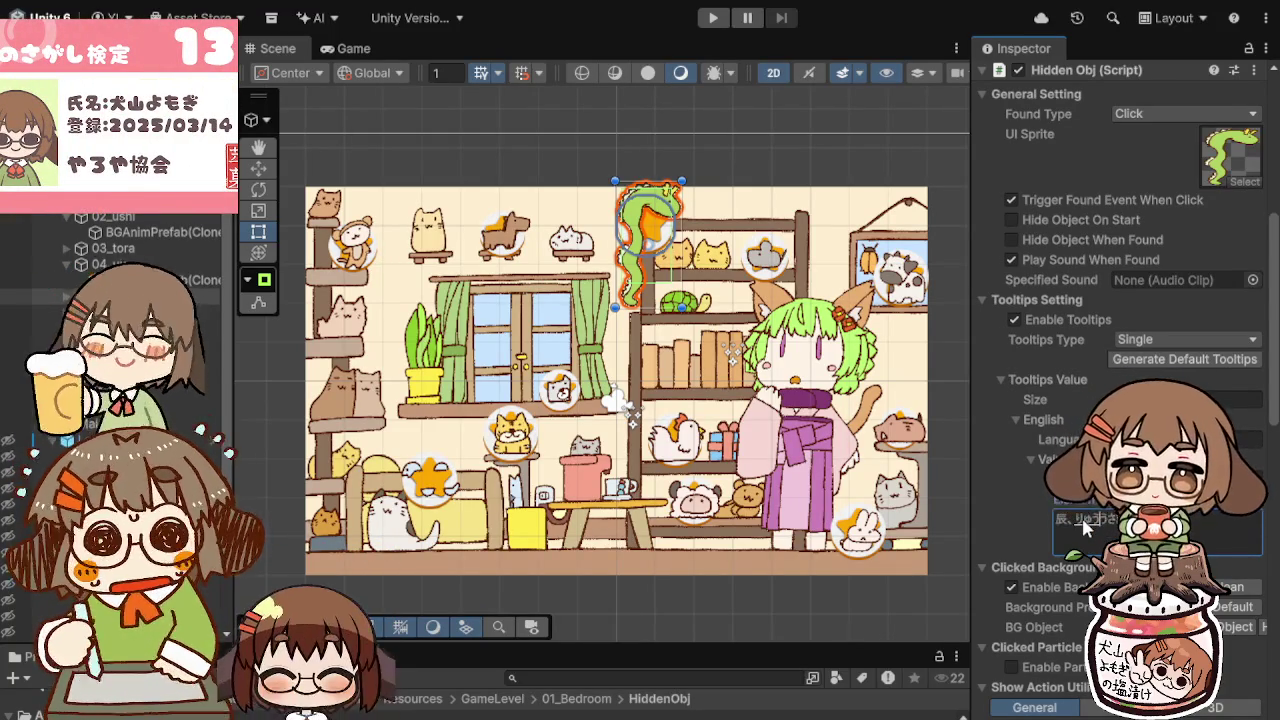
# Step: Finish the dragon's Japanese tooltip, then inspect the orange cat, horse and sheep tooltips
pyautogui.write('うか')
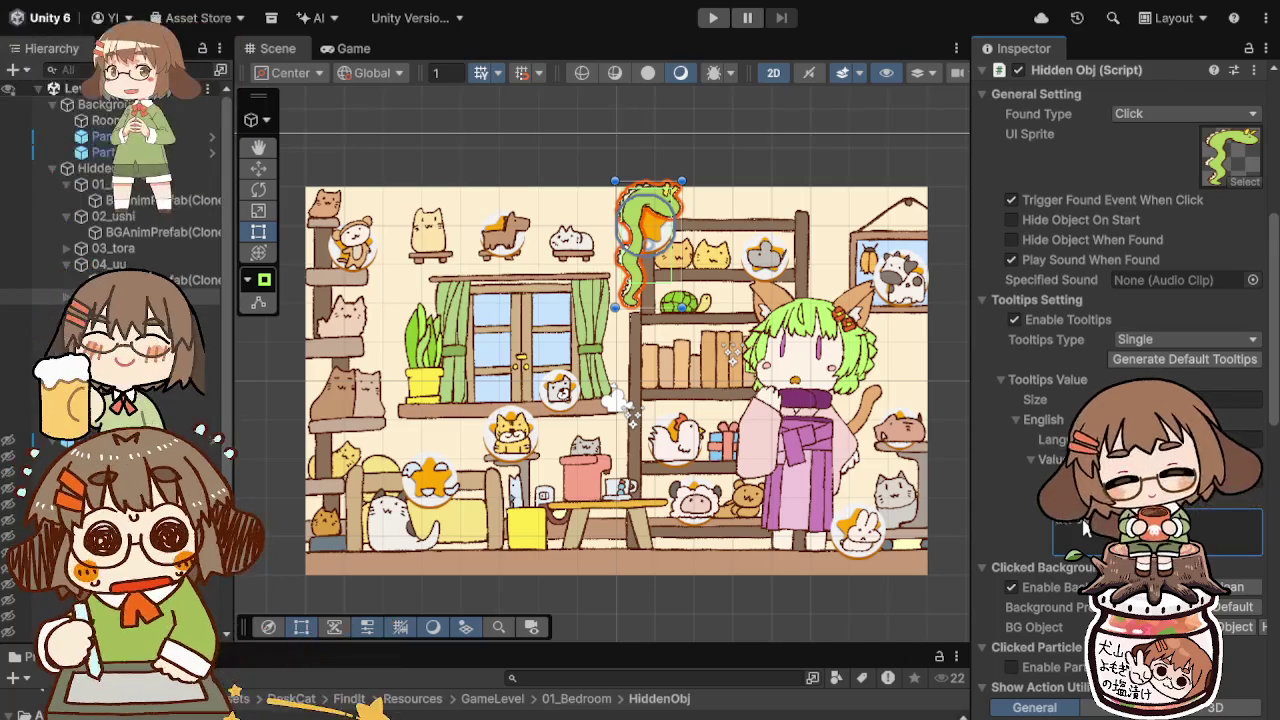
pyautogui.click(430, 478)
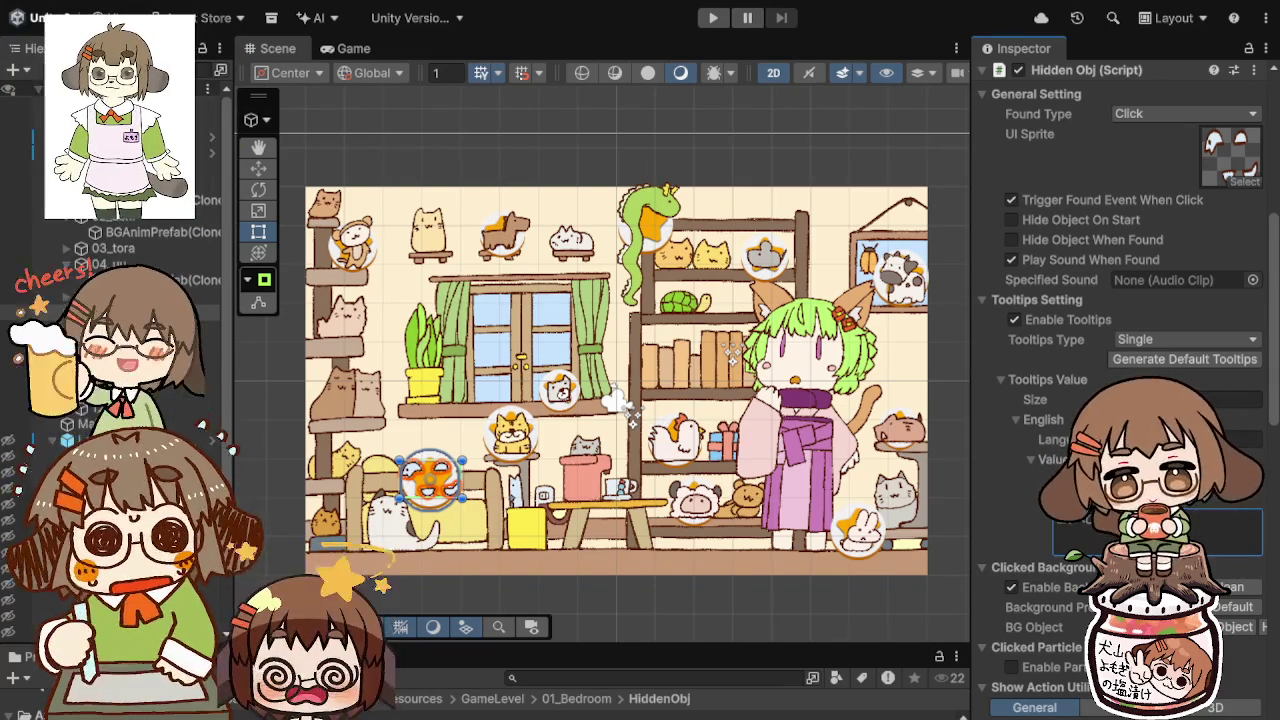
pyautogui.click(505, 230)
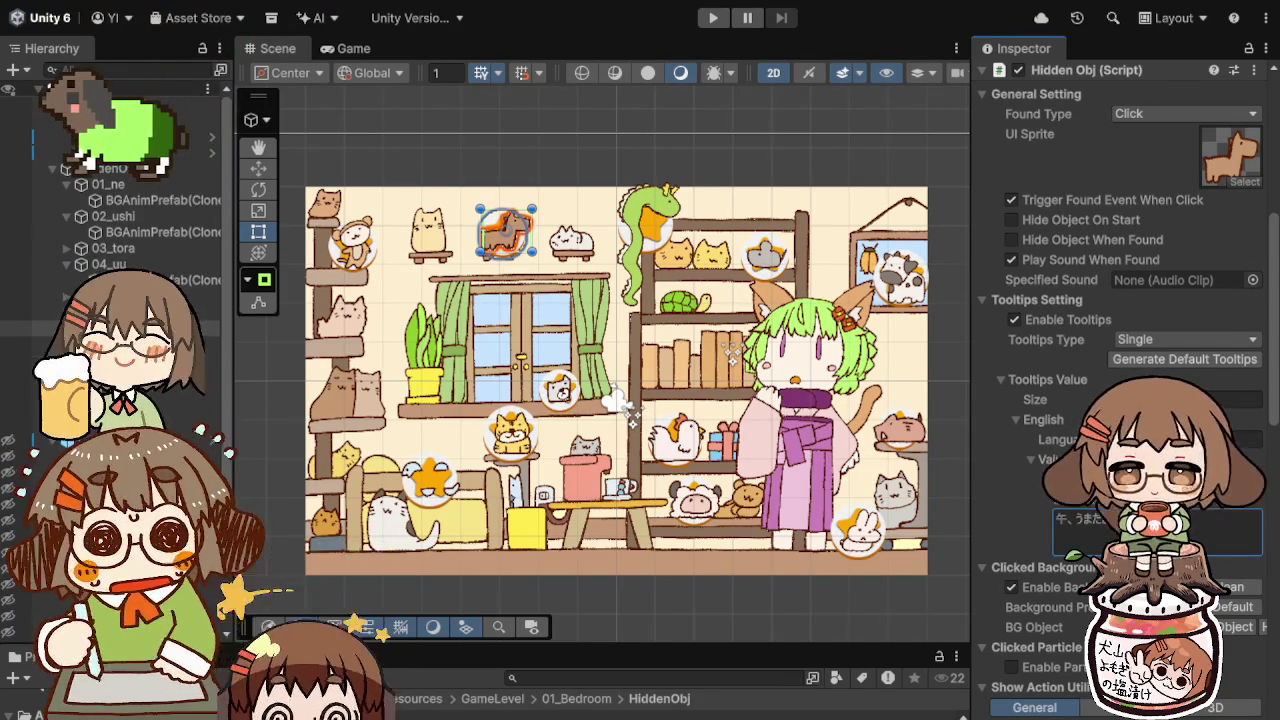
pyautogui.click(695, 497)
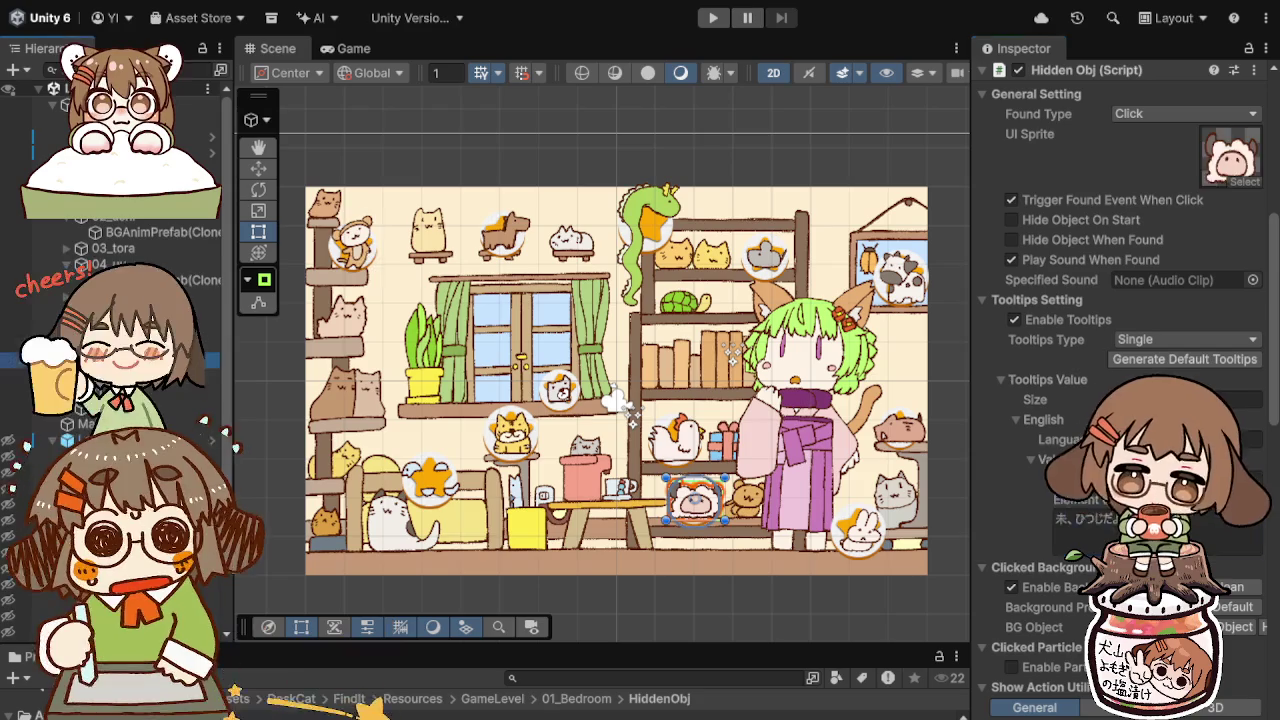
pyautogui.click(353, 241)
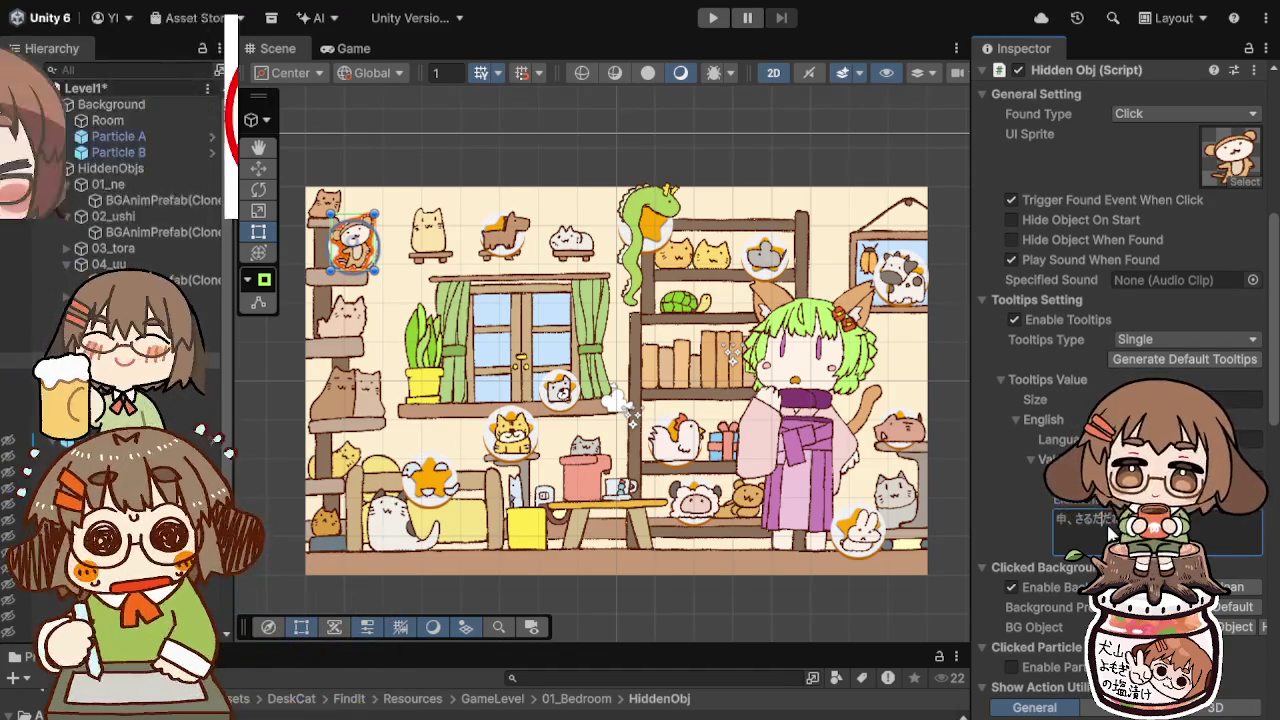
pyautogui.click(676, 436)
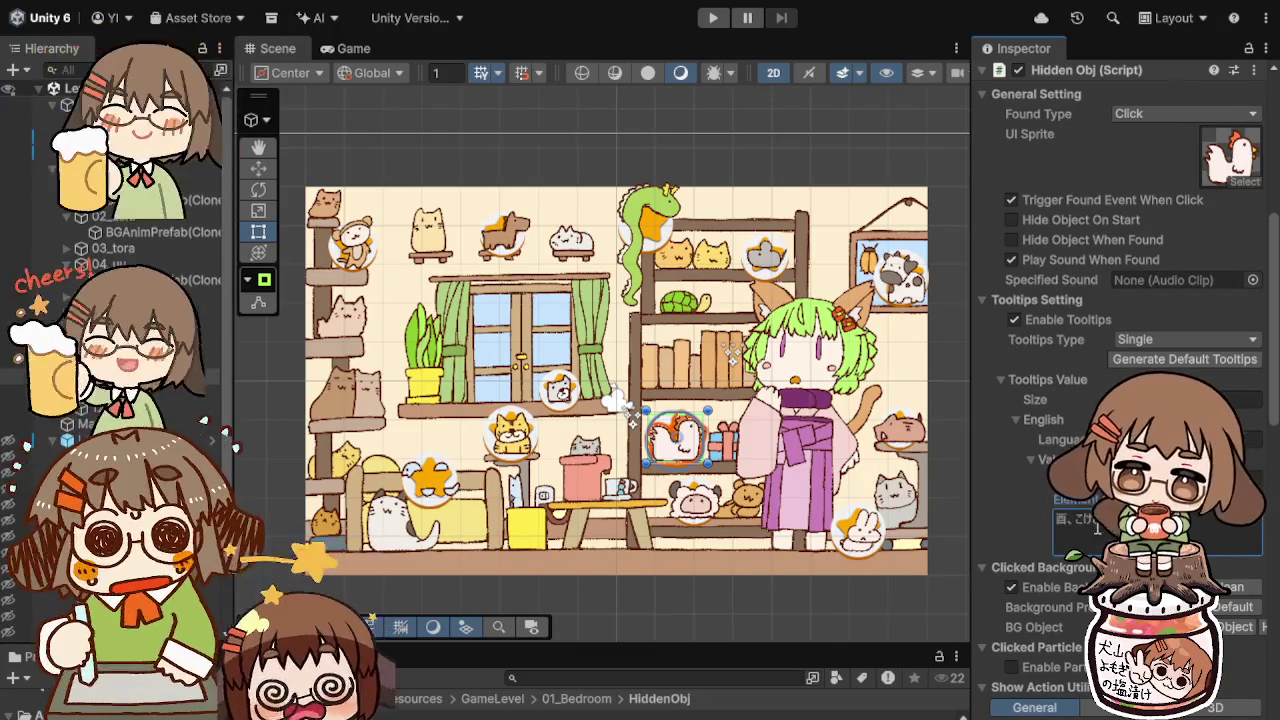
pyautogui.click(558, 389)
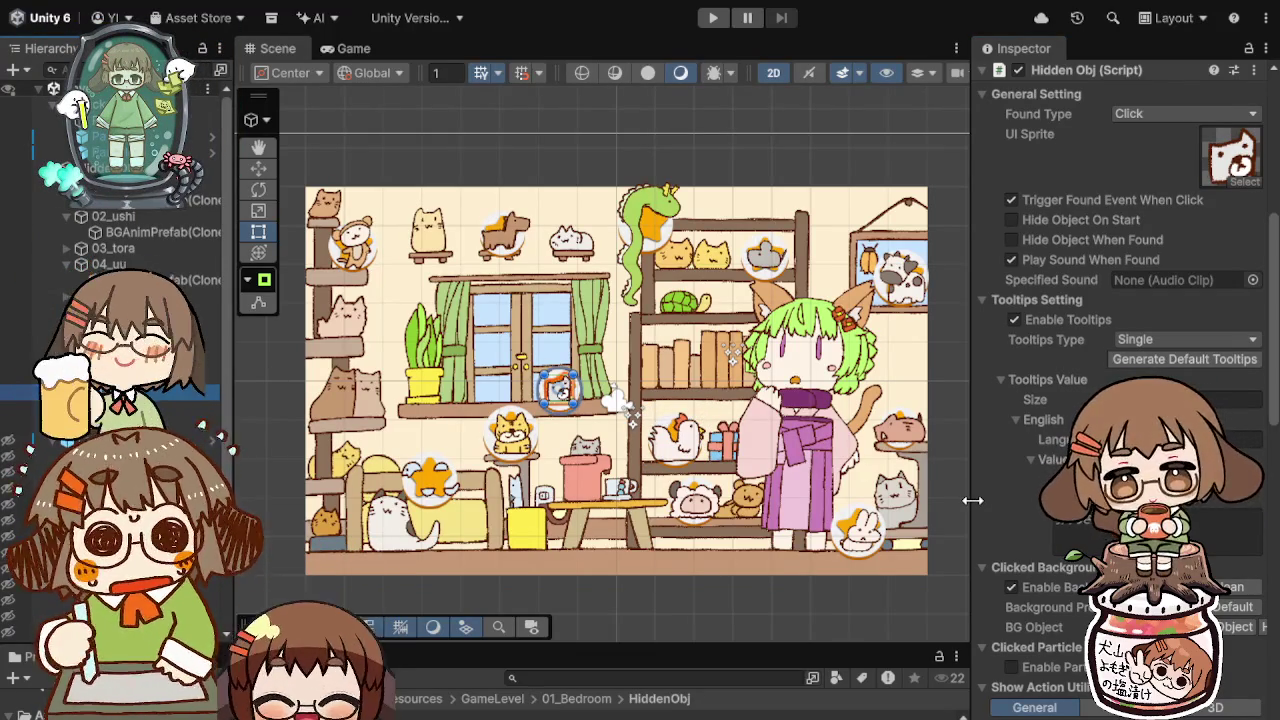
# Step: Give the boar hidden object the tooltip 亥、いのしし and run the level
pyautogui.click(1087, 535)
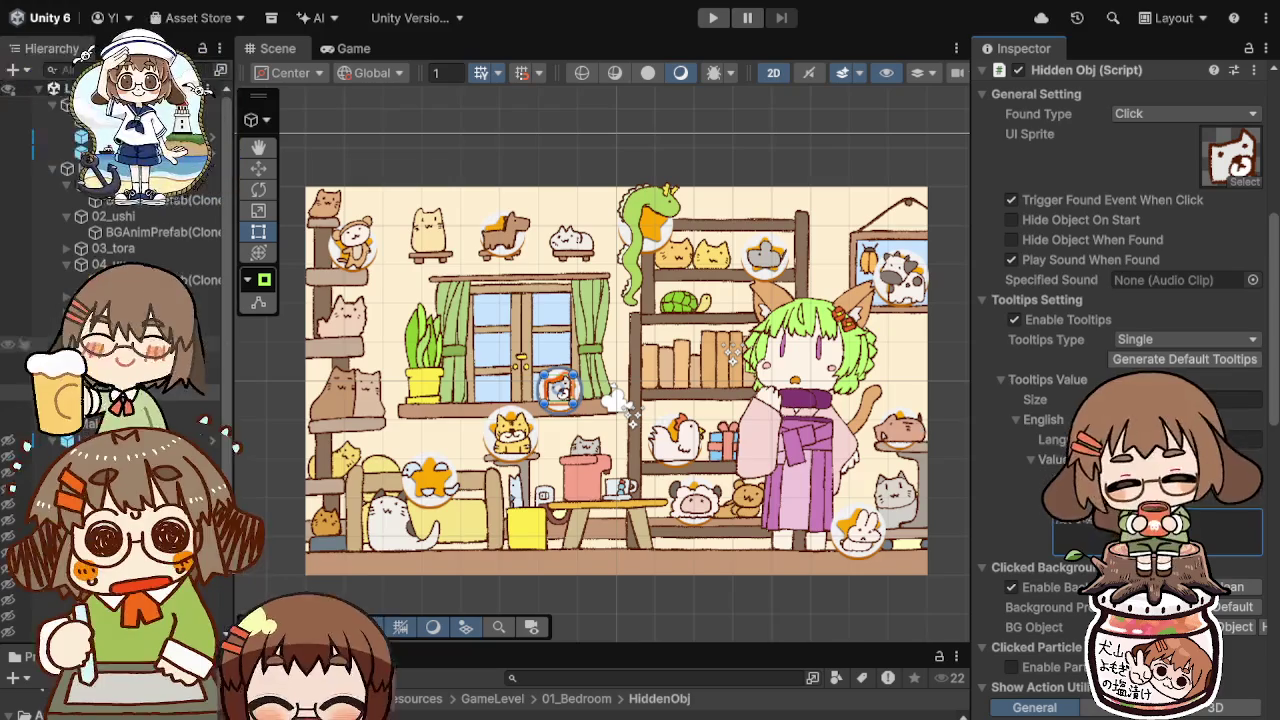
pyautogui.write('戌、いぬだ')
pyautogui.click(899, 427)
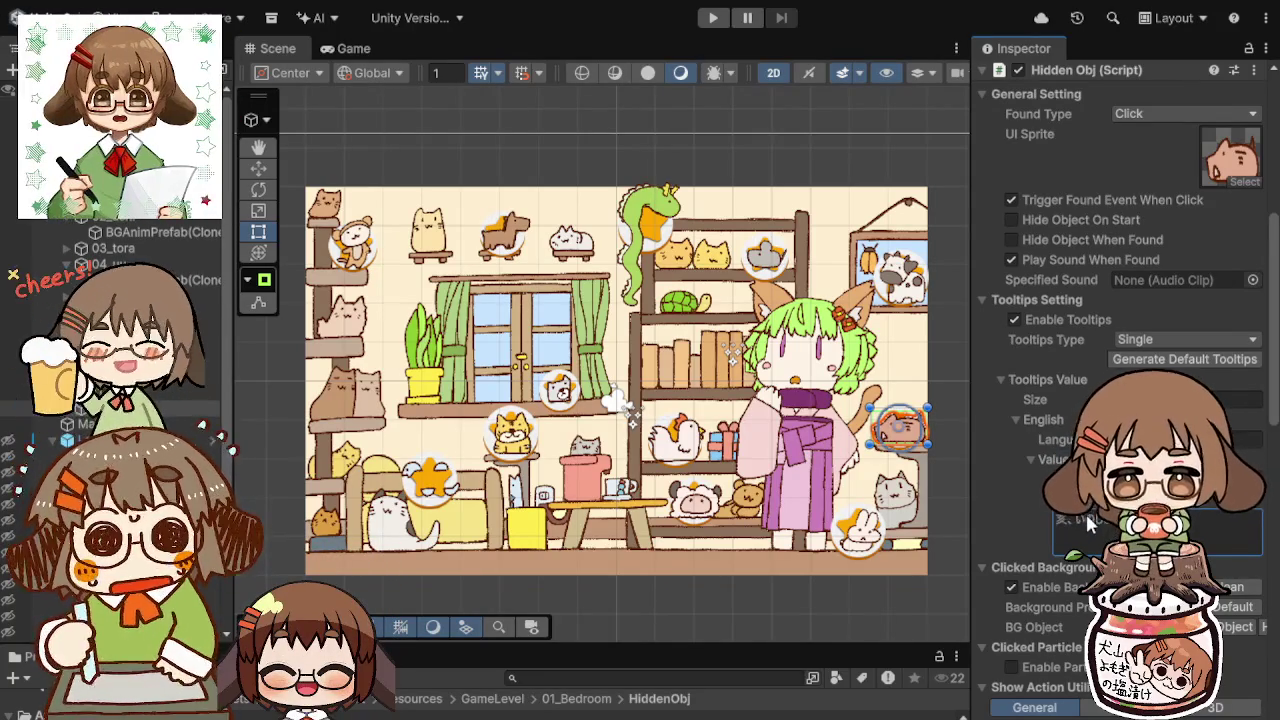
pyautogui.write('亥、いのしし')
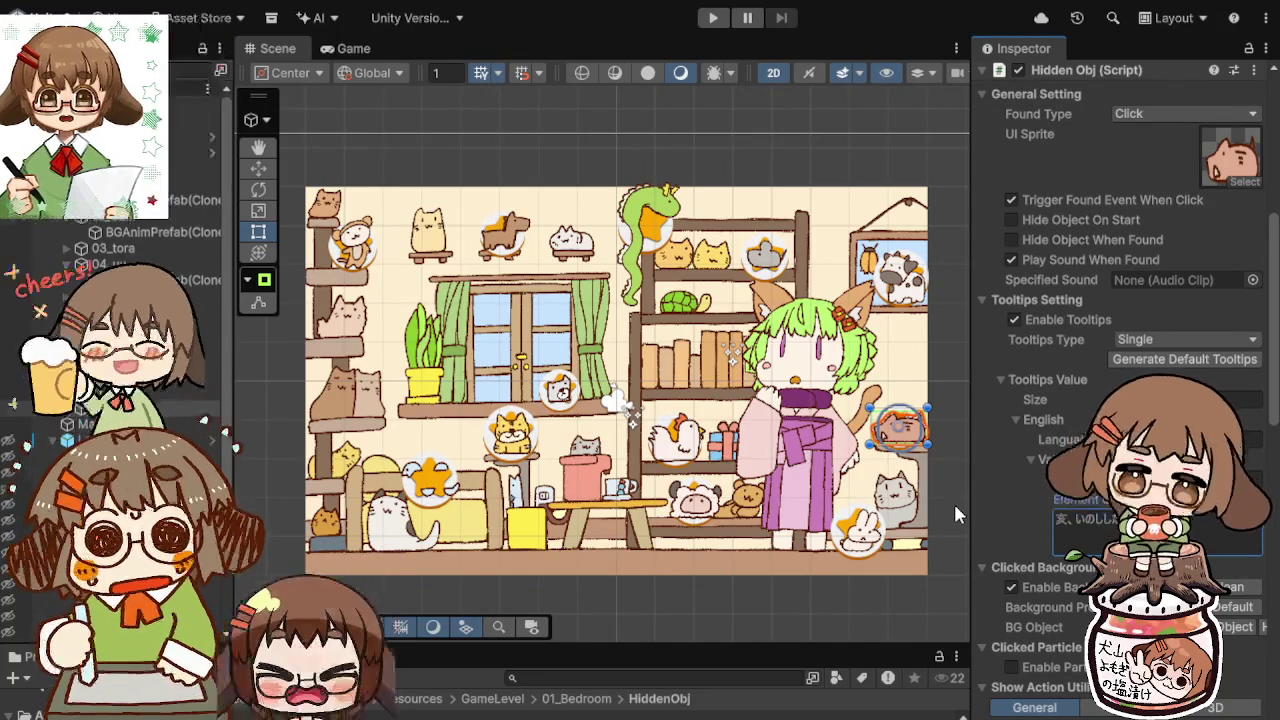
pyautogui.click(712, 17)
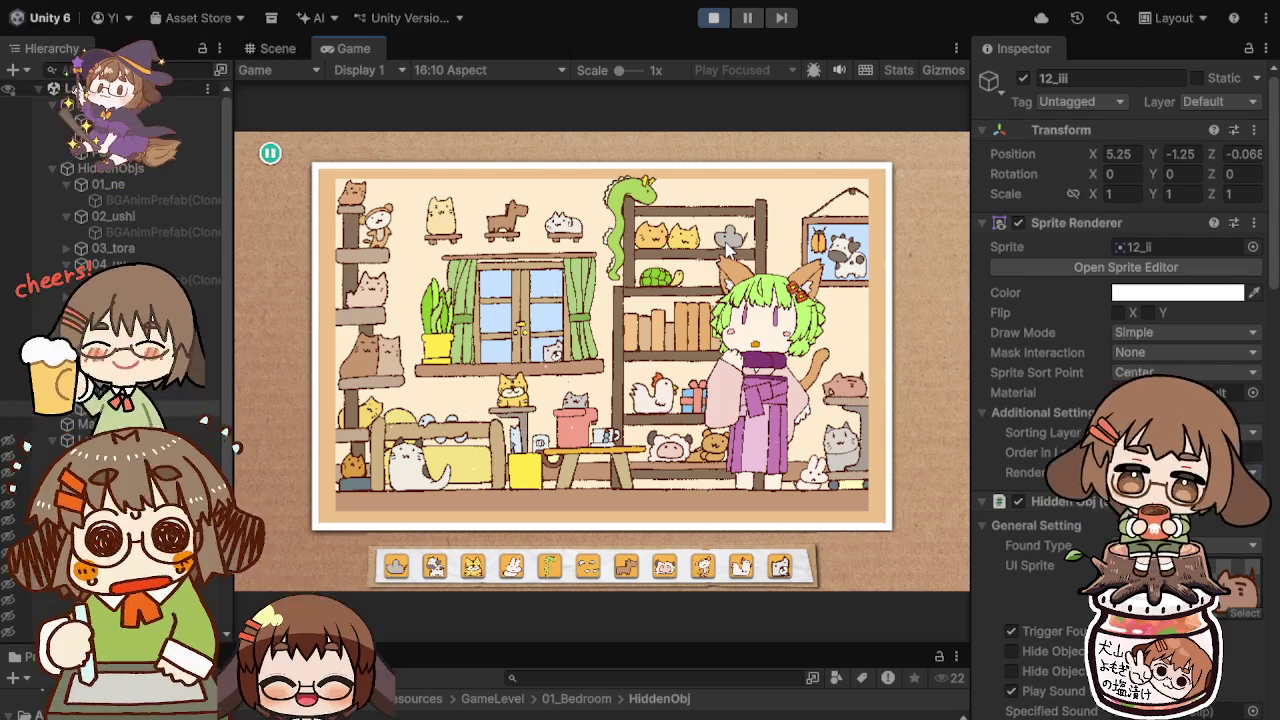
# Step: Find the cow, rabbit, dog, cat and other remaining animals, dismiss おしまい, and stop Play
pyautogui.click(855, 260)
pyautogui.click(855, 260)
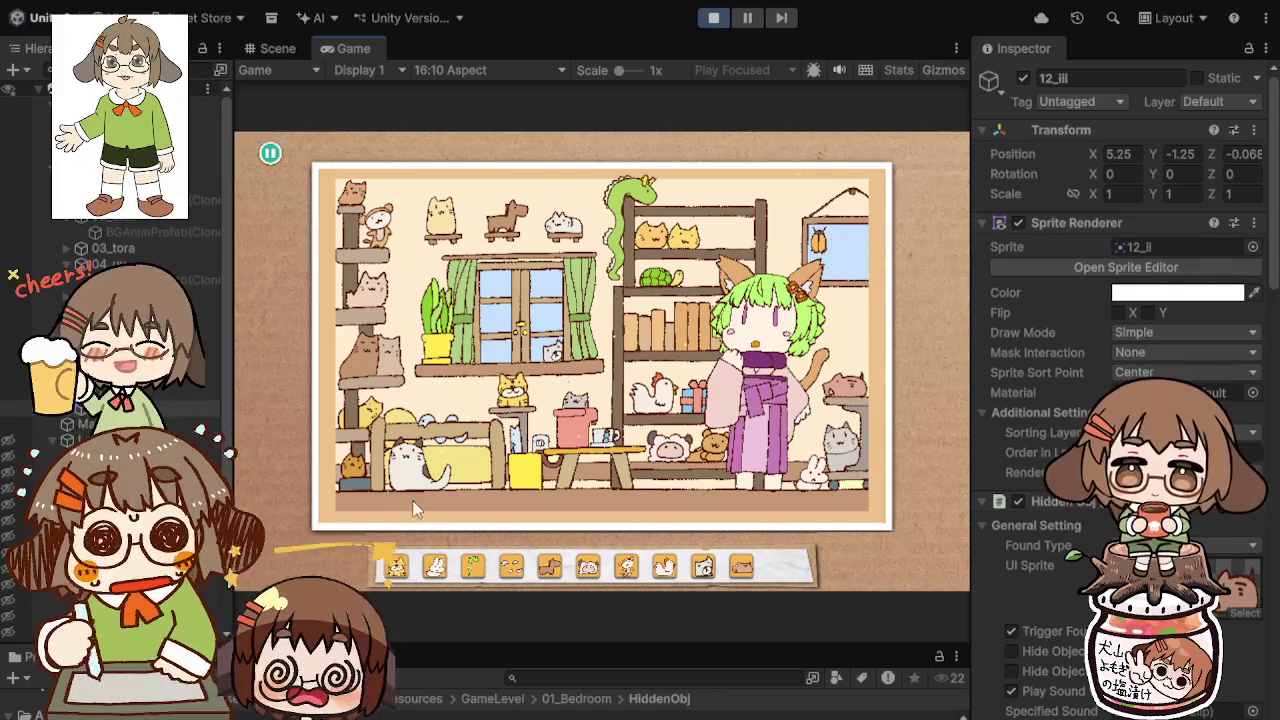
pyautogui.click(816, 472)
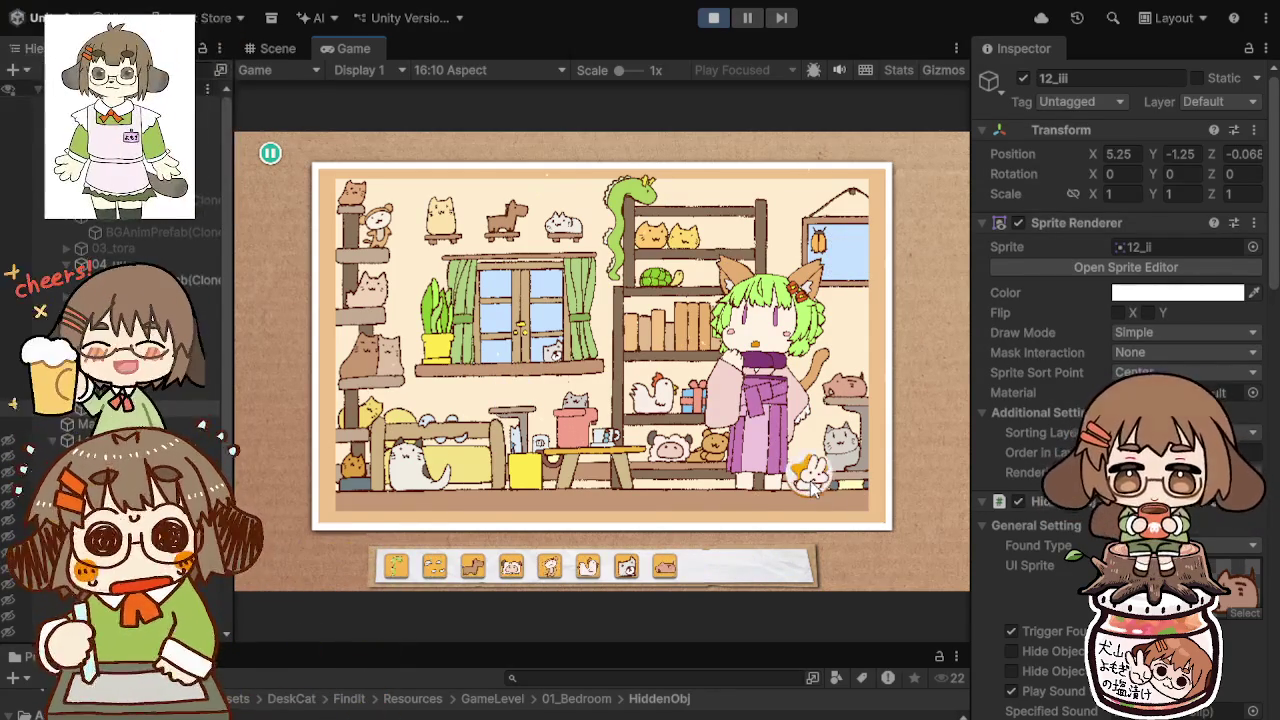
pyautogui.click(630, 205)
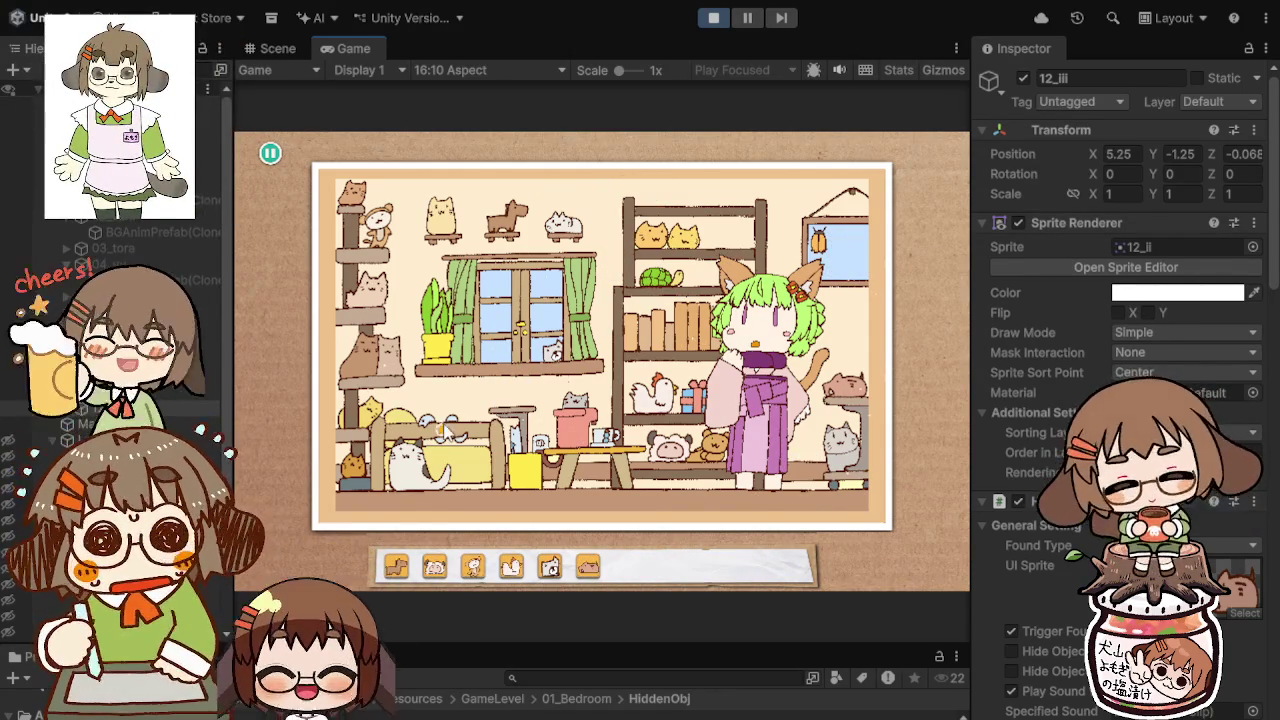
pyautogui.click(510, 228)
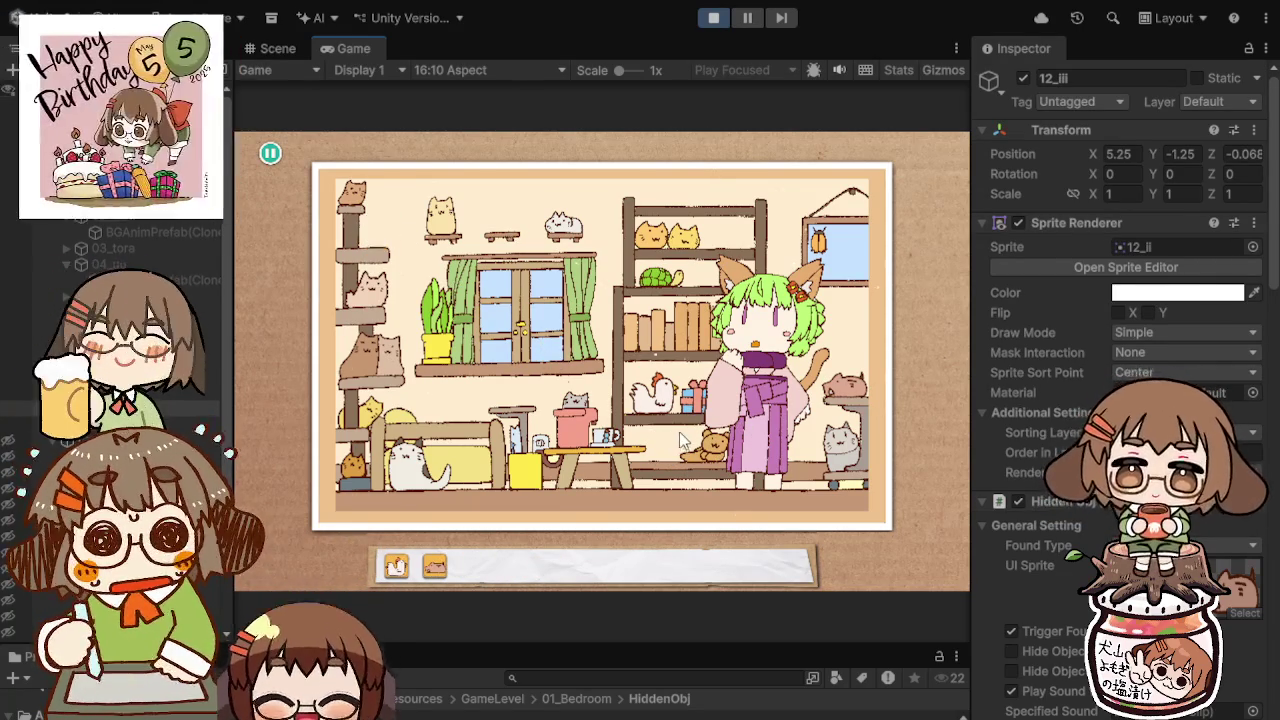
pyautogui.click(850, 384)
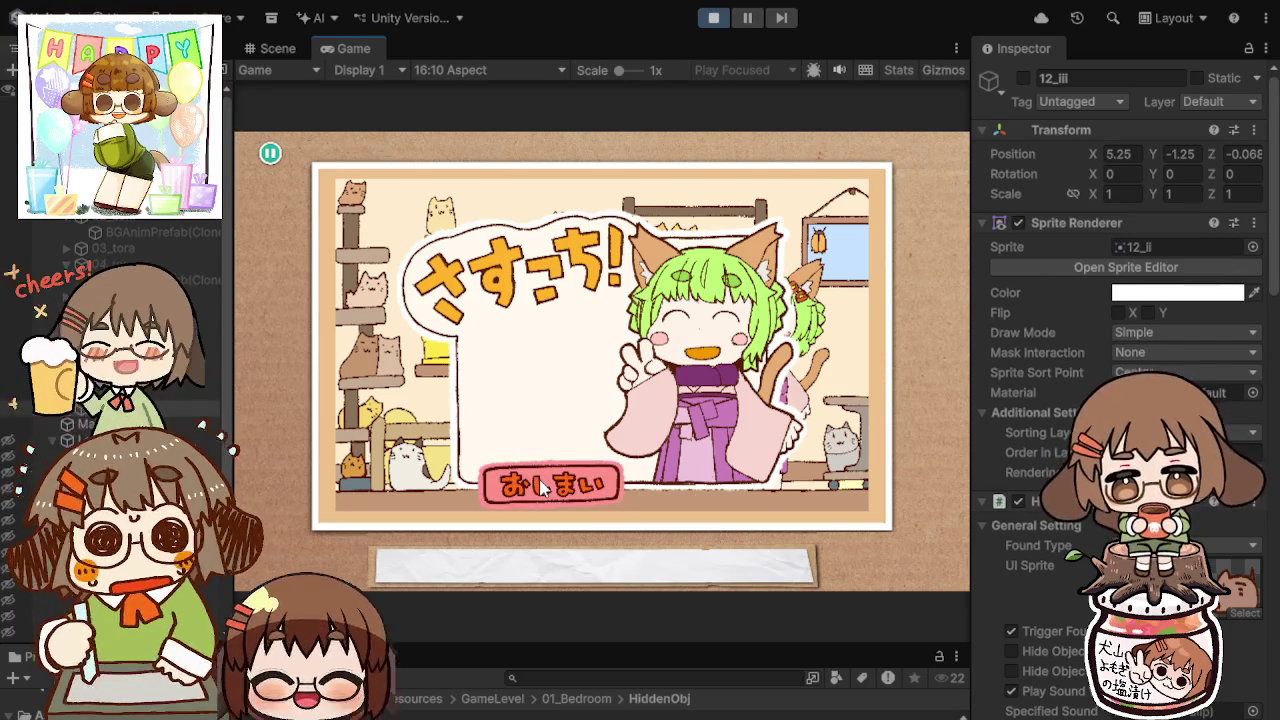
pyautogui.click(539, 479)
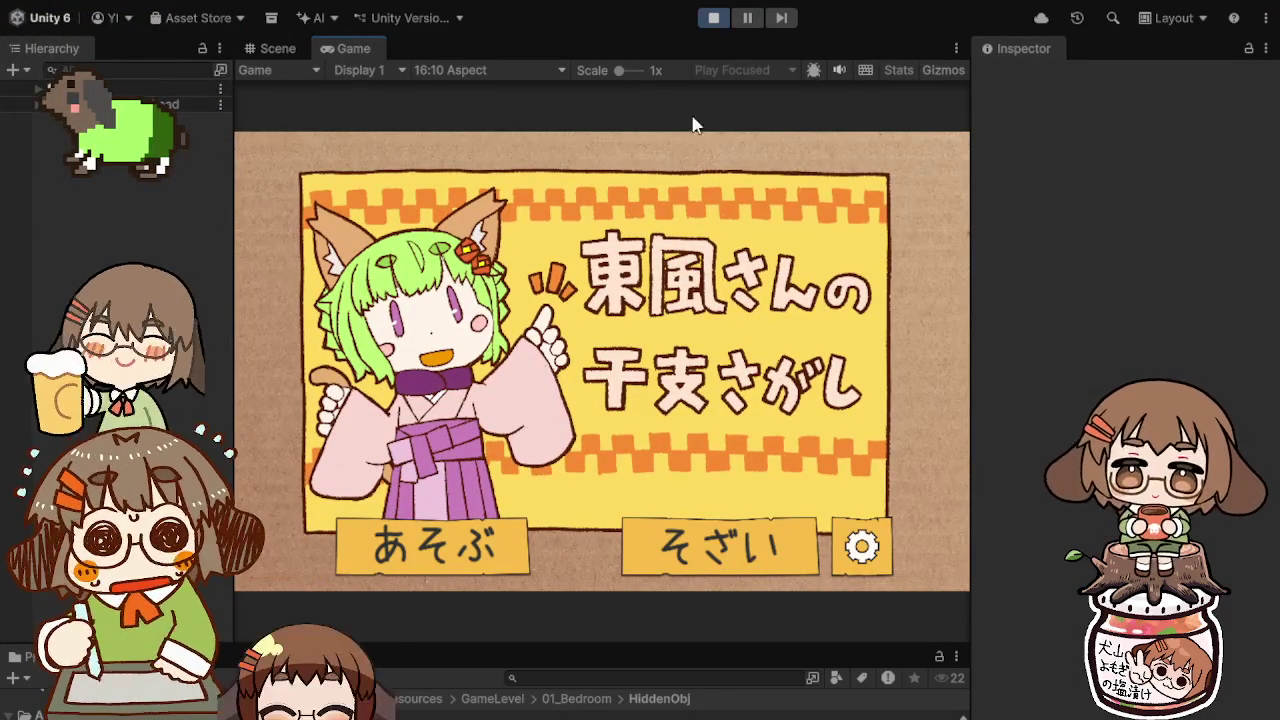
pyautogui.click(715, 19)
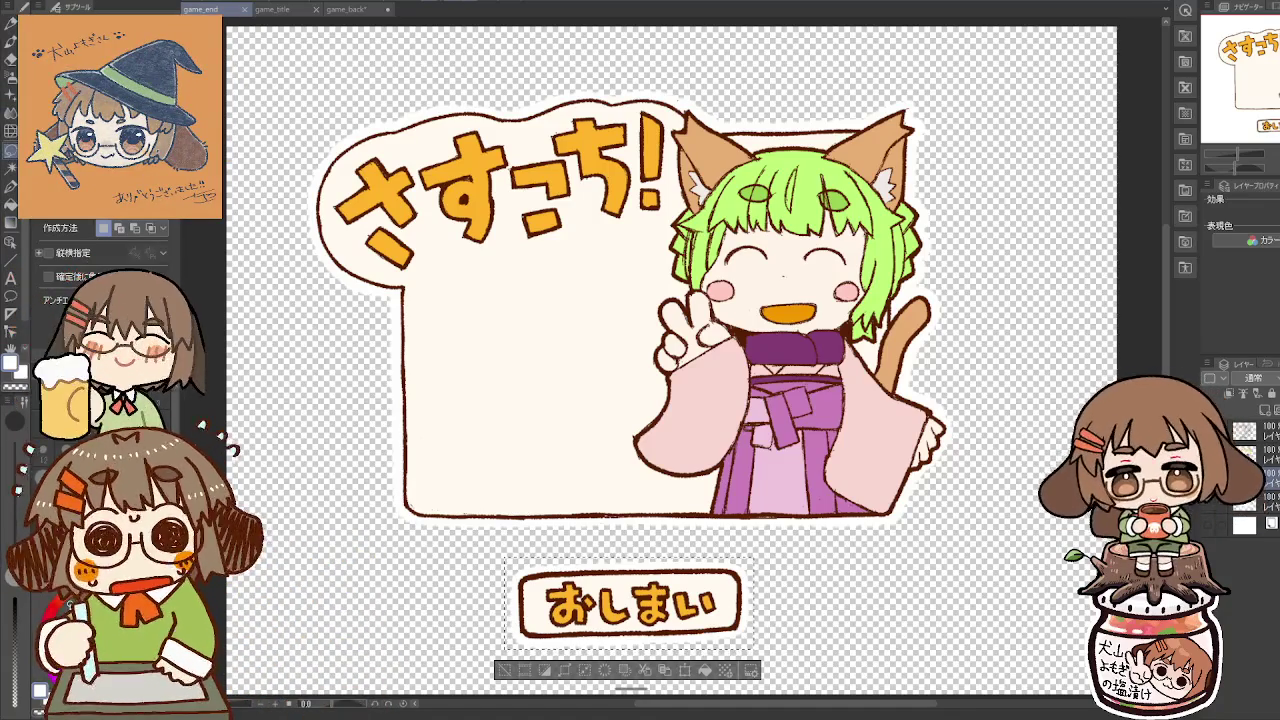
# Step: Show the white Paper layer behind the game_end art and clear the おしまい button selection
pyautogui.click(1213, 524)
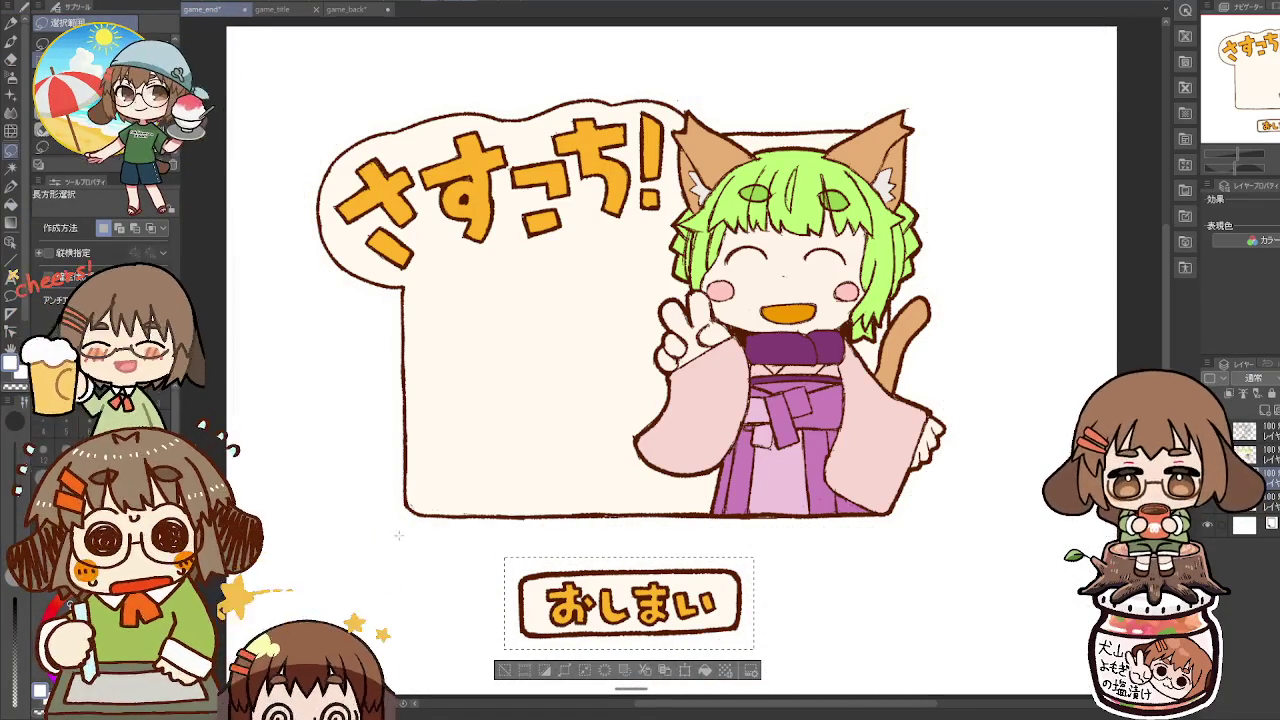
pyautogui.hotkey('ctrl', 'd')
pyautogui.click(10, 186)
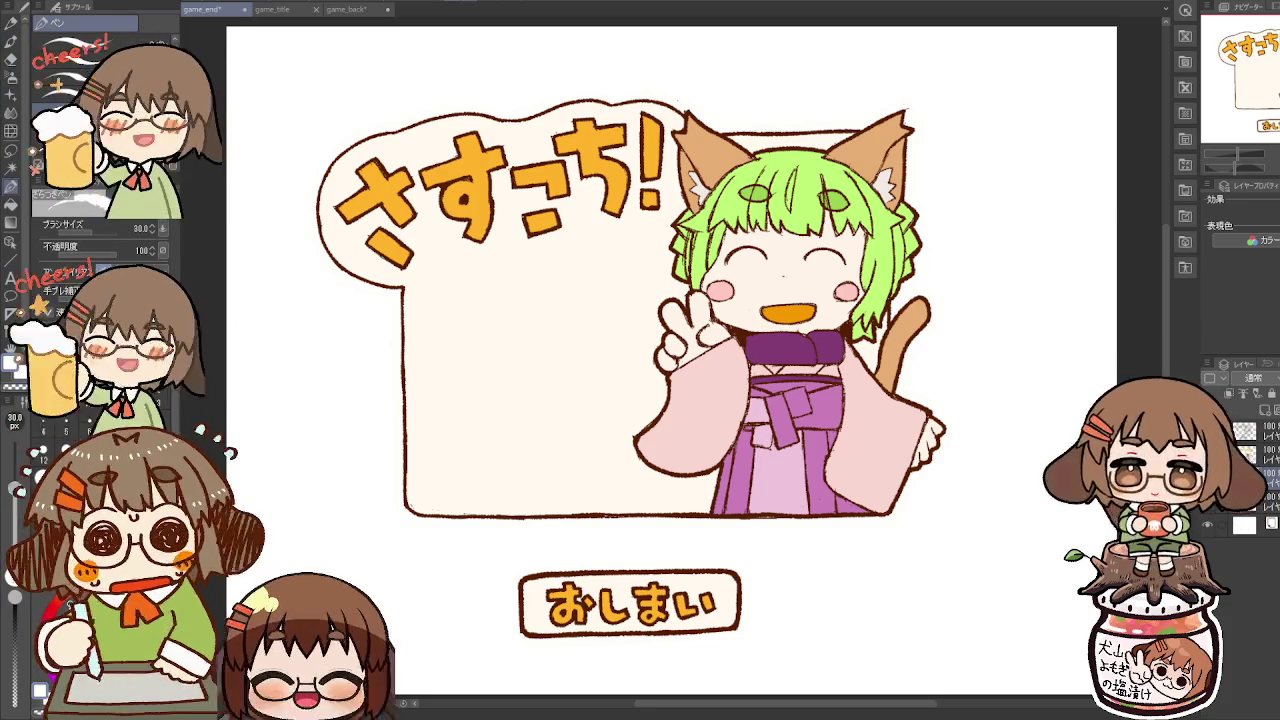
# Step: Set an 8 px dark brown pen, draw a test stroke, then erase it
pyautogui.press('[')
pyautogui.press('[')
pyautogui.press('[')
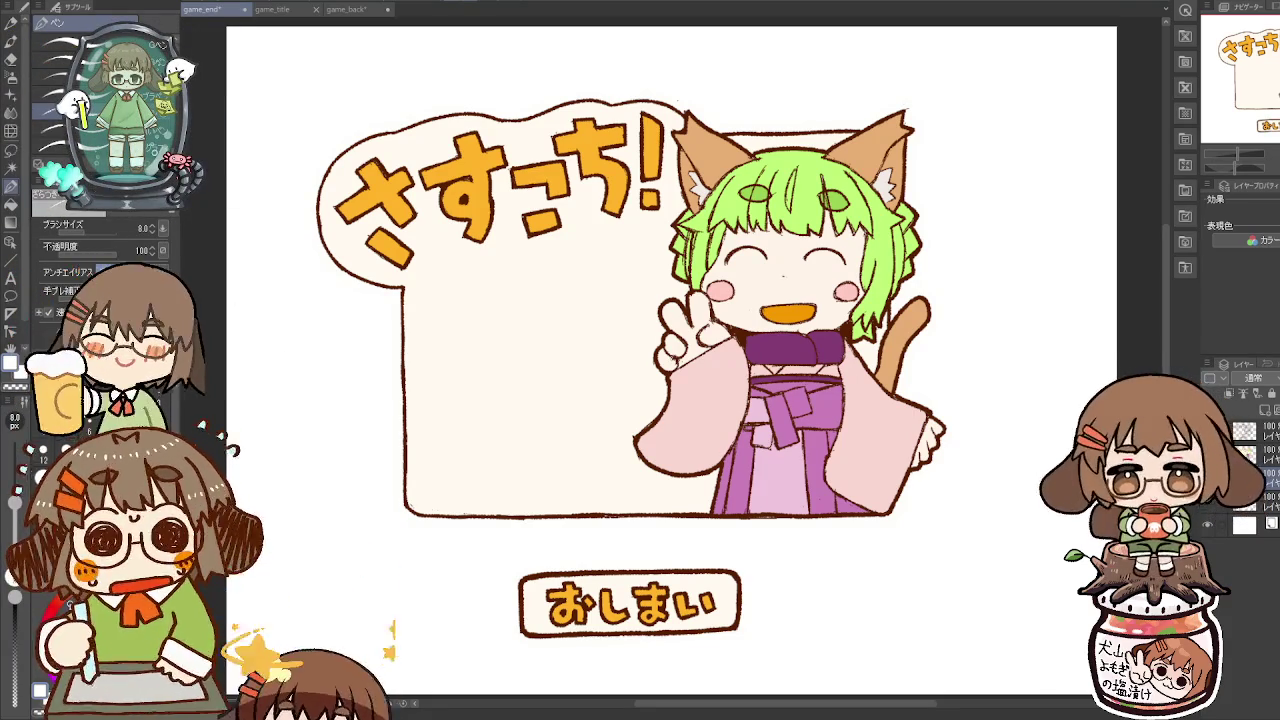
pyautogui.moveTo(268, 440); pyautogui.dragTo(313, 452)
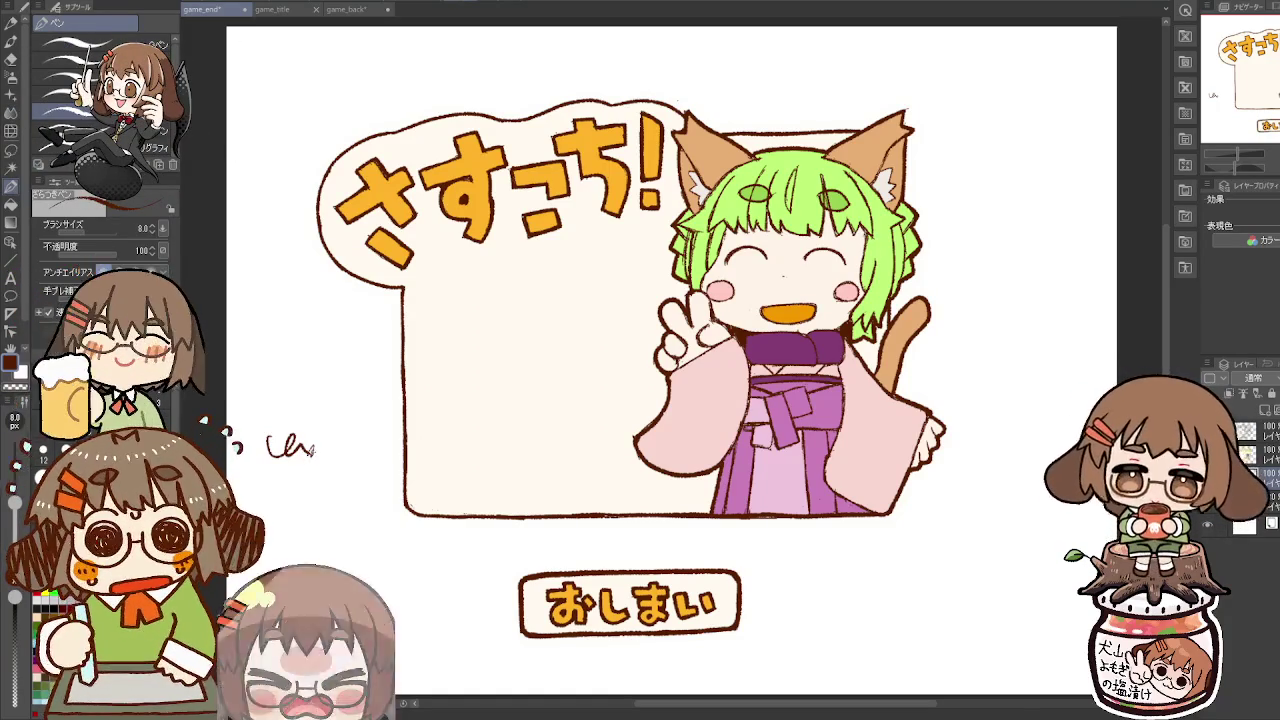
pyautogui.press('e')
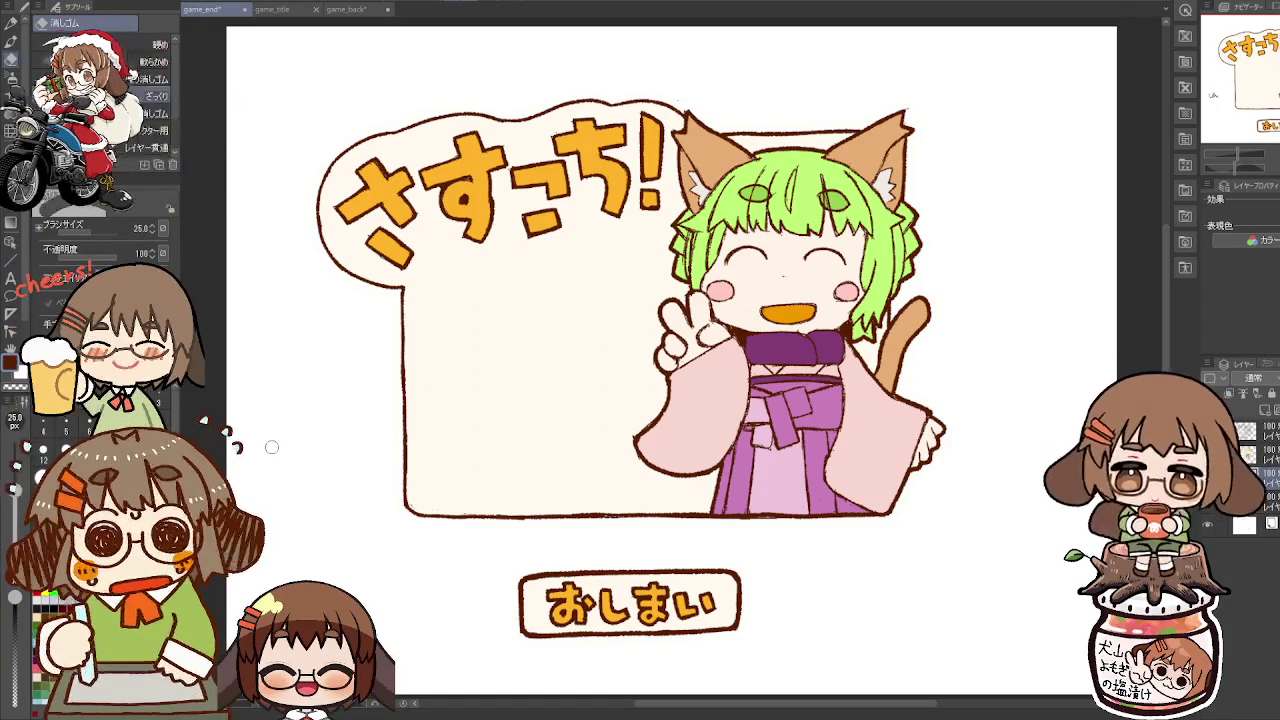
pyautogui.press('p')
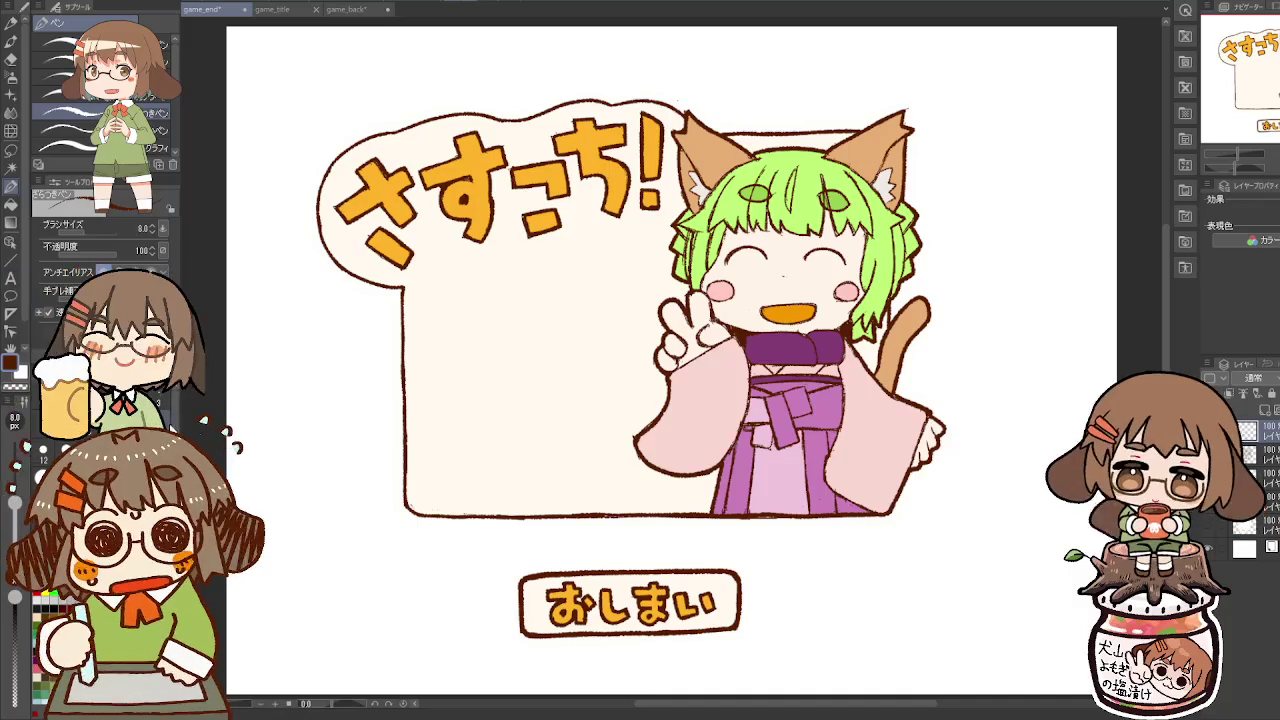
# Step: Handwrite あそんでくれて and ありがとう! in brown pen
pyautogui.moveTo(431, 309)
pyautogui.mouseDown()
pyautogui.moveTo(472, 304)
pyautogui.moveTo(484, 324)
pyautogui.mouseUp()
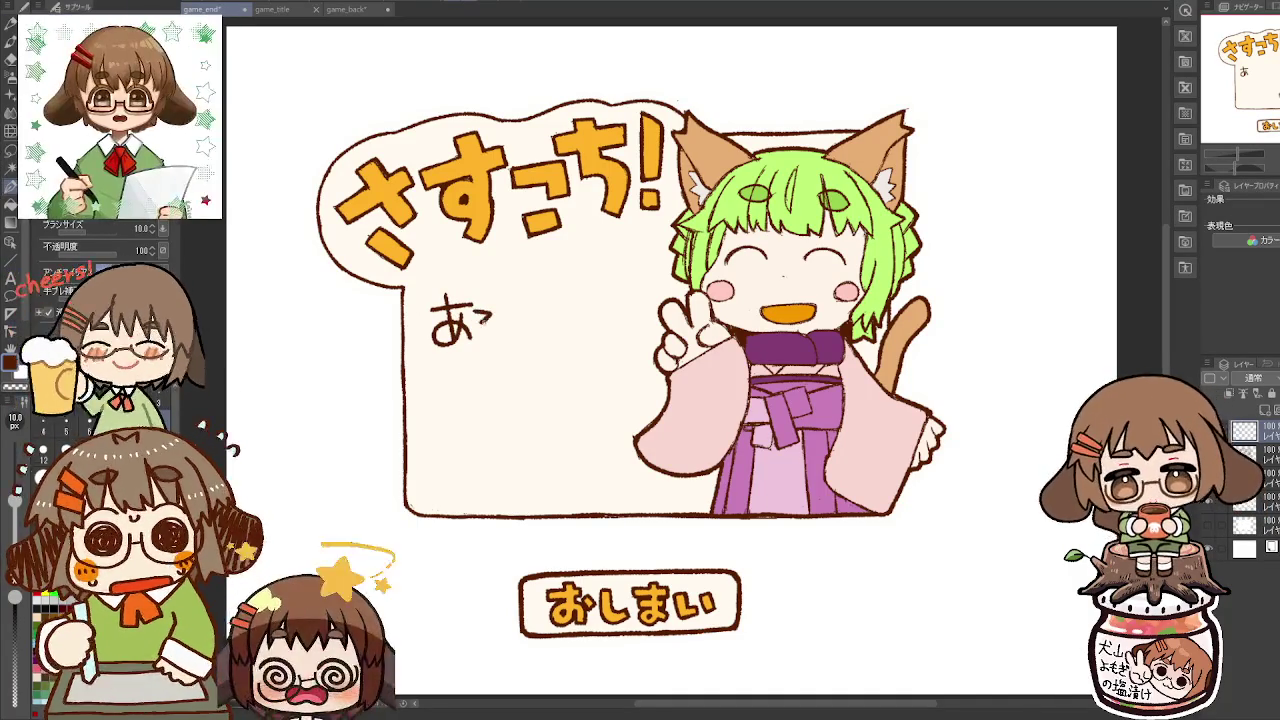
pyautogui.moveTo(554, 292)
pyautogui.mouseDown()
pyautogui.moveTo(567, 320)
pyautogui.moveTo(641, 323)
pyautogui.moveTo(622, 326)
pyautogui.mouseUp()
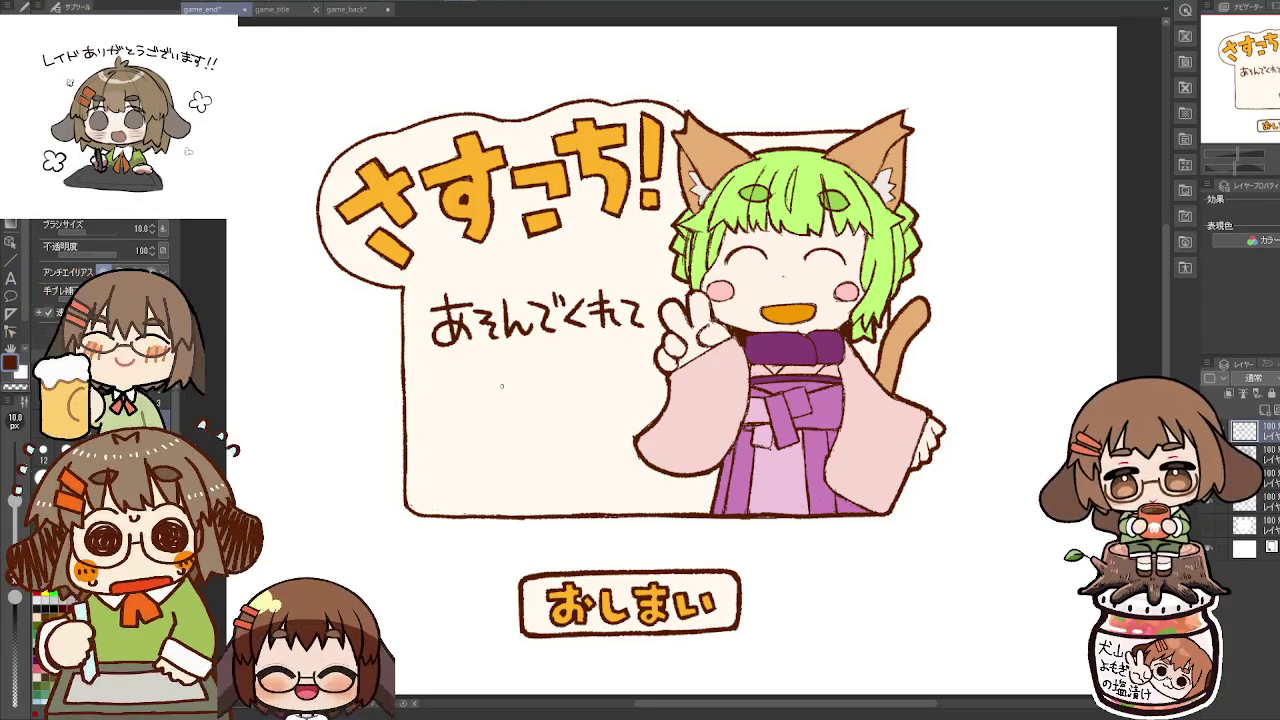
pyautogui.moveTo(446, 372)
pyautogui.mouseDown()
pyautogui.moveTo(477, 370)
pyautogui.moveTo(462, 398)
pyautogui.moveTo(532, 398)
pyautogui.moveTo(520, 400)
pyautogui.mouseUp()
pyautogui.hotkey('ctrl', 'z')
pyautogui.moveTo(536, 370)
pyautogui.mouseDown()
pyautogui.moveTo(544, 384)
pyautogui.moveTo(595, 366)
pyautogui.mouseUp()
pyautogui.moveTo(583, 378)
pyautogui.mouseDown()
pyautogui.moveTo(591, 398)
pyautogui.moveTo(620, 386)
pyautogui.mouseUp()
pyautogui.click(619, 398)
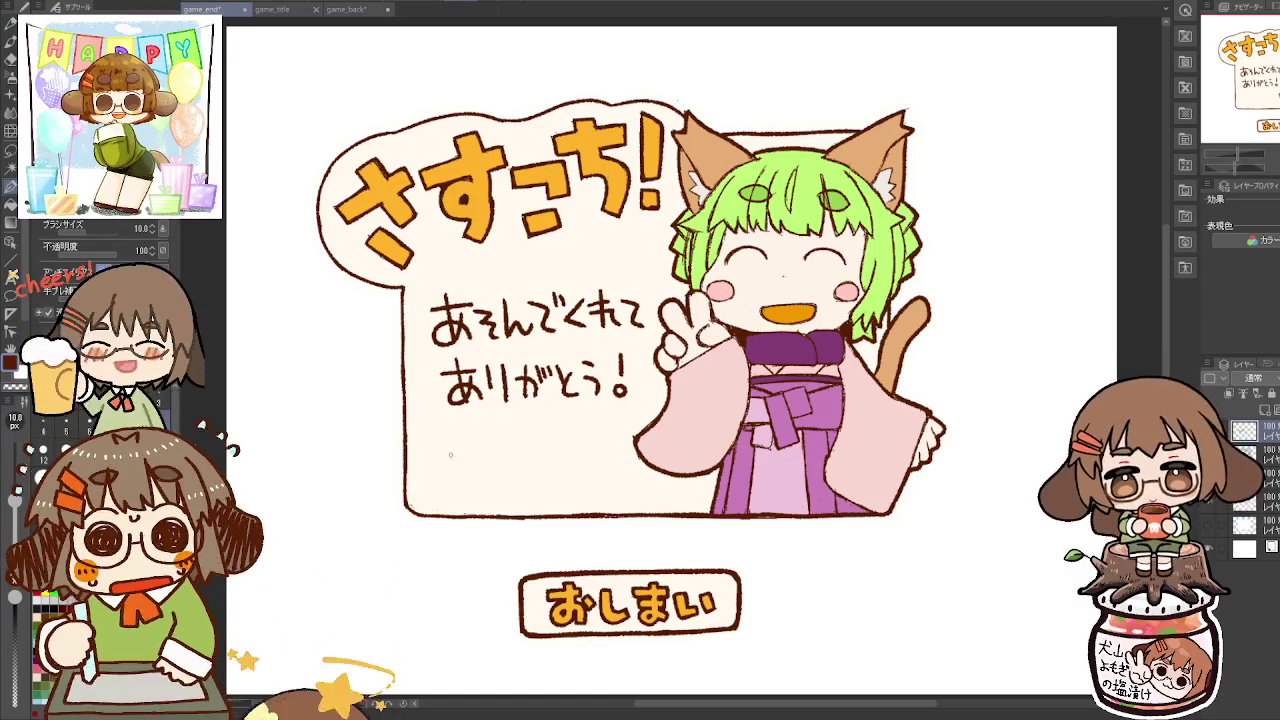
# Step: Handwrite 良い1年になりますように on a new line below ありがとう!
pyautogui.moveTo(446, 440); pyautogui.dragTo(452, 456)
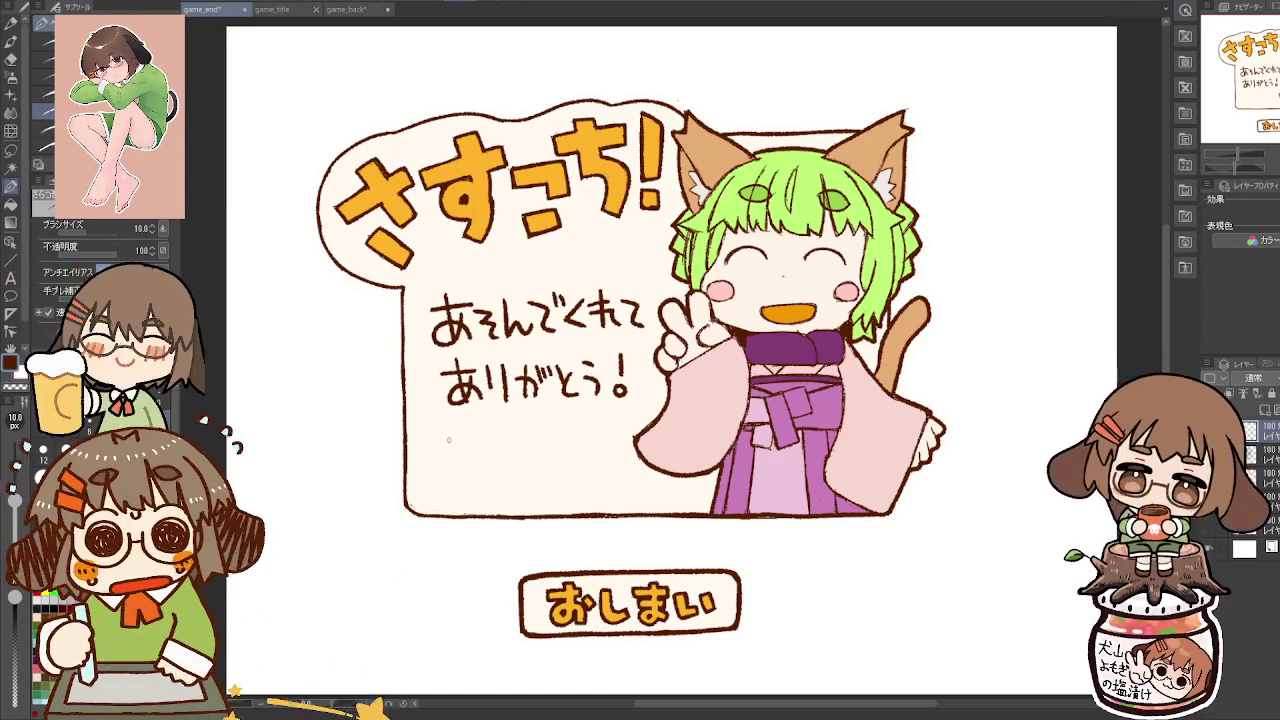
pyautogui.hotkey('ctrl', 'z')
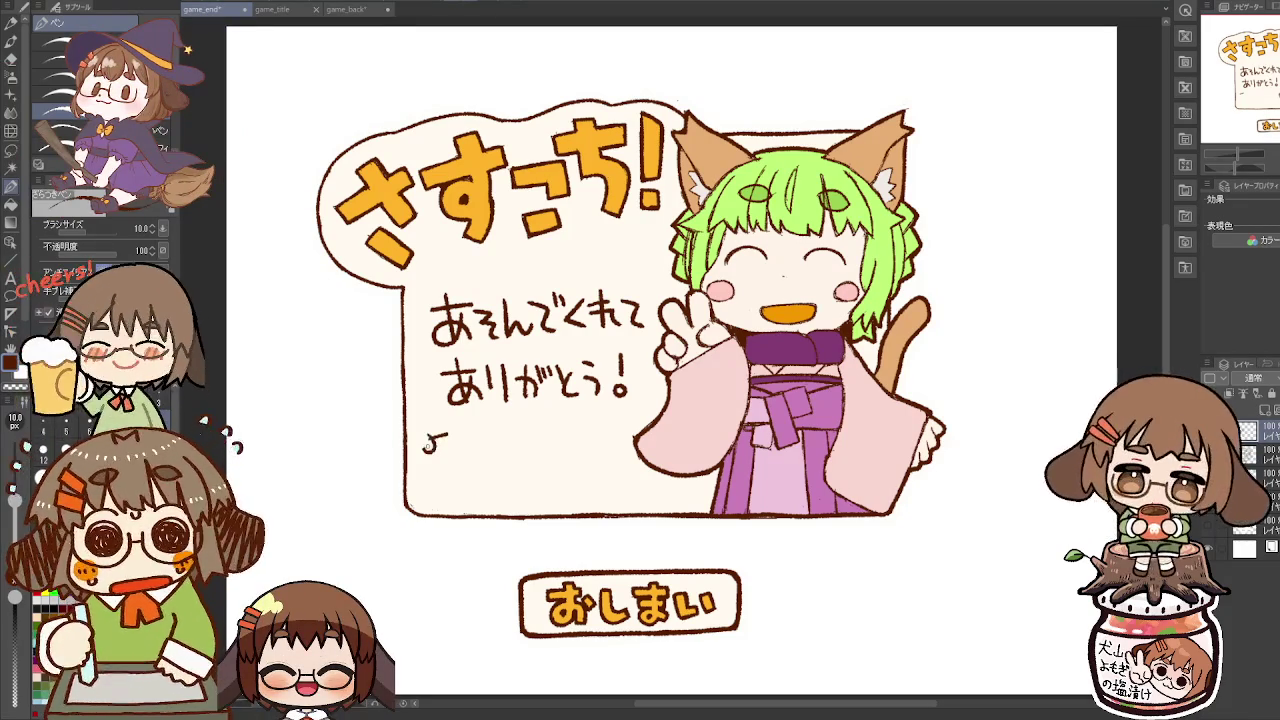
pyautogui.moveTo(430, 437); pyautogui.dragTo(446, 435)
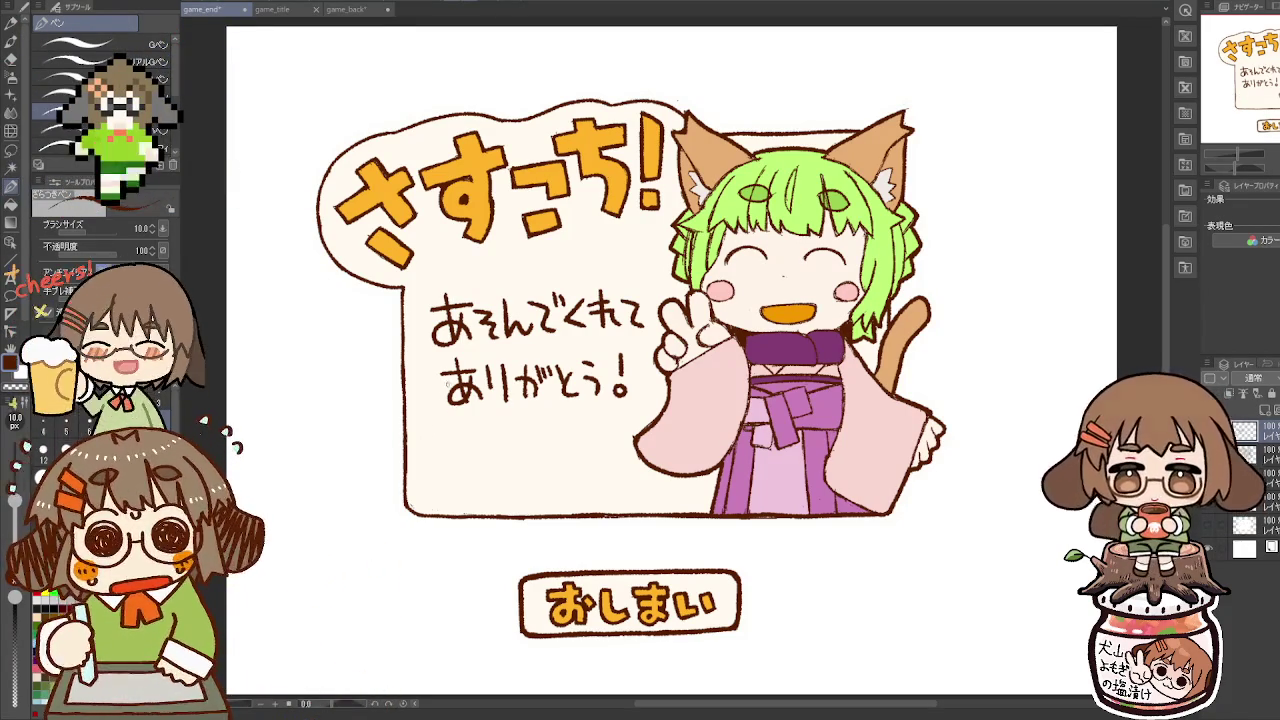
pyautogui.moveTo(421, 430); pyautogui.dragTo(446, 444)
pyautogui.moveTo(451, 428); pyautogui.dragTo(453, 440)
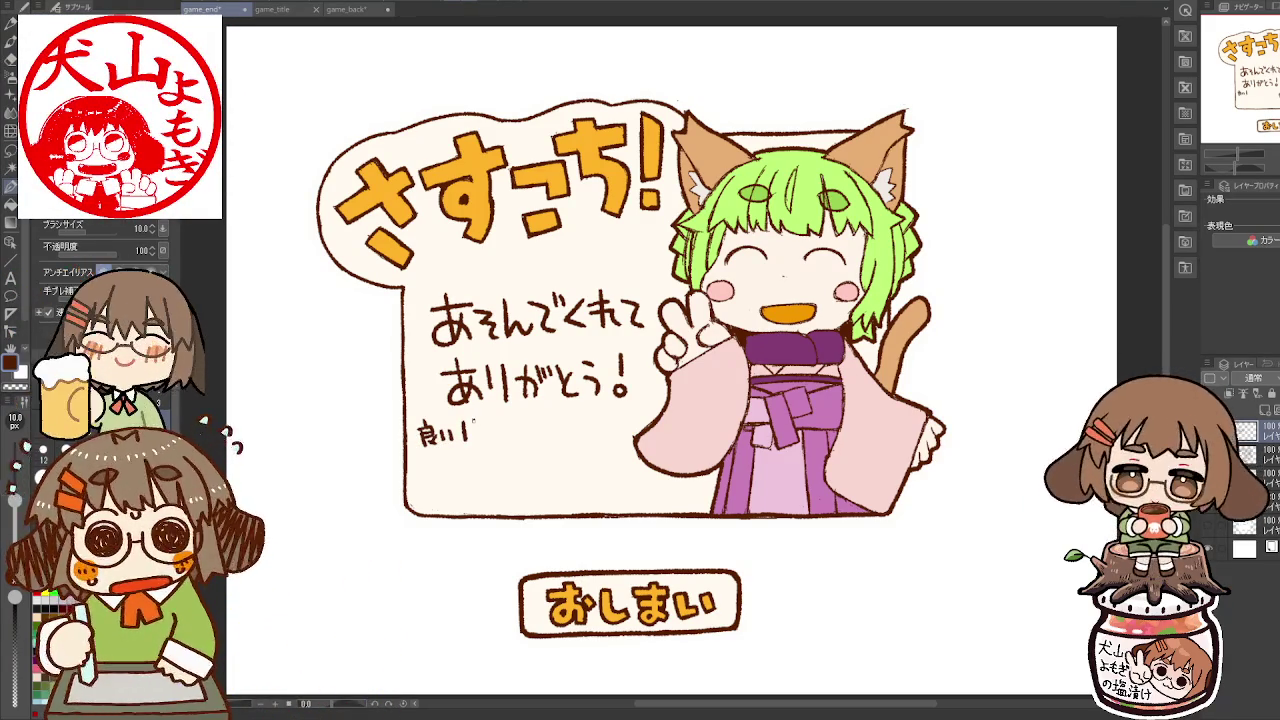
pyautogui.moveTo(475, 428); pyautogui.dragTo(489, 432)
pyautogui.moveTo(482, 424)
pyautogui.mouseDown()
pyautogui.moveTo(482, 442)
pyautogui.moveTo(534, 428)
pyautogui.moveTo(597, 436)
pyautogui.mouseUp()
pyautogui.moveTo(606, 427); pyautogui.dragTo(611, 445)
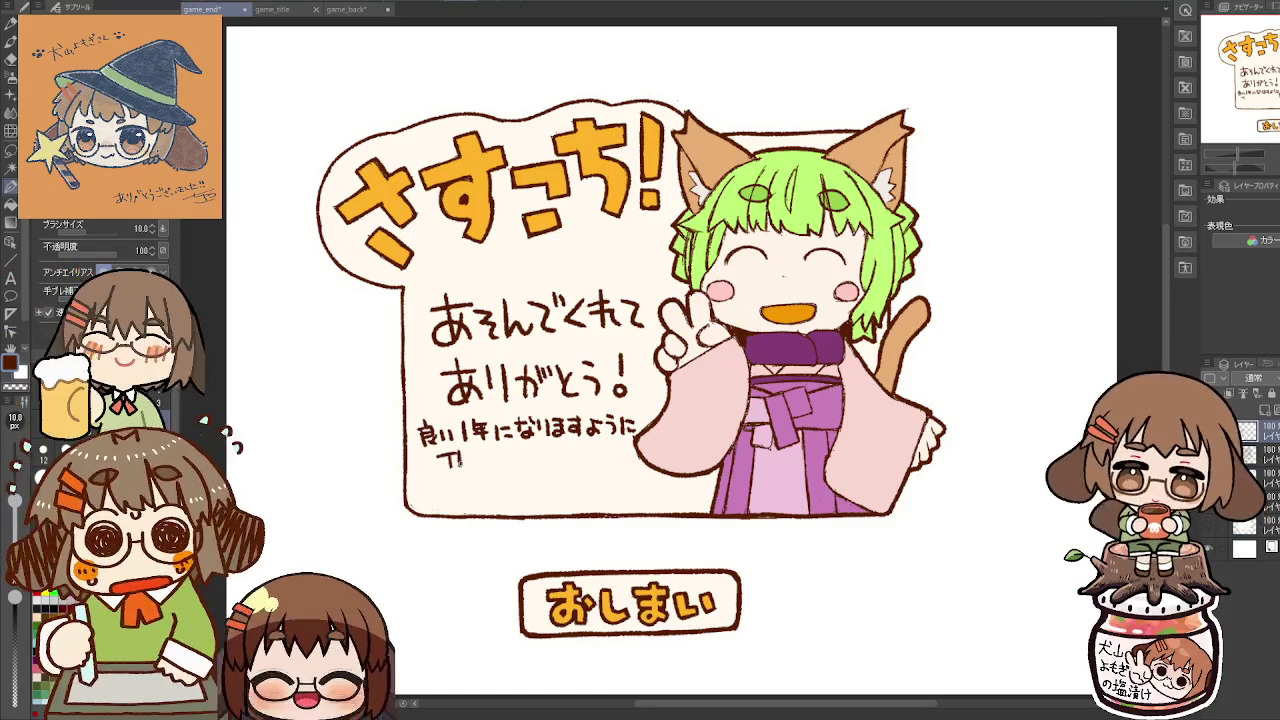
# Step: Letter THANK to begin the English line beneath the wish
pyautogui.moveTo(458, 457); pyautogui.dragTo(470, 469)
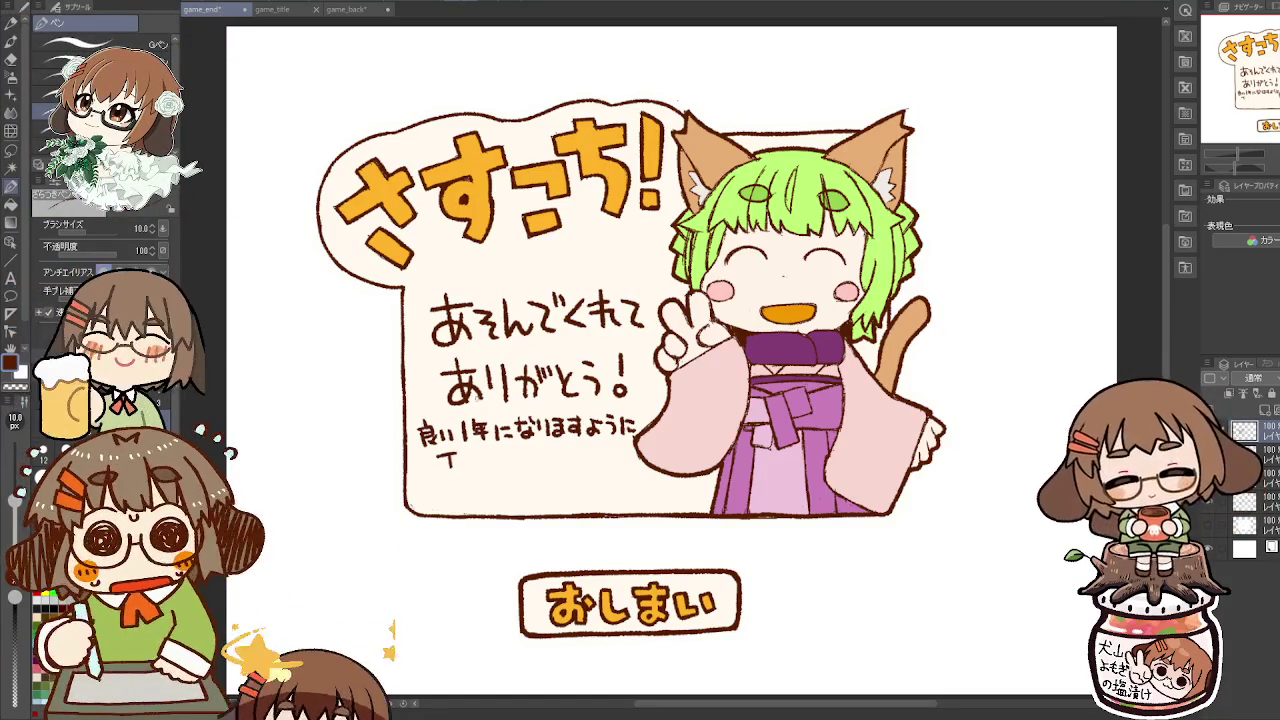
pyautogui.moveTo(424, 457); pyautogui.dragTo(438, 456)
pyautogui.moveTo(431, 457); pyautogui.dragTo(446, 470)
pyautogui.moveTo(446, 463); pyautogui.dragTo(457, 463)
pyautogui.moveTo(457, 456)
pyautogui.mouseDown()
pyautogui.moveTo(457, 471)
pyautogui.moveTo(468, 452)
pyautogui.mouseUp()
pyautogui.moveTo(468, 452); pyautogui.dragTo(474, 469)
pyautogui.moveTo(465, 463); pyautogui.dragTo(490, 469)
pyautogui.moveTo(490, 469)
pyautogui.mouseDown()
pyautogui.moveTo(490, 452)
pyautogui.moveTo(502, 461)
pyautogui.mouseUp()
pyautogui.moveTo(503, 460)
pyautogui.mouseDown()
pyautogui.moveTo(512, 469)
pyautogui.moveTo(557, 450)
pyautogui.mouseUp()
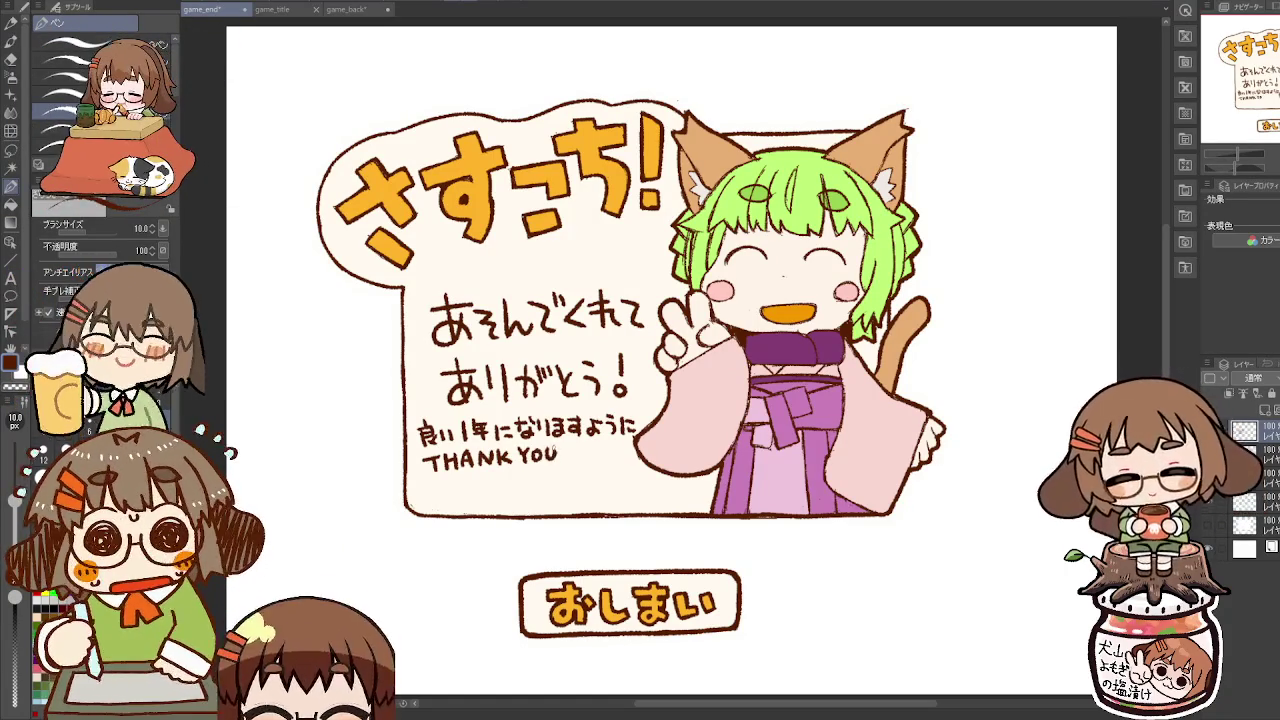
# Step: Letter 'Thank you for playing!' below the Japanese wish line, redoing botched strokes
pyautogui.hotkey('ctrl', 'z')
pyautogui.hotkey('ctrl', 'z')
pyautogui.hotkey('ctrl', 'z')
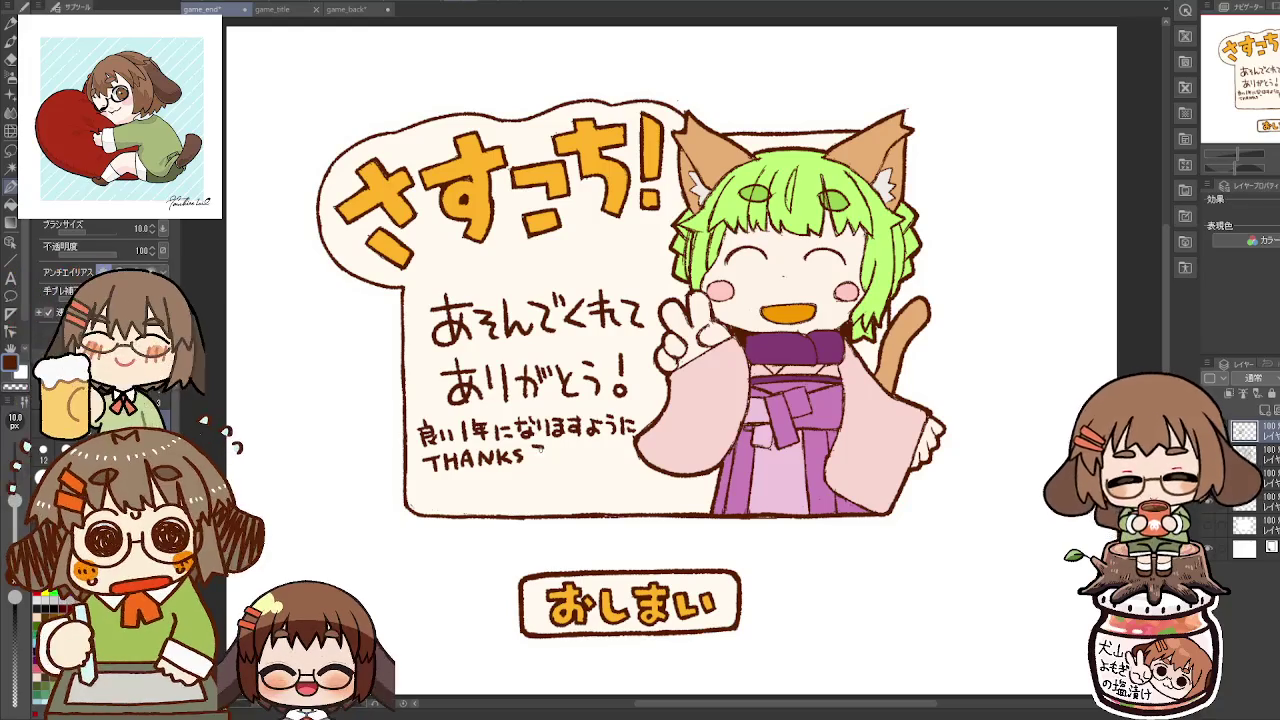
pyautogui.moveTo(540, 443)
pyautogui.mouseDown()
pyautogui.moveTo(540, 457)
pyautogui.moveTo(577, 454)
pyautogui.mouseUp()
pyautogui.click(577, 458)
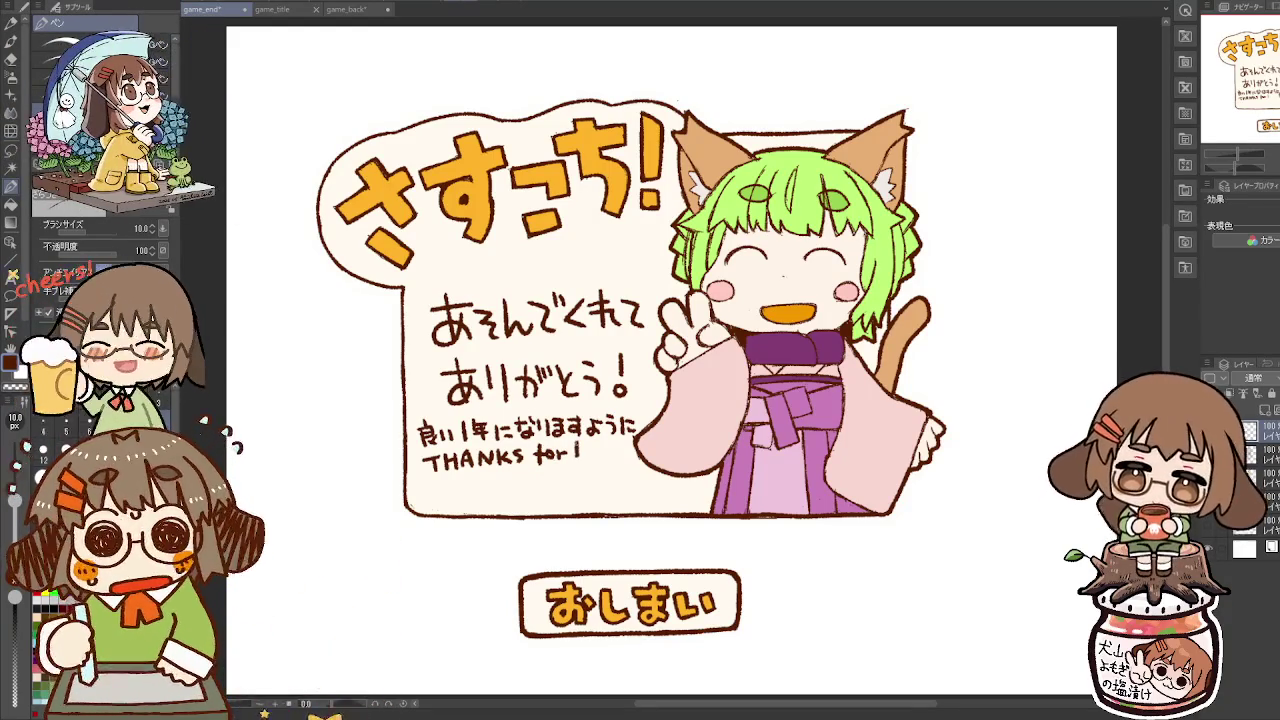
pyautogui.hotkey('ctrl', 'z')
pyautogui.hotkey('ctrl', 'z')
pyautogui.hotkey('ctrl', 'z')
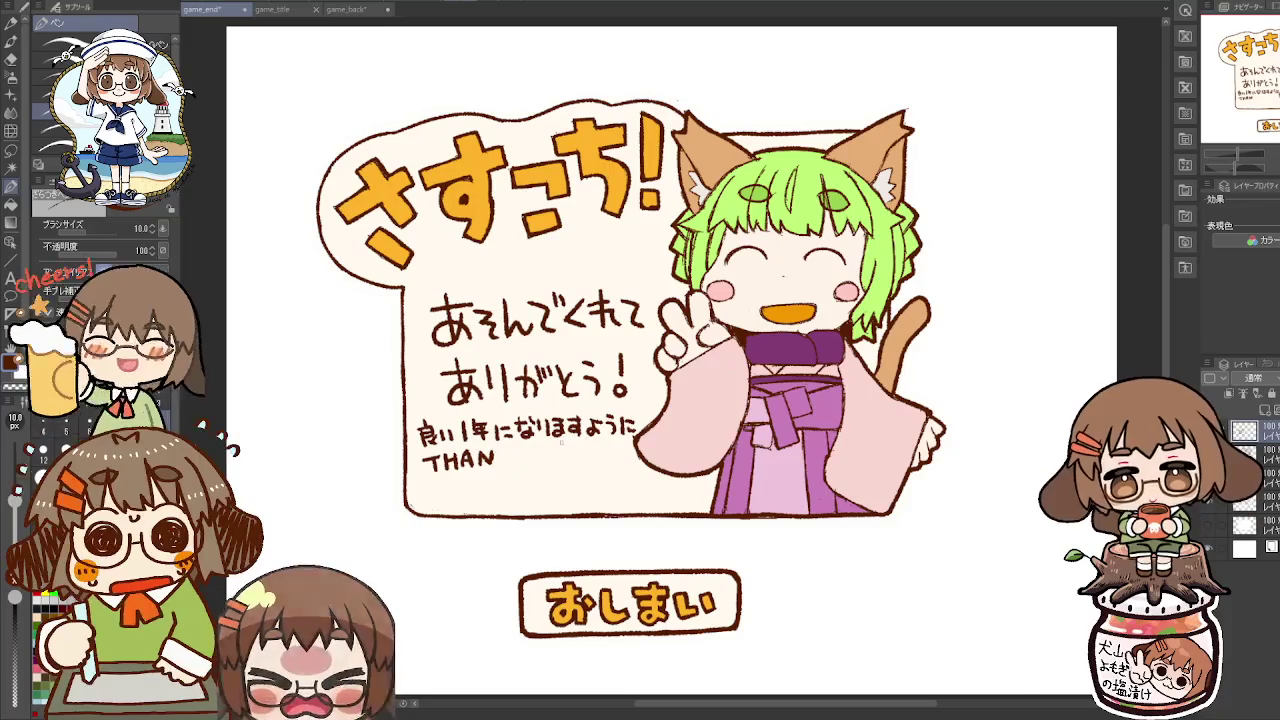
pyautogui.hotkey('ctrl', 'z')
pyautogui.hotkey('ctrl', 'z')
pyautogui.hotkey('ctrl', 'z')
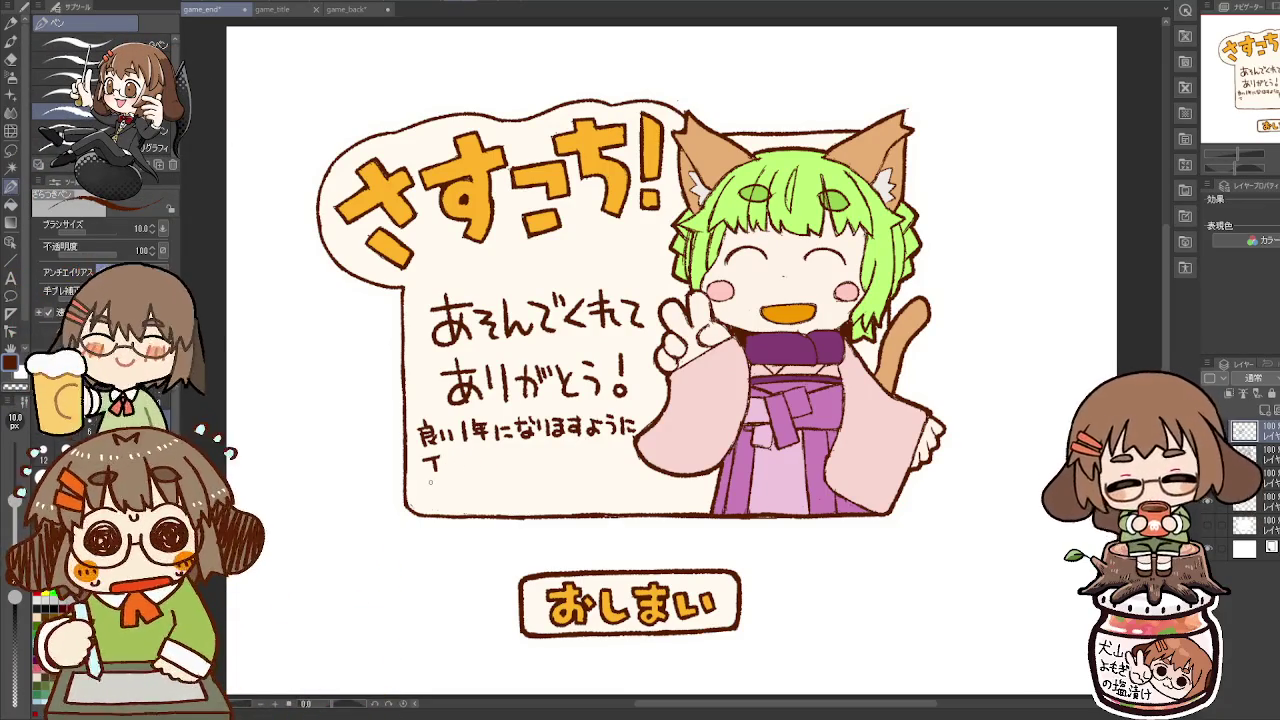
pyautogui.hotkey('ctrl', 'z')
pyautogui.hotkey('ctrl', 'z')
pyautogui.hotkey('ctrl', 'z')
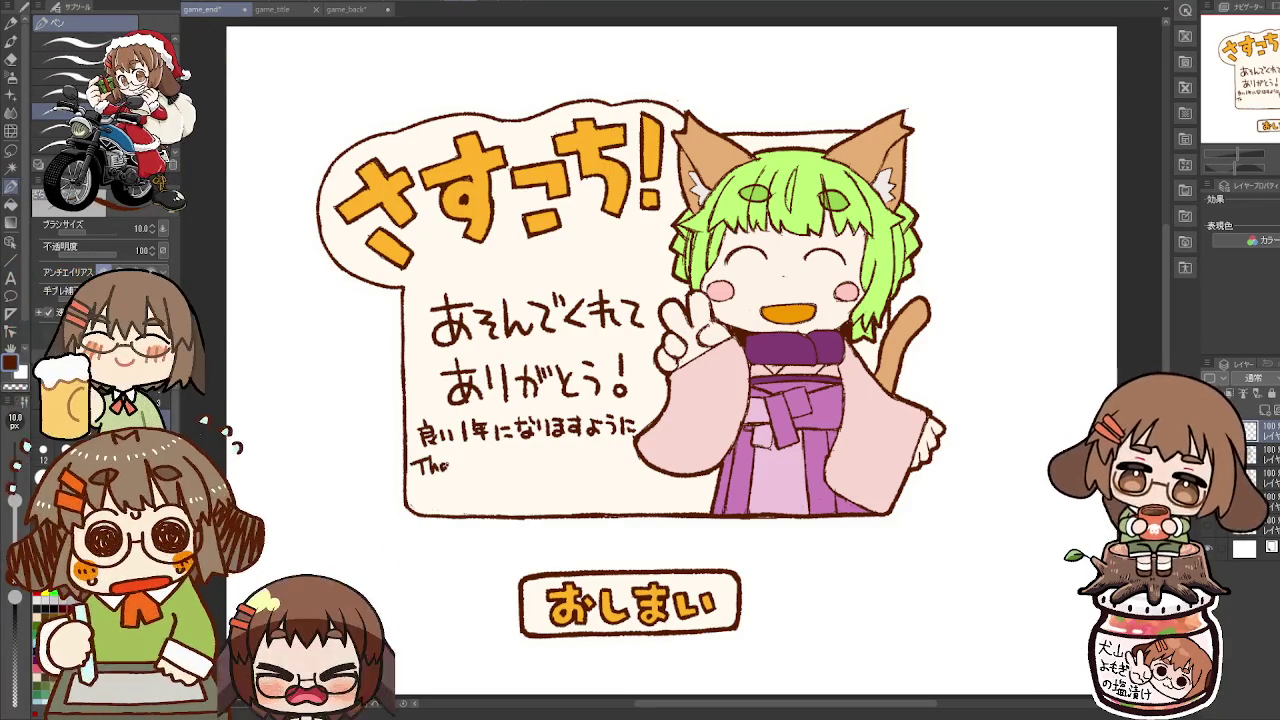
pyautogui.moveTo(452, 458)
pyautogui.mouseDown()
pyautogui.moveTo(485, 473)
pyautogui.moveTo(530, 471)
pyautogui.moveTo(537, 457)
pyautogui.moveTo(608, 460)
pyautogui.mouseUp()
pyautogui.hotkey('ctrl', 'z')
pyautogui.moveTo(629, 447); pyautogui.dragTo(627, 459)
pyautogui.click(626, 465)
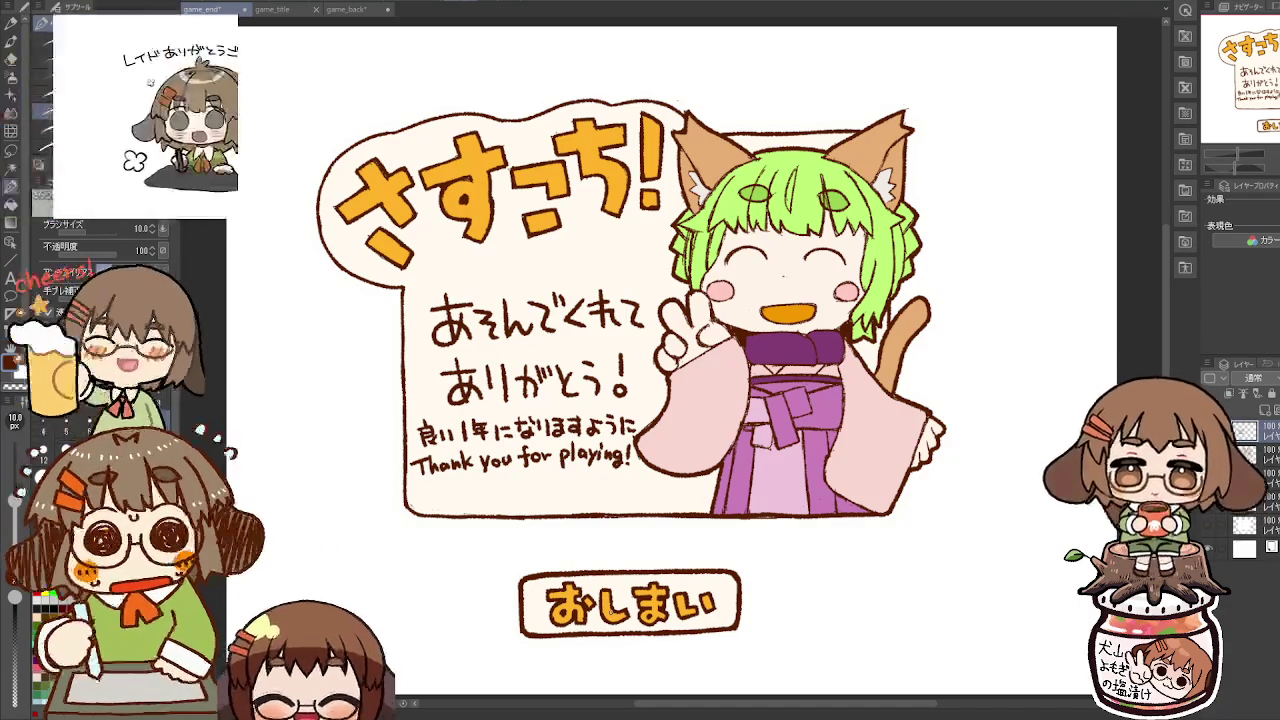
# Step: Nudge the handwritten block up and lower the 'Thank you for playing!' line slightly
pyautogui.press('k')
pyautogui.moveTo(630, 385); pyautogui.dragTo(632, 368)
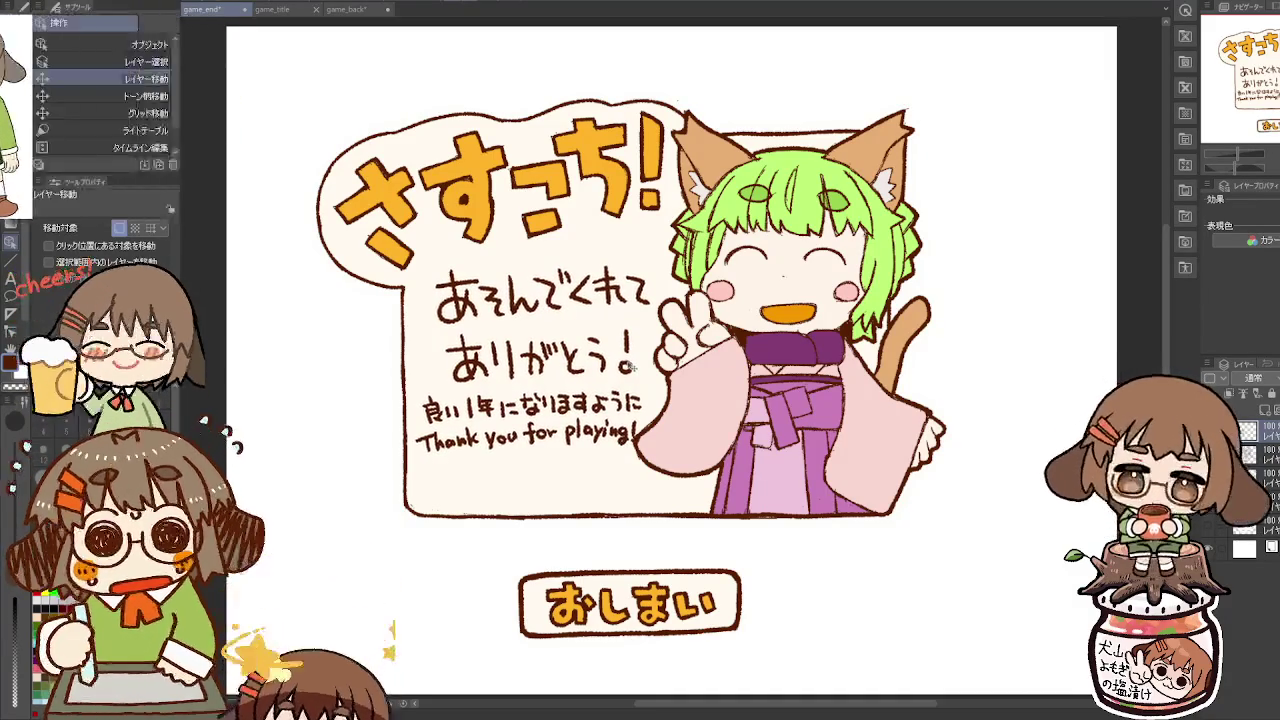
pyautogui.press('m')
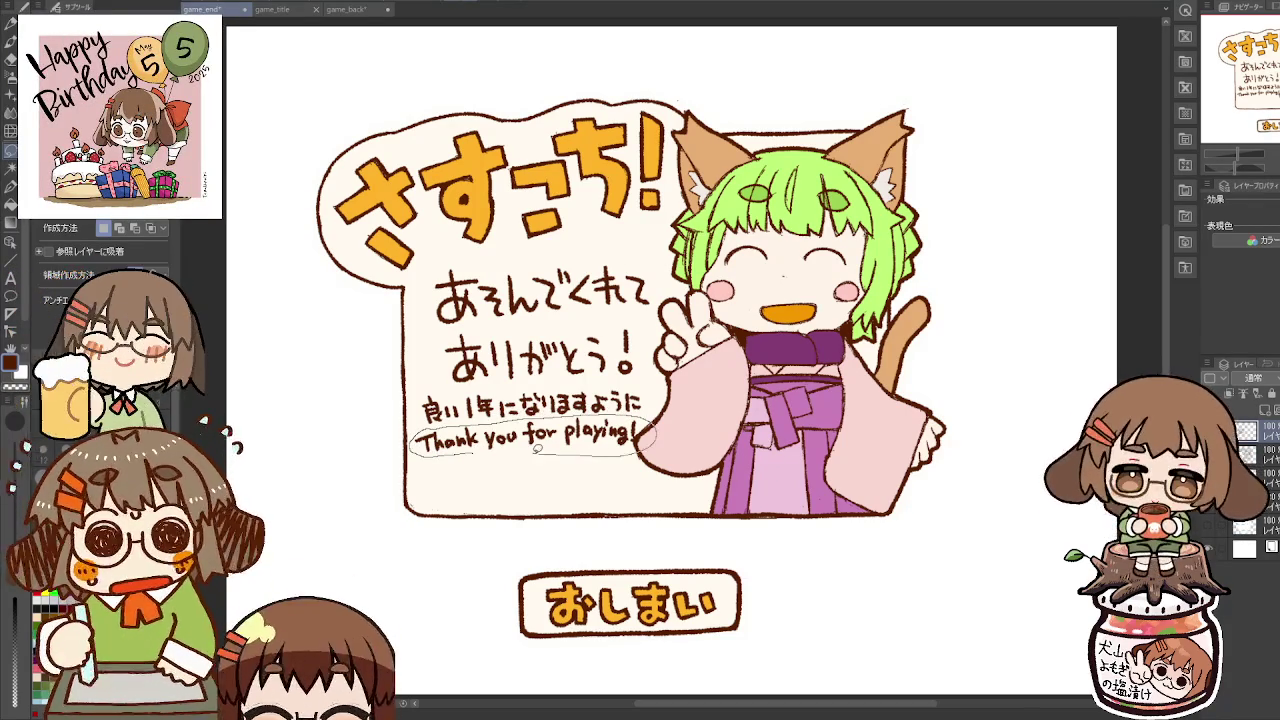
pyautogui.moveTo(548, 449); pyautogui.dragTo(470, 452)
pyautogui.press('k')
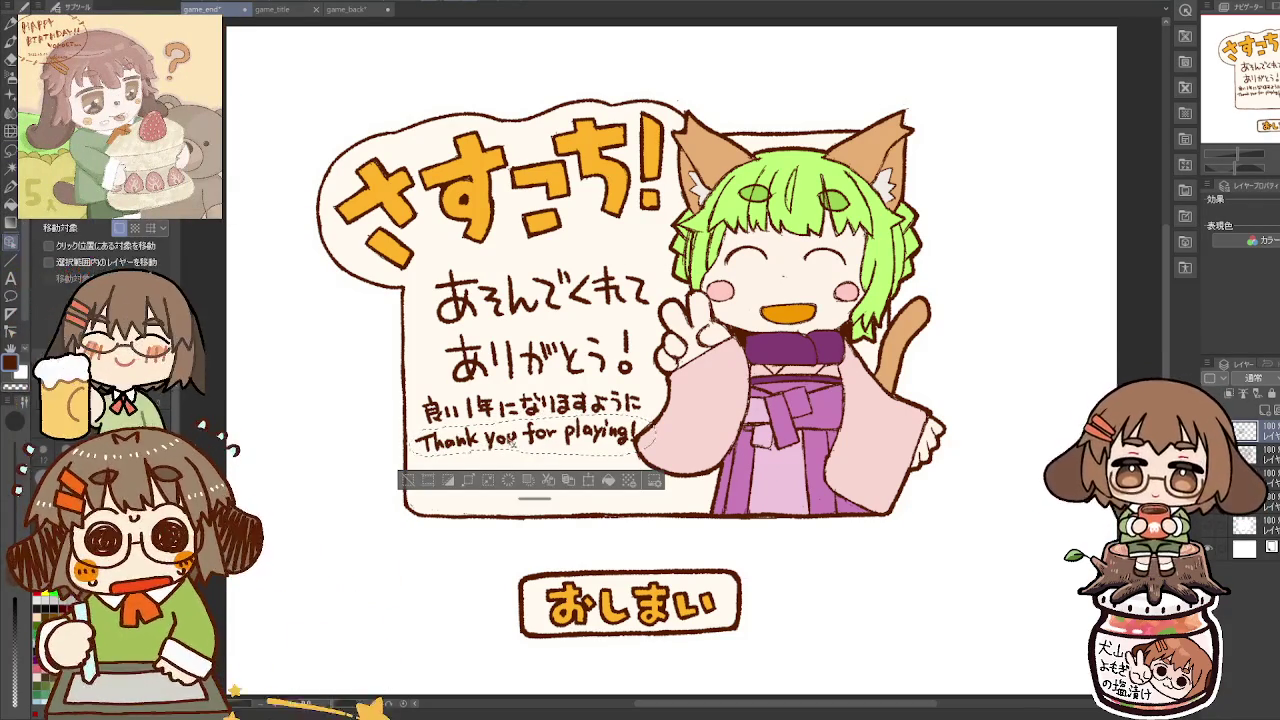
pyautogui.moveTo(550, 444); pyautogui.dragTo(554, 460)
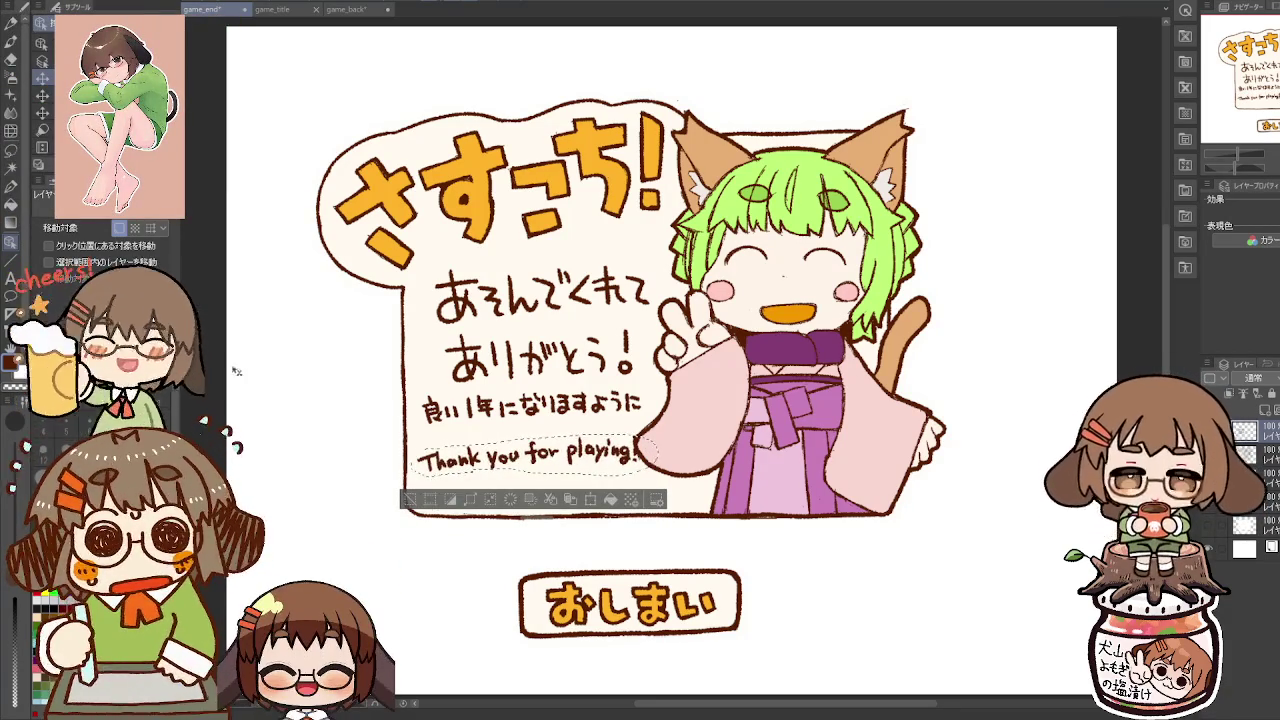
pyautogui.hotkey('ctrl', 'd')
pyautogui.click(14, 186)
# Step: Reposition the 良い1年になりますように line and save the document
pyautogui.press('e')
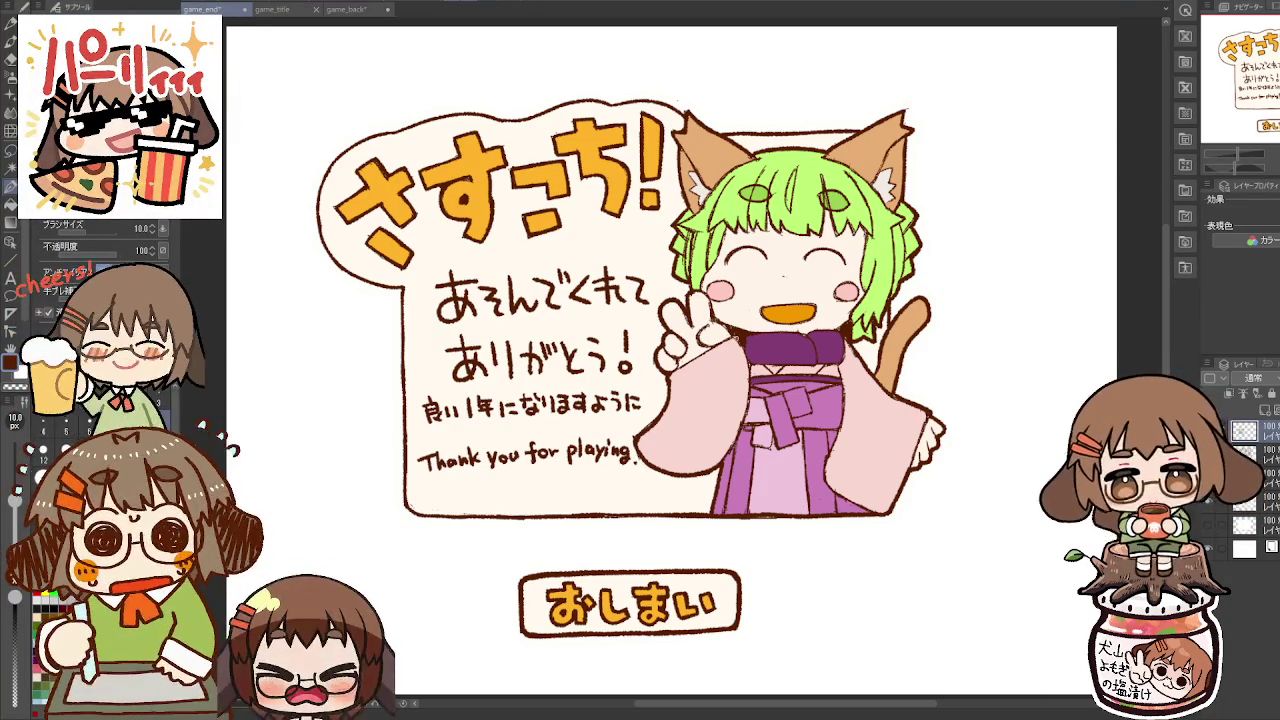
pyautogui.press('m')
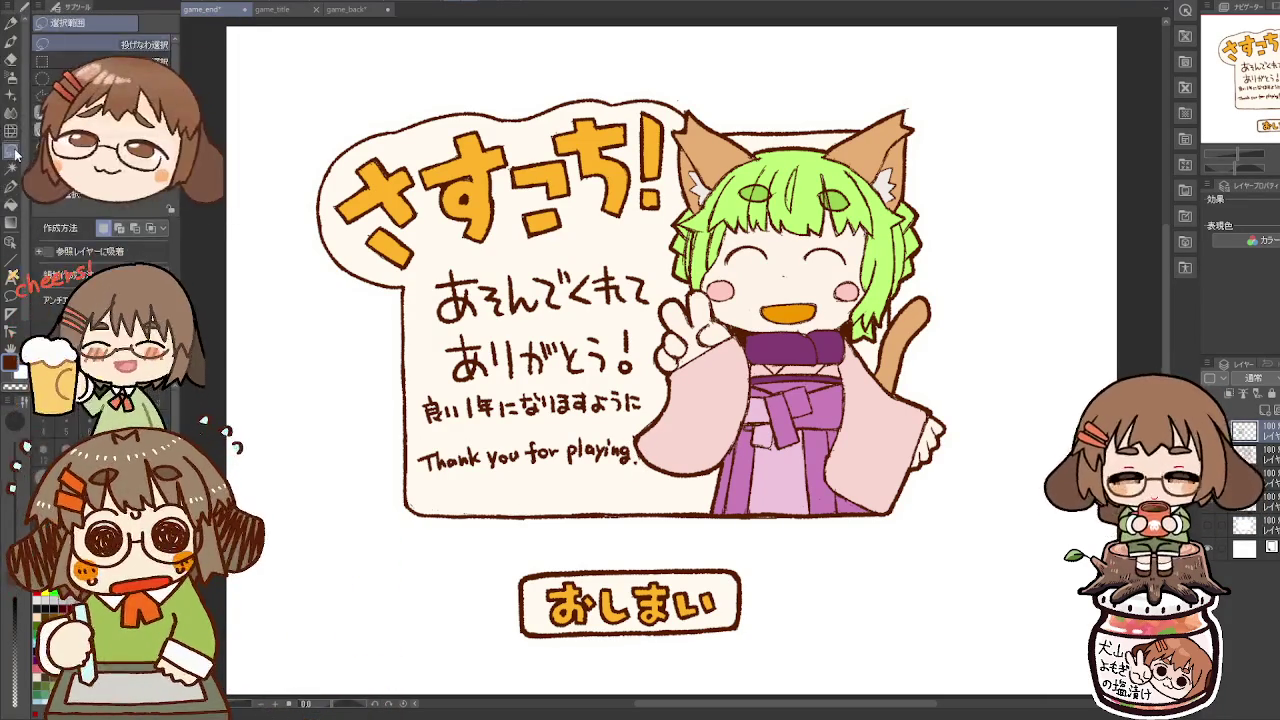
pyautogui.moveTo(437, 385)
pyautogui.mouseDown()
pyautogui.moveTo(600, 385)
pyautogui.moveTo(648, 420)
pyautogui.moveTo(563, 422)
pyautogui.mouseUp()
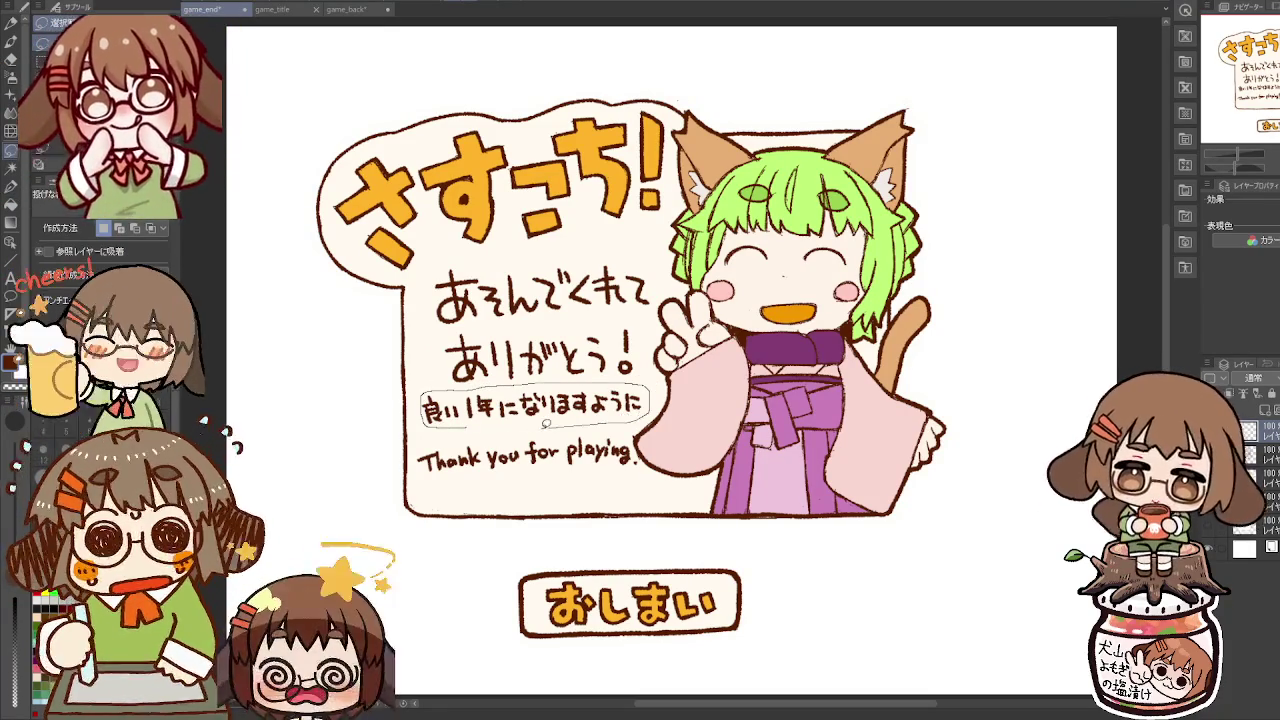
pyautogui.press('k')
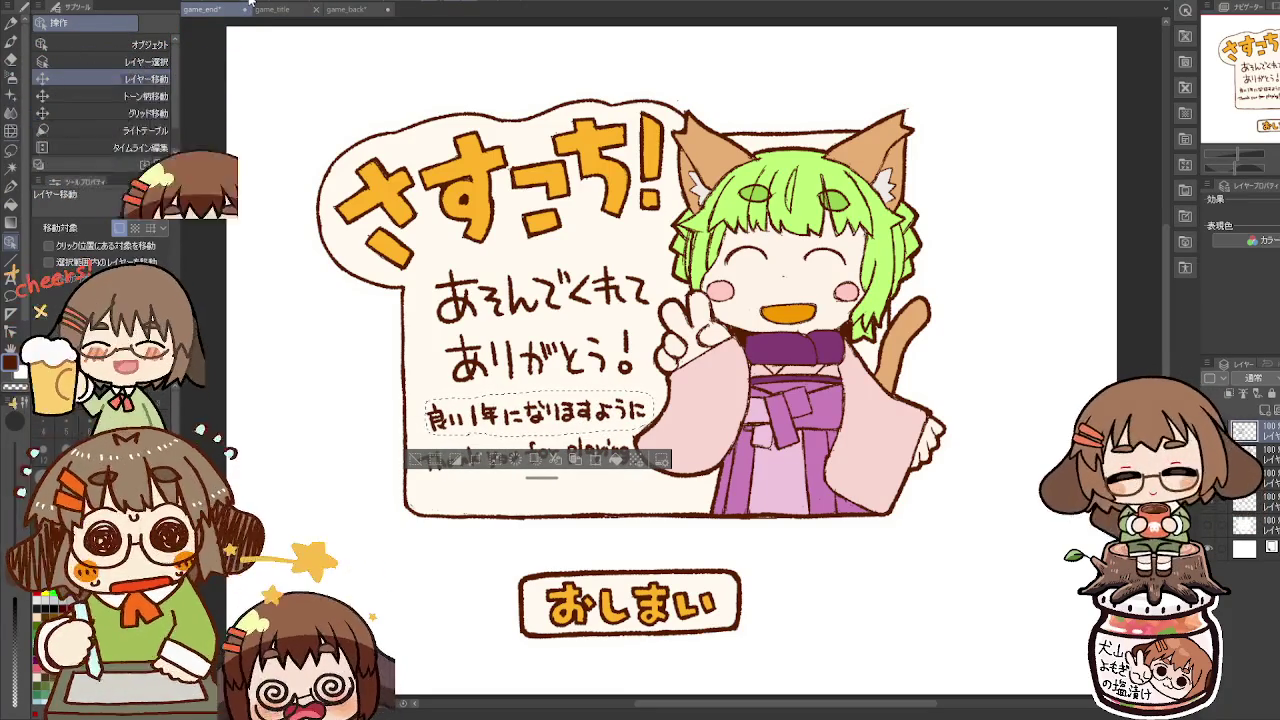
pyautogui.hotkey('ctrl', 's')
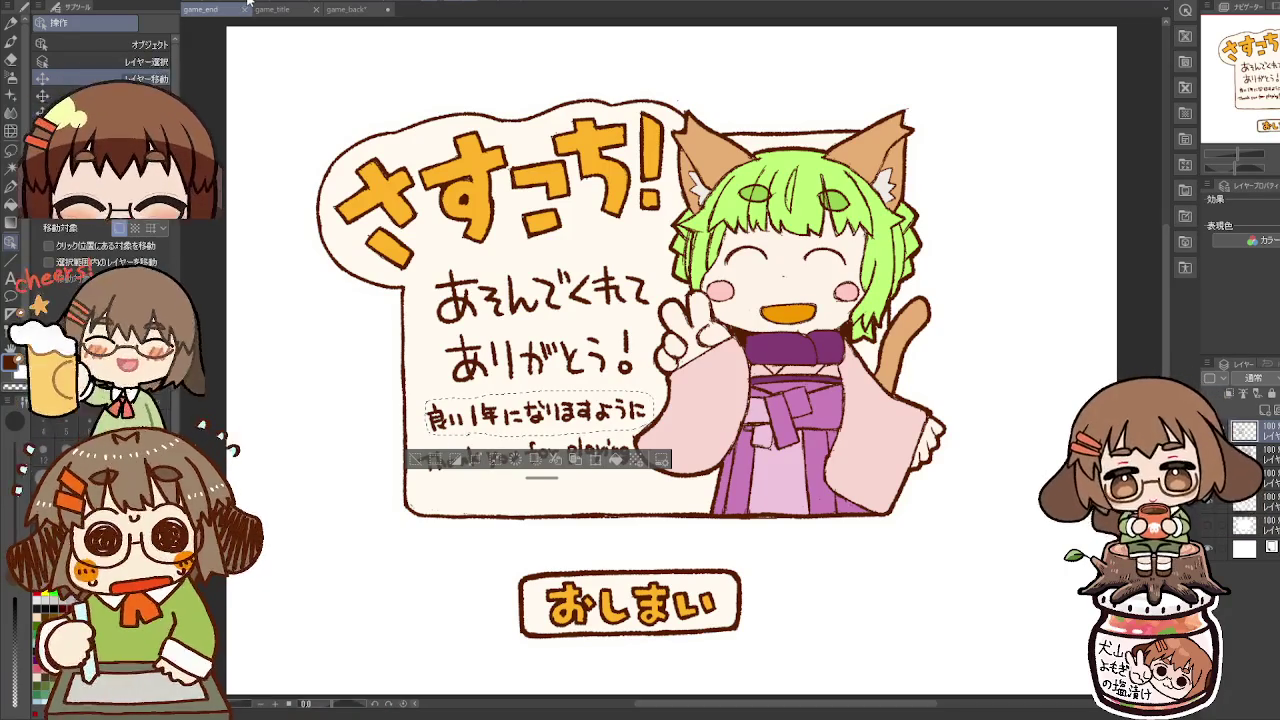
pyautogui.press('m')
pyautogui.click(268, 393)
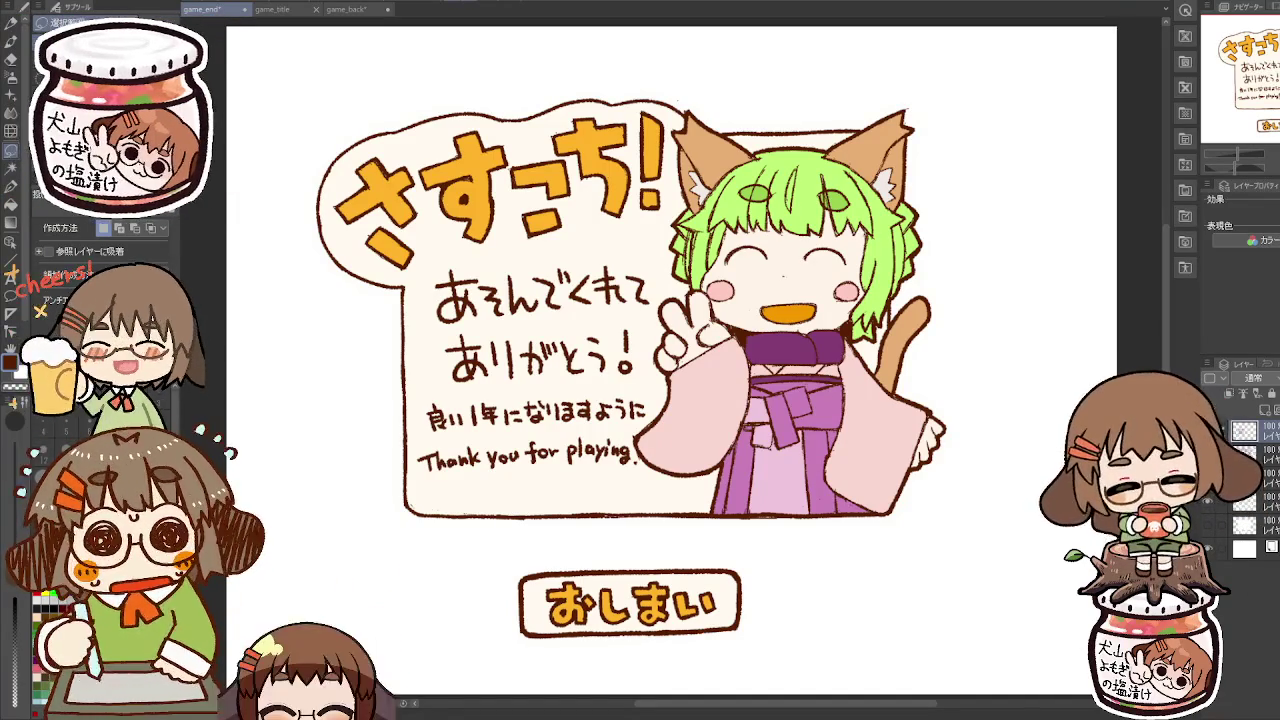
# Step: Draw a rectangular selection around the message card and hide the white Paper layer
pyautogui.press('m')
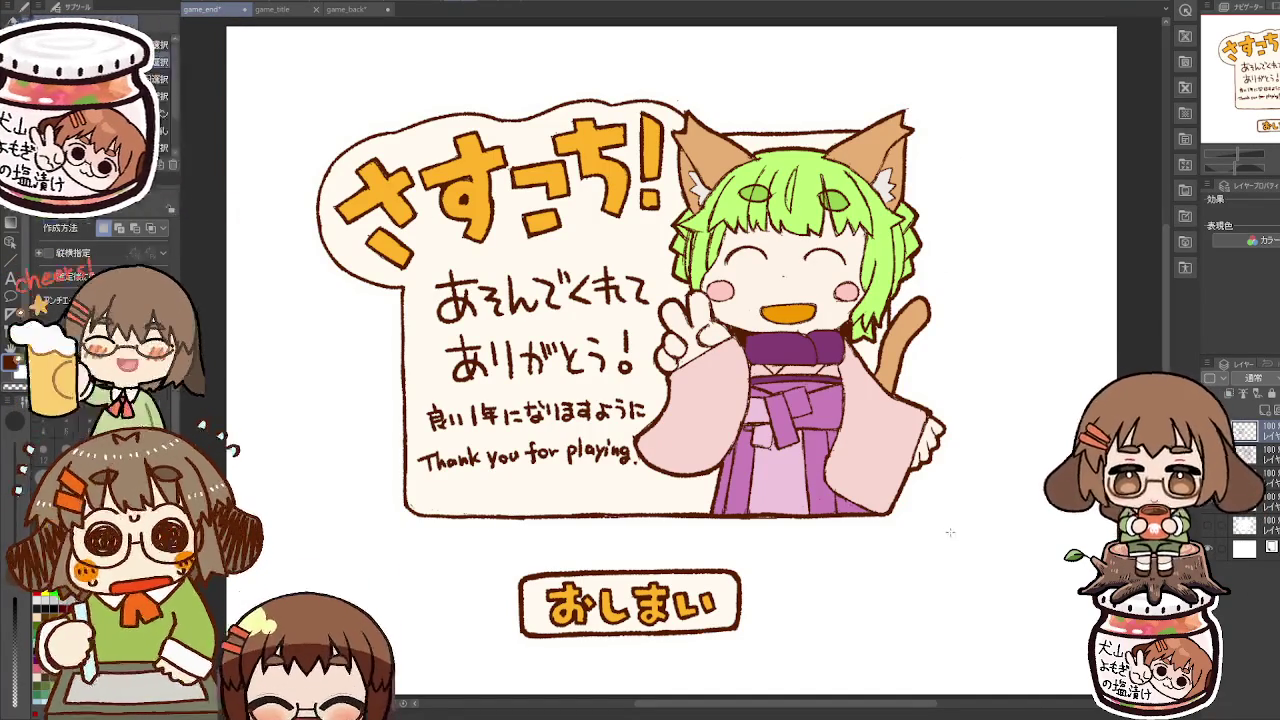
pyautogui.moveTo(950, 531)
pyautogui.mouseDown()
pyautogui.moveTo(782, 350)
pyautogui.moveTo(480, 125)
pyautogui.moveTo(292, 88)
pyautogui.moveTo(312, 91)
pyautogui.mouseUp()
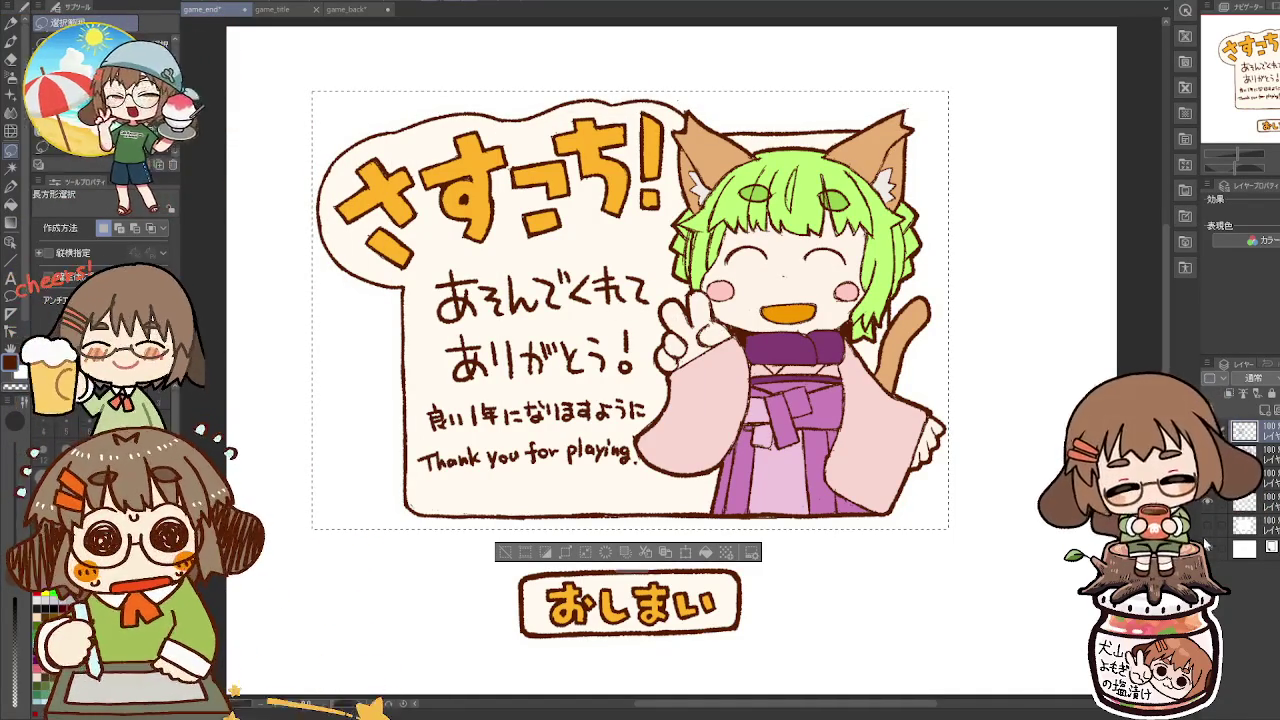
pyautogui.click(1208, 548)
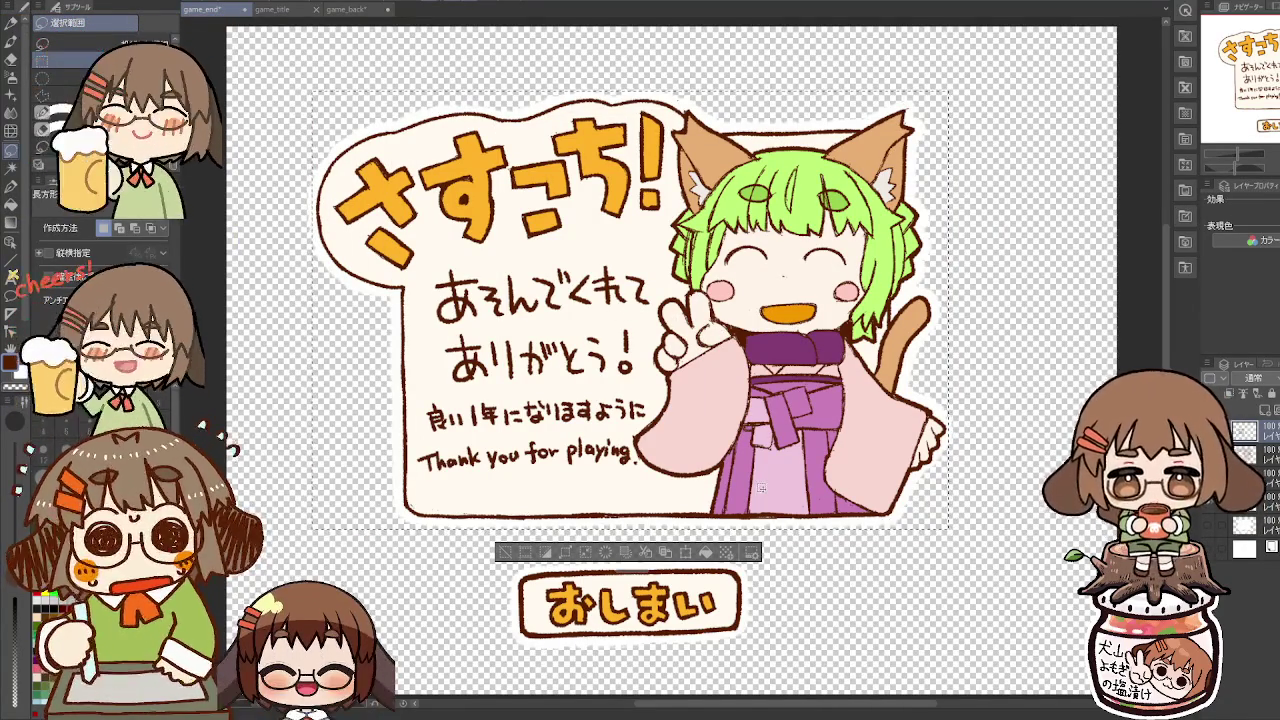
pyautogui.moveTo(303, 84)
pyautogui.mouseDown()
pyautogui.moveTo(530, 262)
pyautogui.moveTo(776, 378)
pyautogui.moveTo(948, 529)
pyautogui.mouseUp()
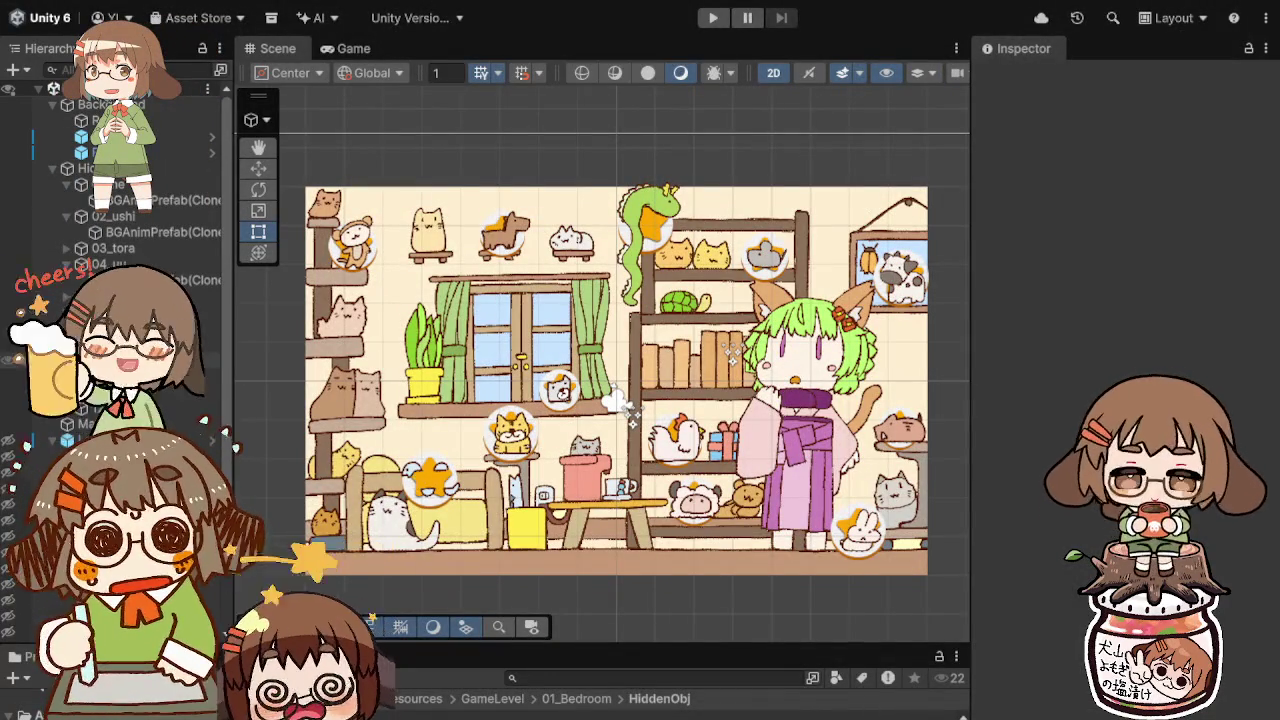
# Step: Select LevelManager in the Hierarchy and frame it in the Scene view
pyautogui.scroll(-5, 120, 250)
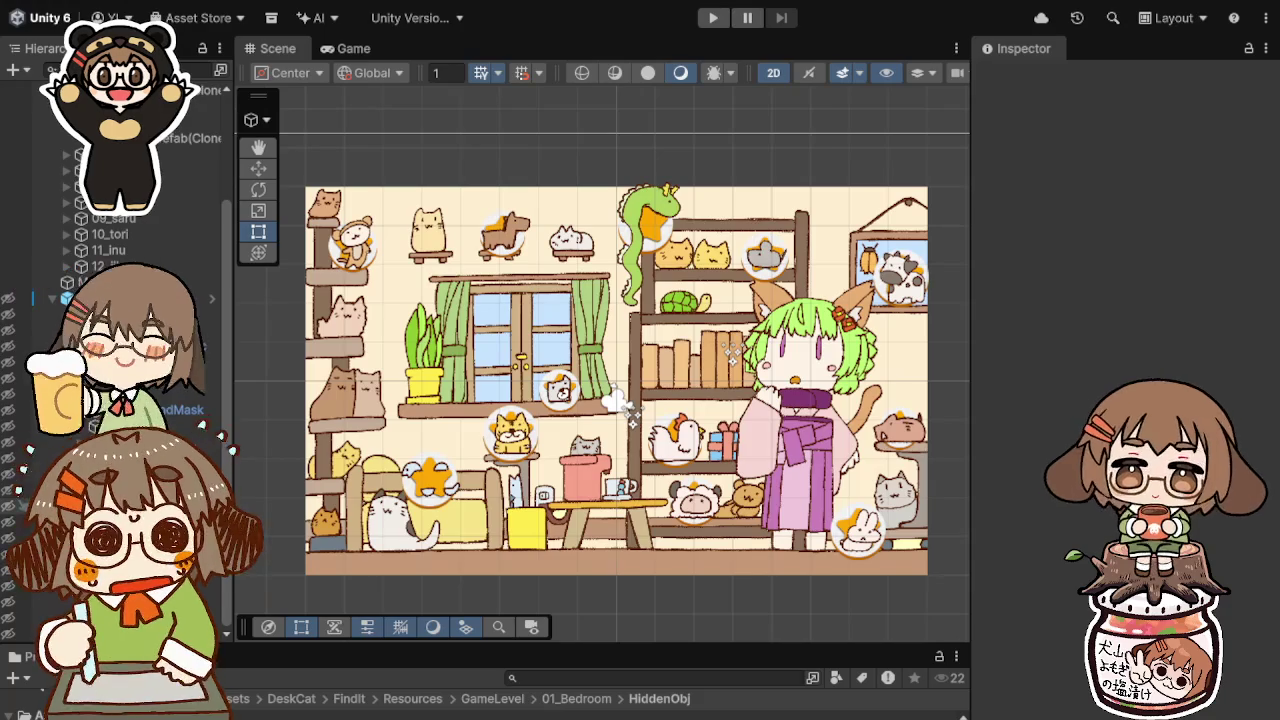
pyautogui.doubleClick(120, 298)
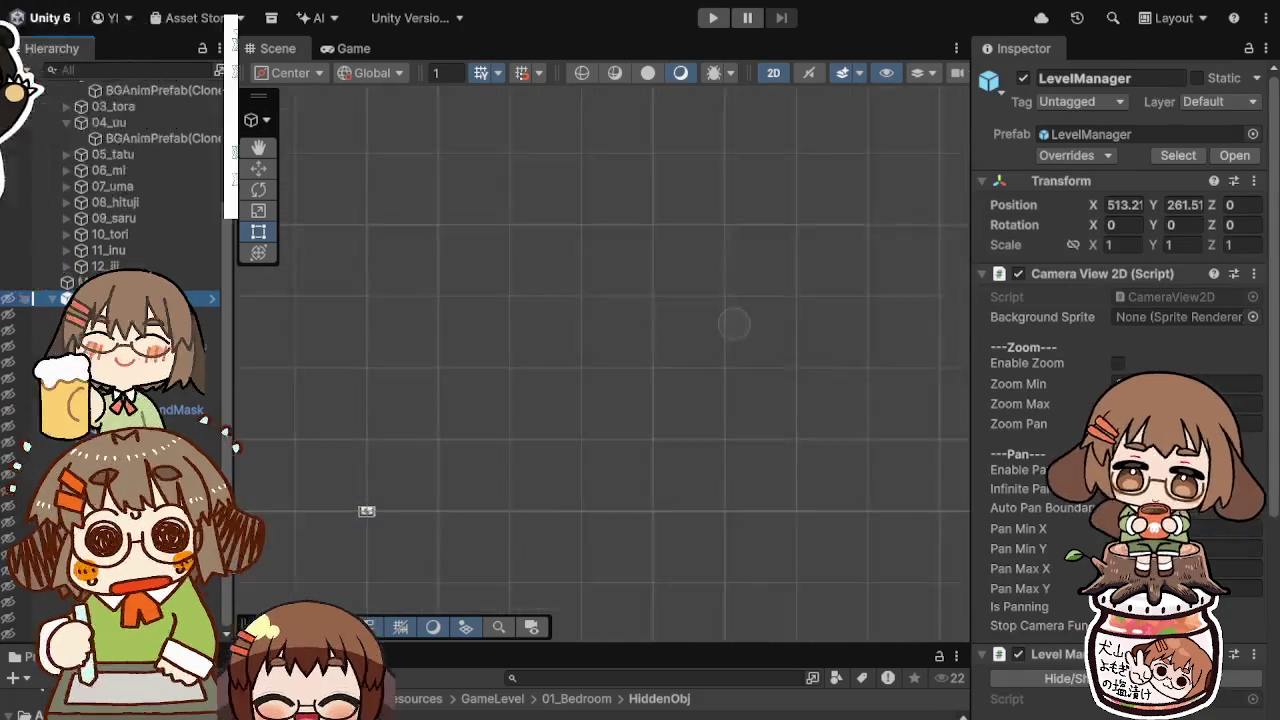